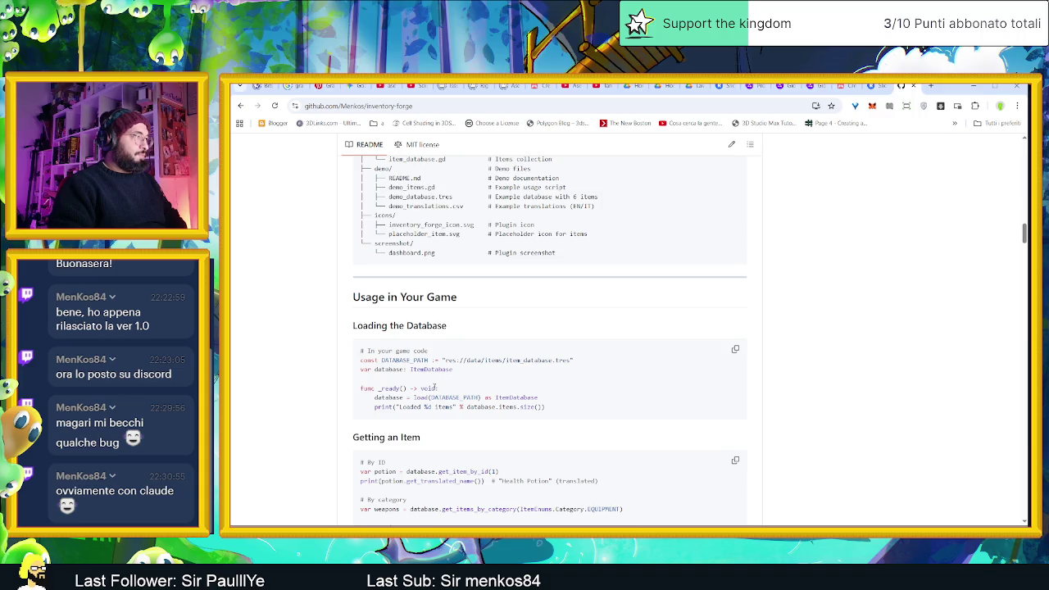
# - Scroll through the inventory-forge repository's root page on GitHub
pyautogui.scroll(-1, 358, 400)
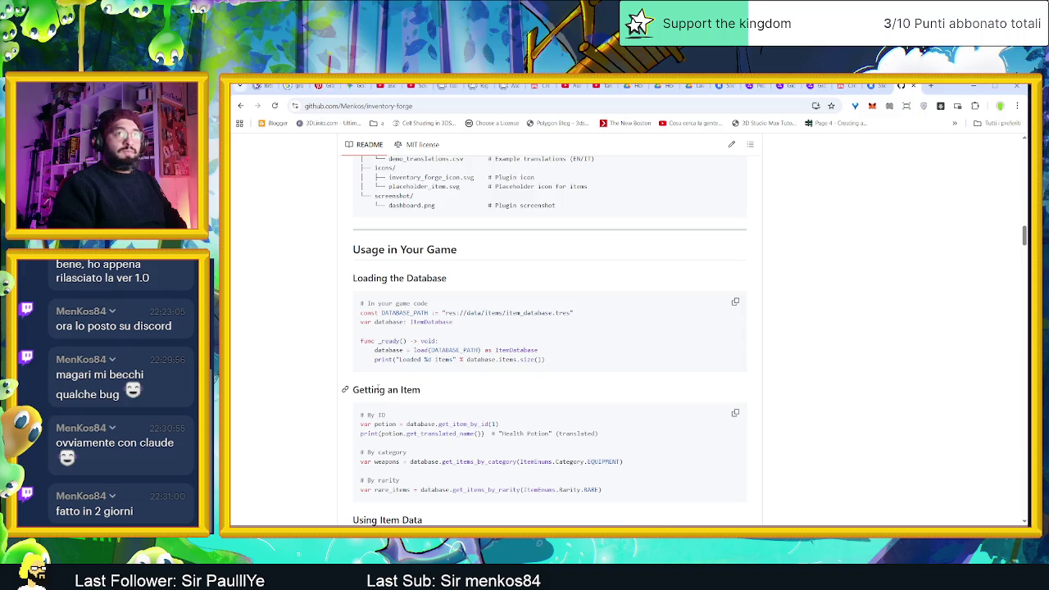
pyautogui.moveTo(386, 436)
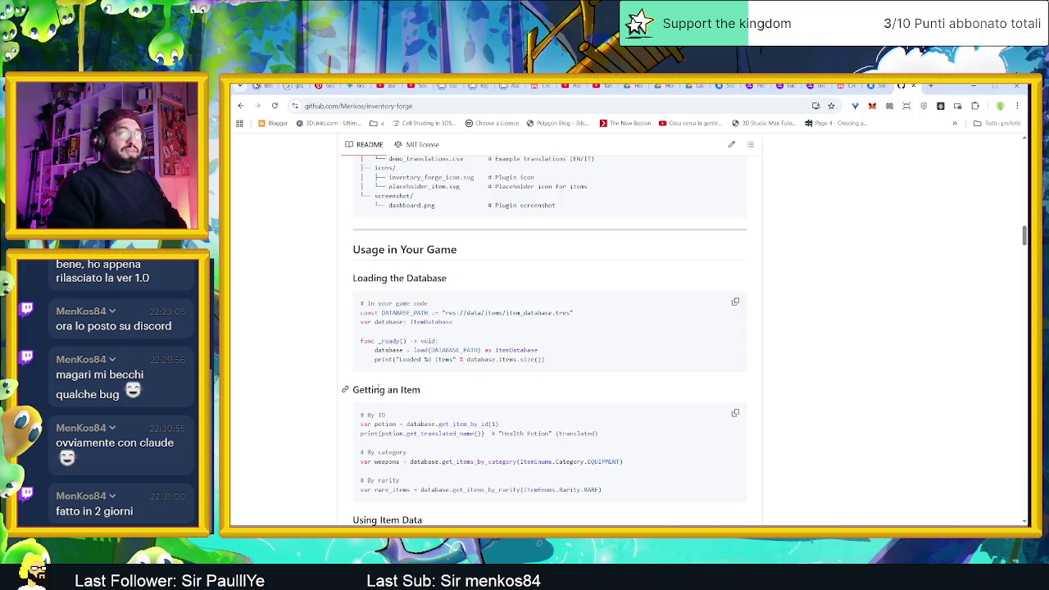
pyautogui.scroll(-1, 328, 395)
pyautogui.scroll(-3, 312, 395)
pyautogui.scroll(-2, 316, 402)
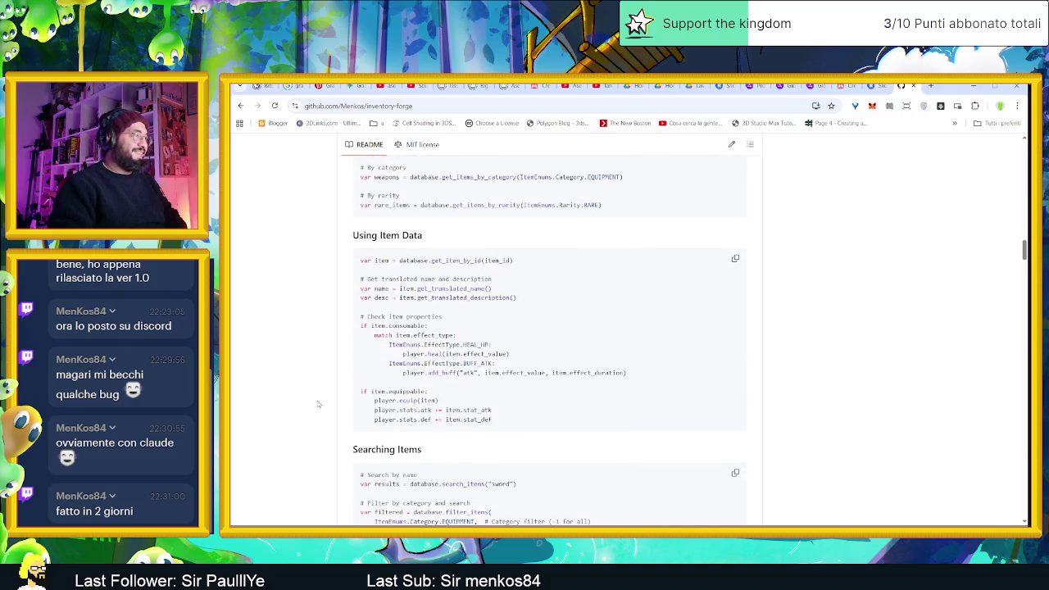
pyautogui.scroll(-2, 318, 403)
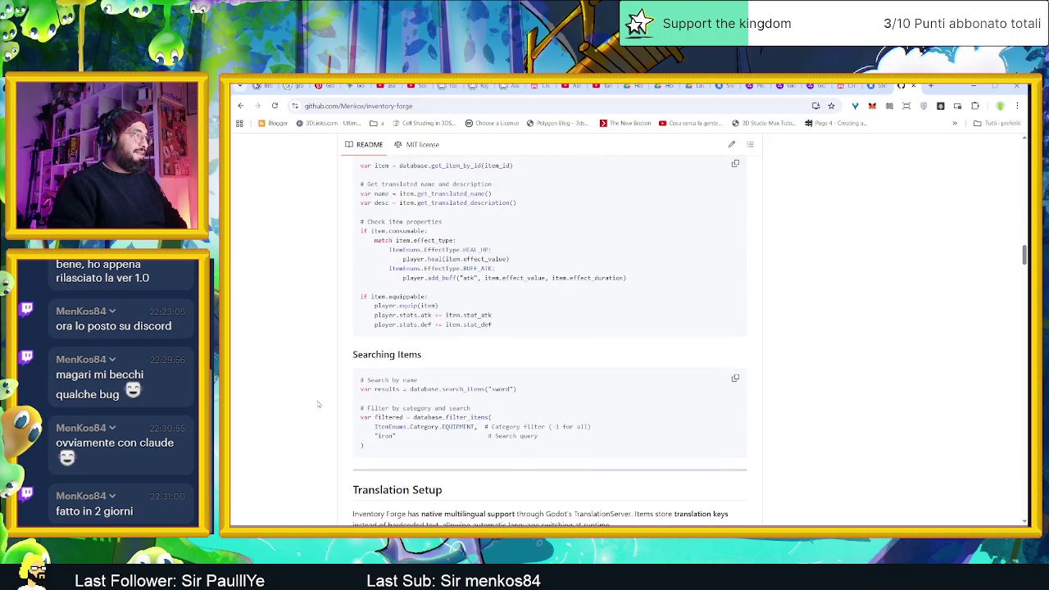
pyautogui.scroll(-2, 318, 403)
pyautogui.scroll(-2, 318, 403)
pyautogui.scroll(-2, 317, 403)
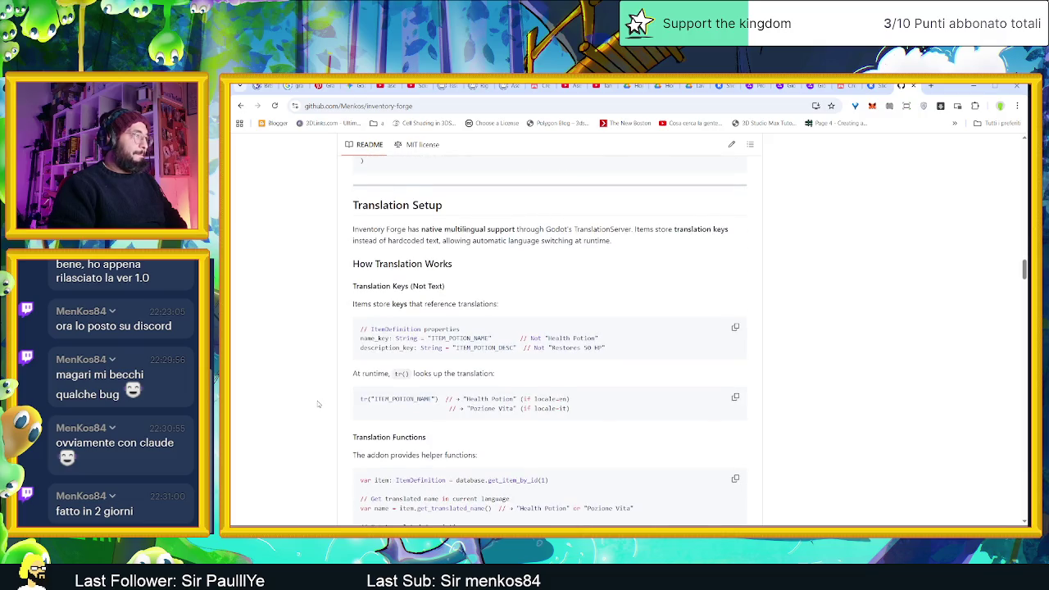
pyautogui.scroll(-1, 318, 403)
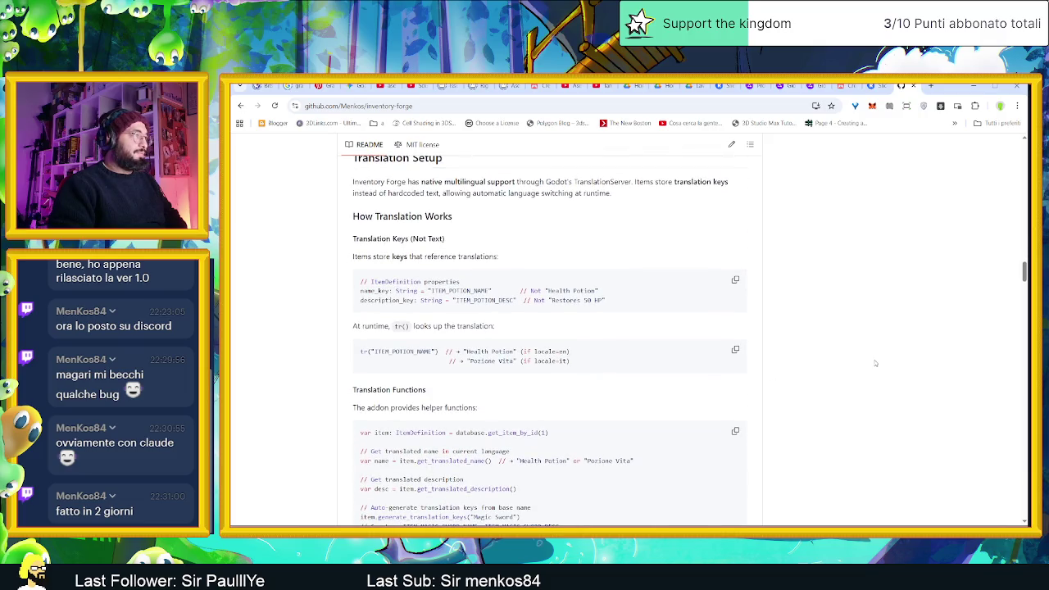
pyautogui.scroll(-1, 866, 371)
pyautogui.scroll(-2, 866, 372)
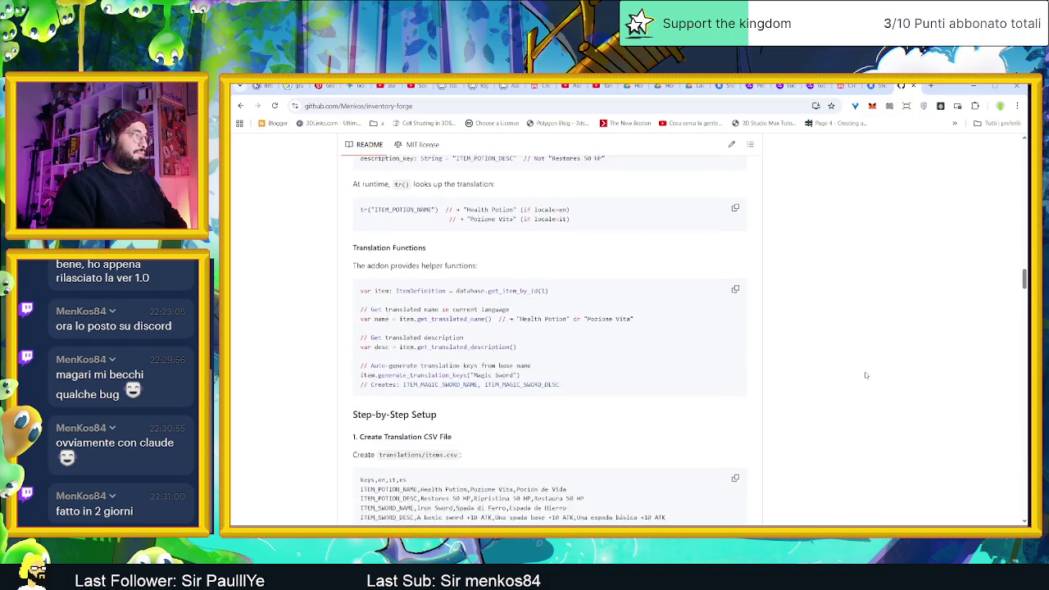
pyautogui.scroll(-2, 867, 378)
pyautogui.scroll(1, 867, 378)
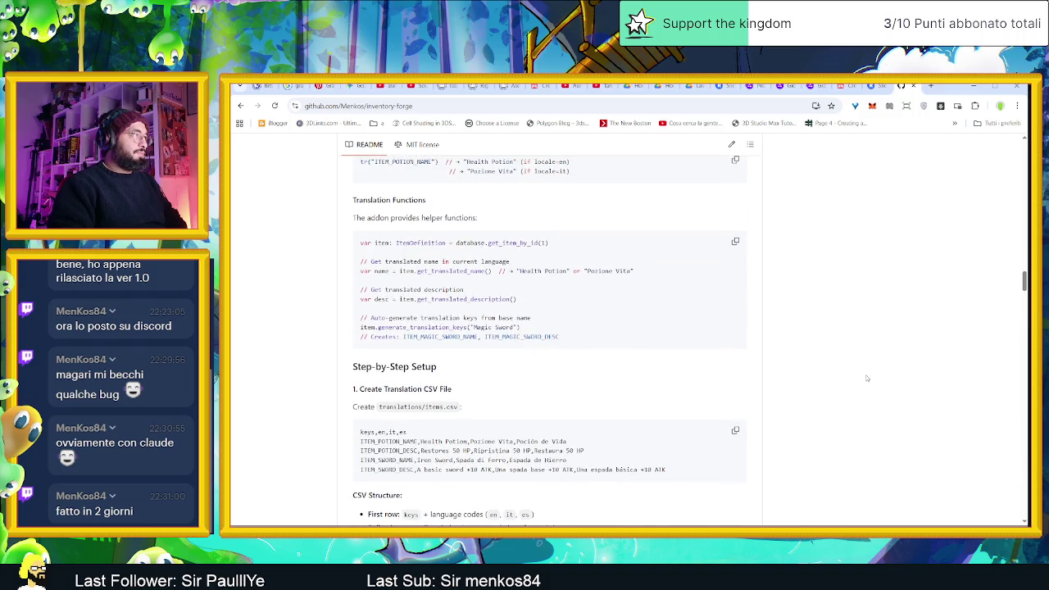
pyautogui.scroll(-2, 866, 378)
pyautogui.scroll(-1, 866, 378)
pyautogui.scroll(-1, 866, 378)
pyautogui.scroll(-3, 866, 378)
pyautogui.scroll(-1, 866, 376)
pyautogui.scroll(-4, 866, 376)
pyautogui.scroll(-3, 866, 376)
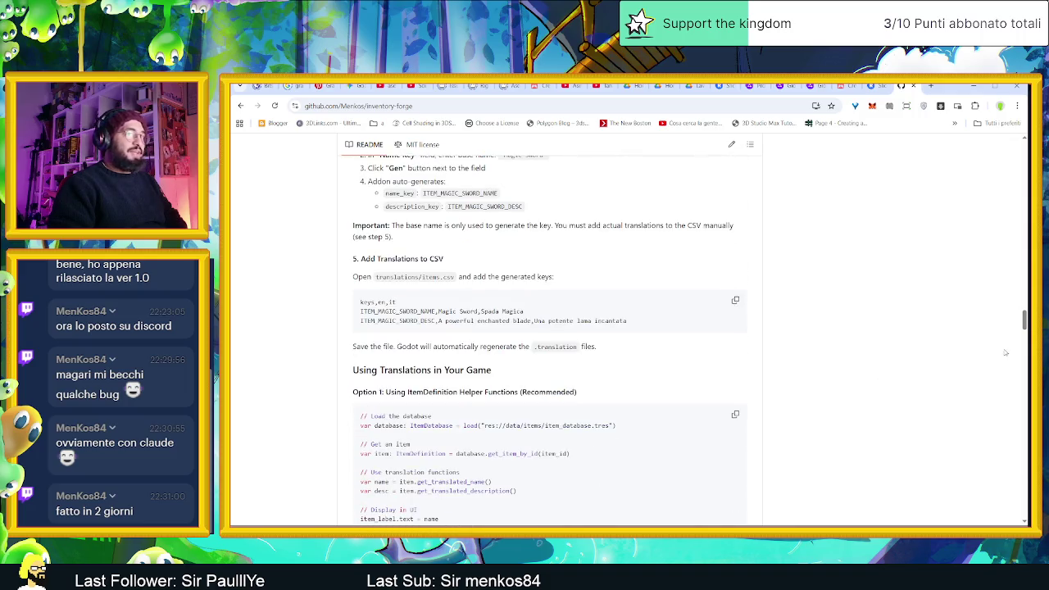
pyautogui.moveTo(1024, 320)
pyautogui.mouseDown()
pyautogui.moveTo(1022, 423)
pyautogui.moveTo(1024, 153)
pyautogui.mouseUp()
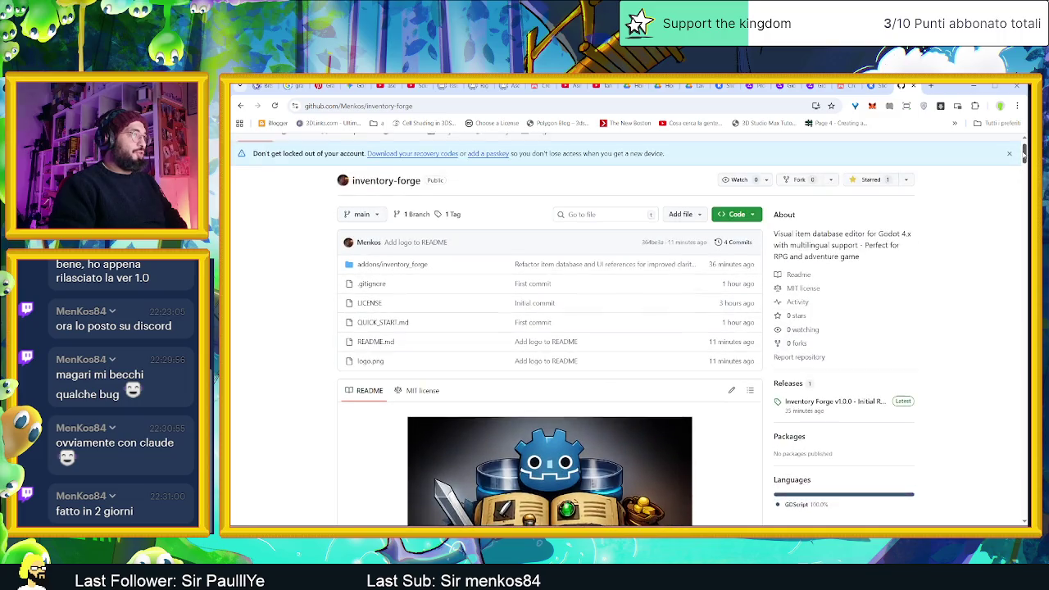
# - Browse addons/inventory_forge and inventory_forge_main.gd, then return to the repository root
pyautogui.click(410, 274)
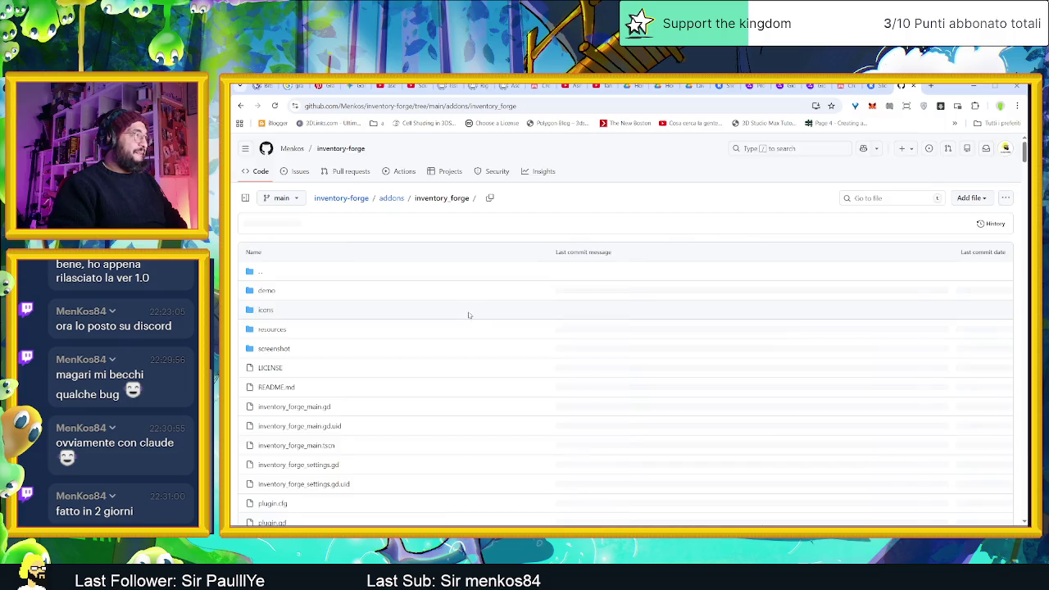
pyautogui.scroll(-3, 373, 314)
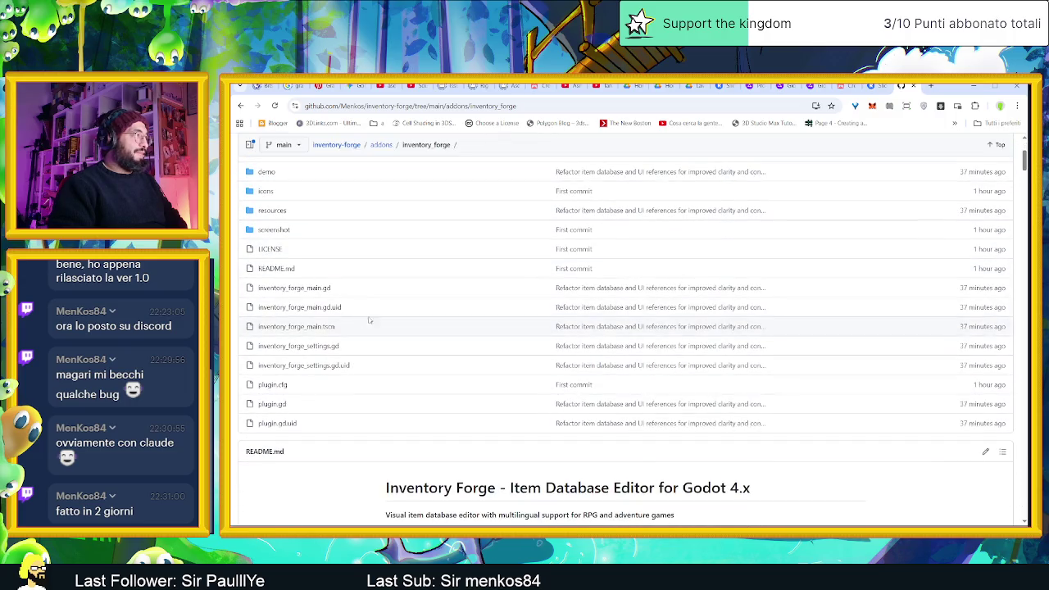
pyautogui.click(293, 290)
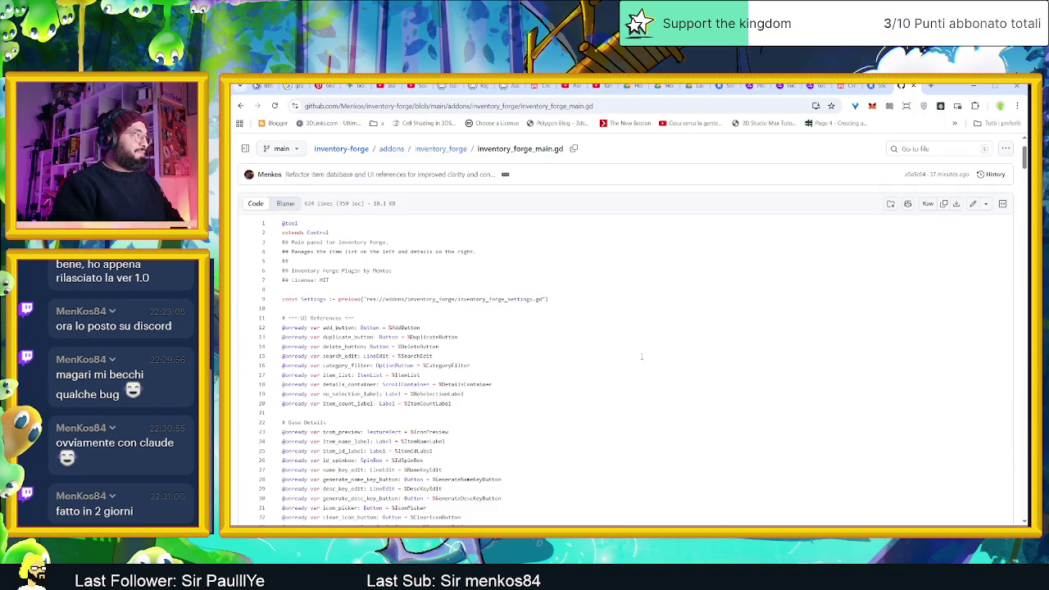
pyautogui.scroll(-1, 511, 324)
pyautogui.scroll(-1, 511, 323)
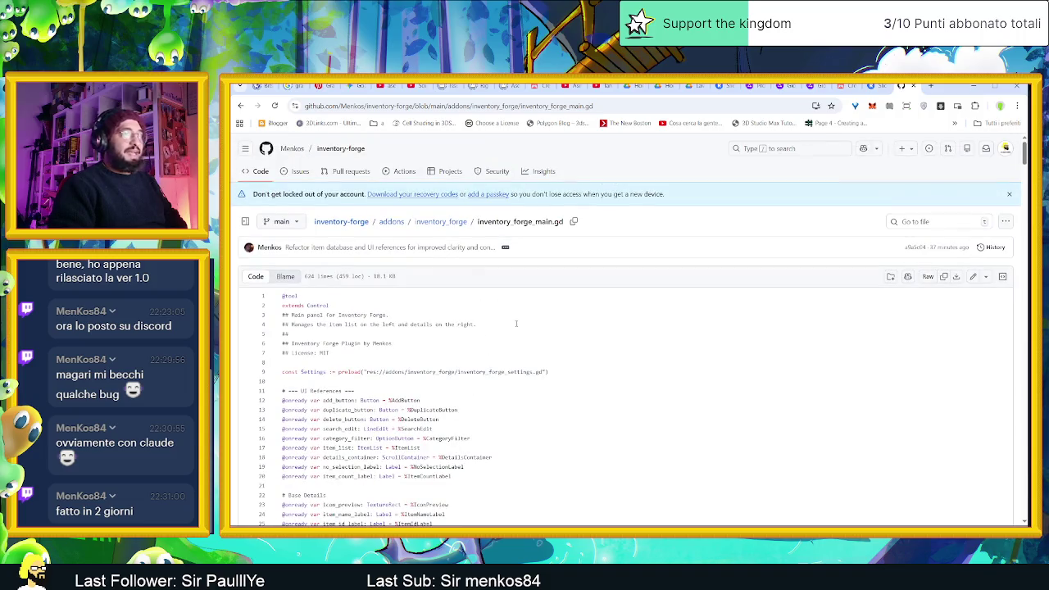
pyautogui.hotkey('alt', 'Left')
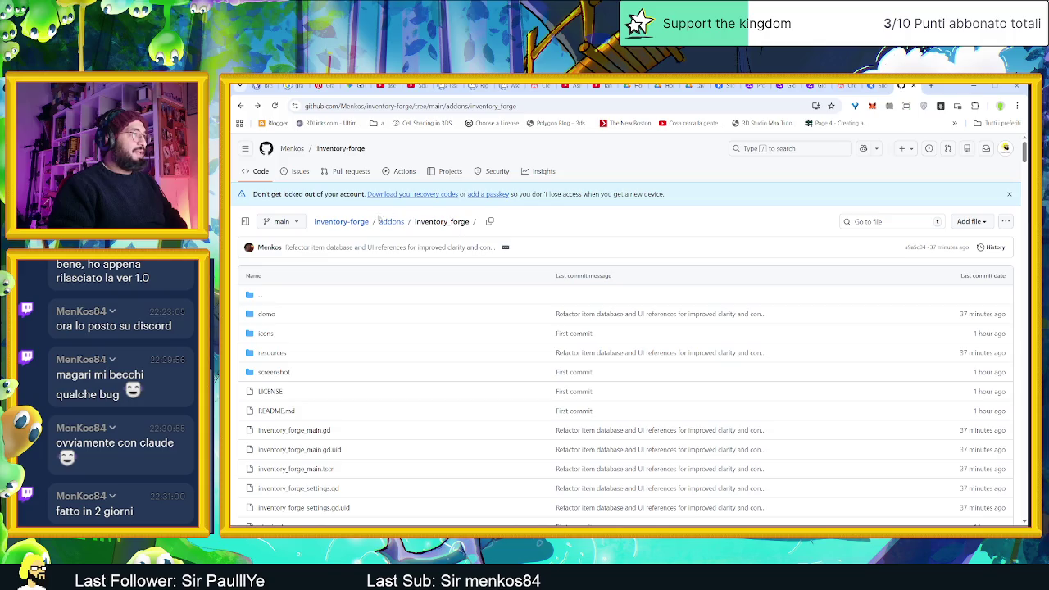
pyautogui.click(372, 226)
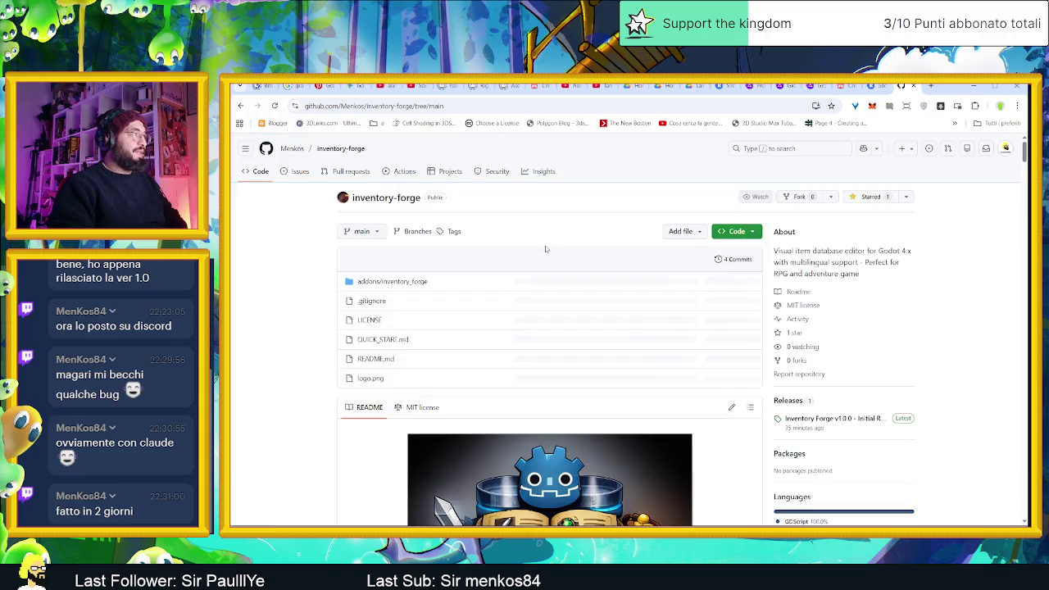
# - Download the repository as inventory-forge-main.zip using Code > Download ZIP
pyautogui.click(757, 256)
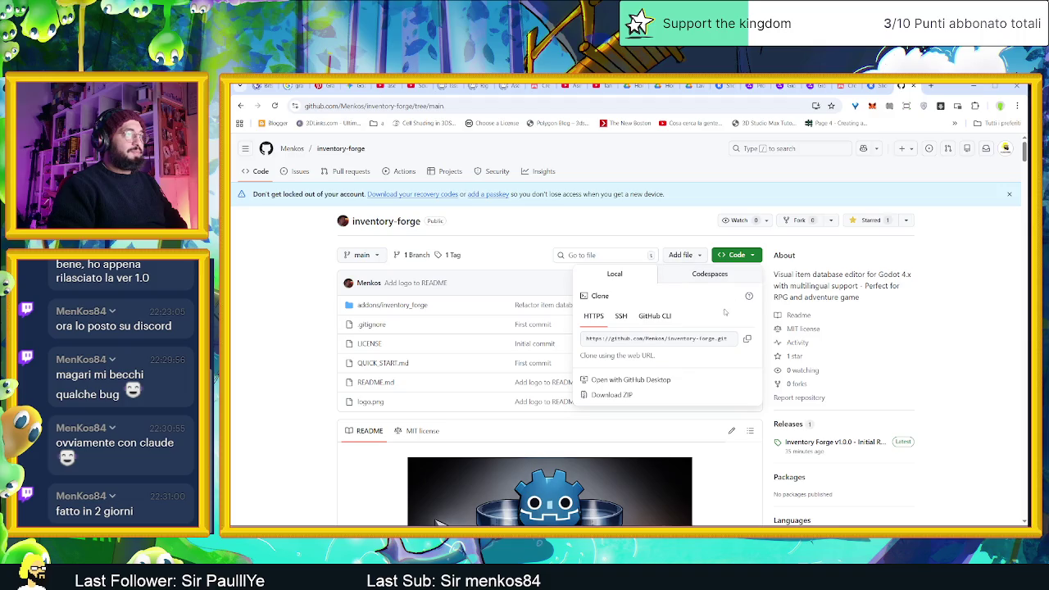
pyautogui.click(664, 397)
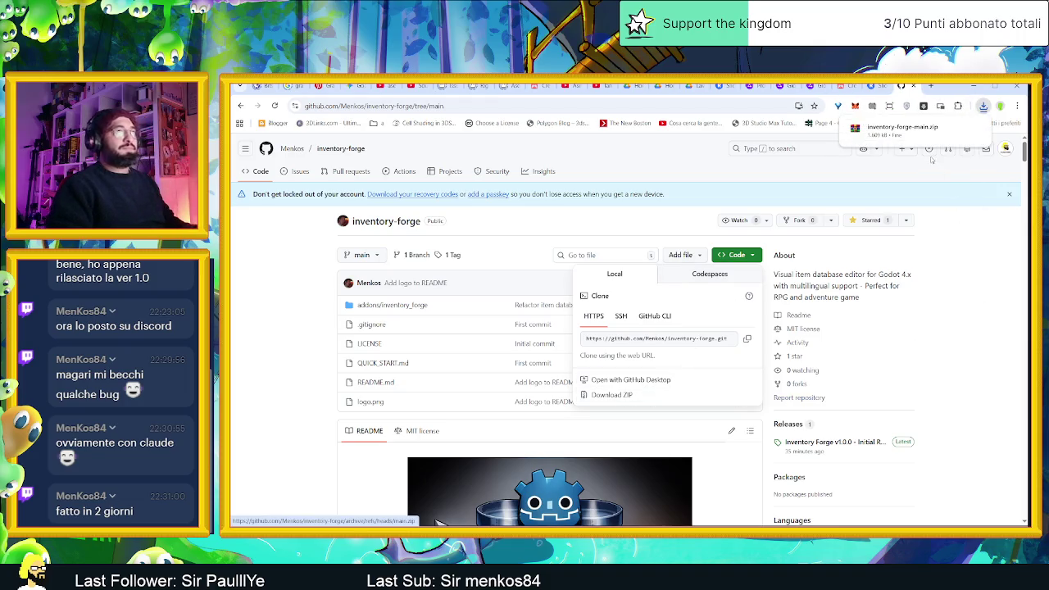
pyautogui.click(984, 215)
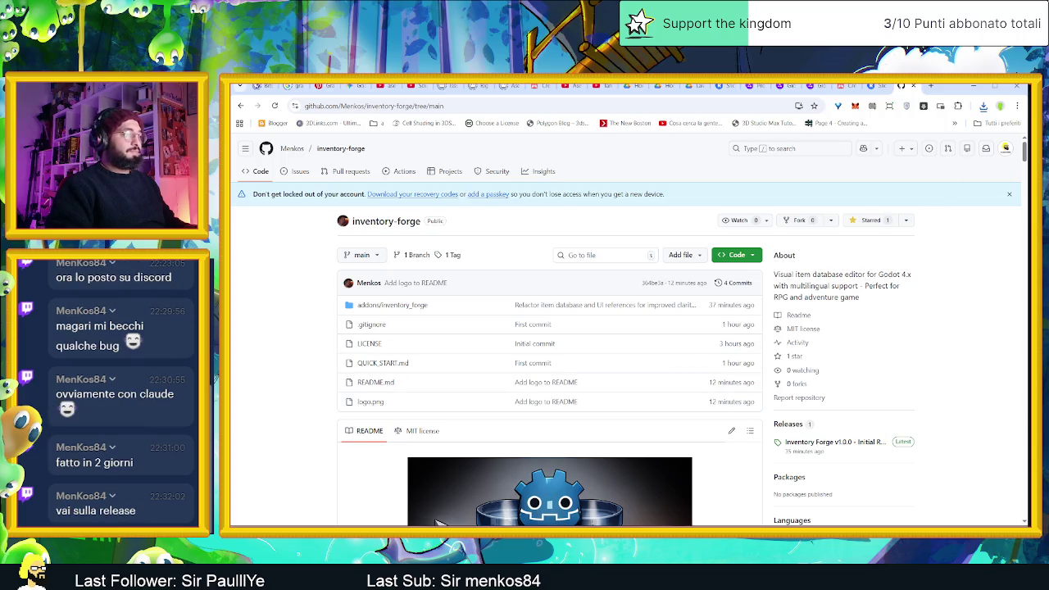
pyautogui.press('super')
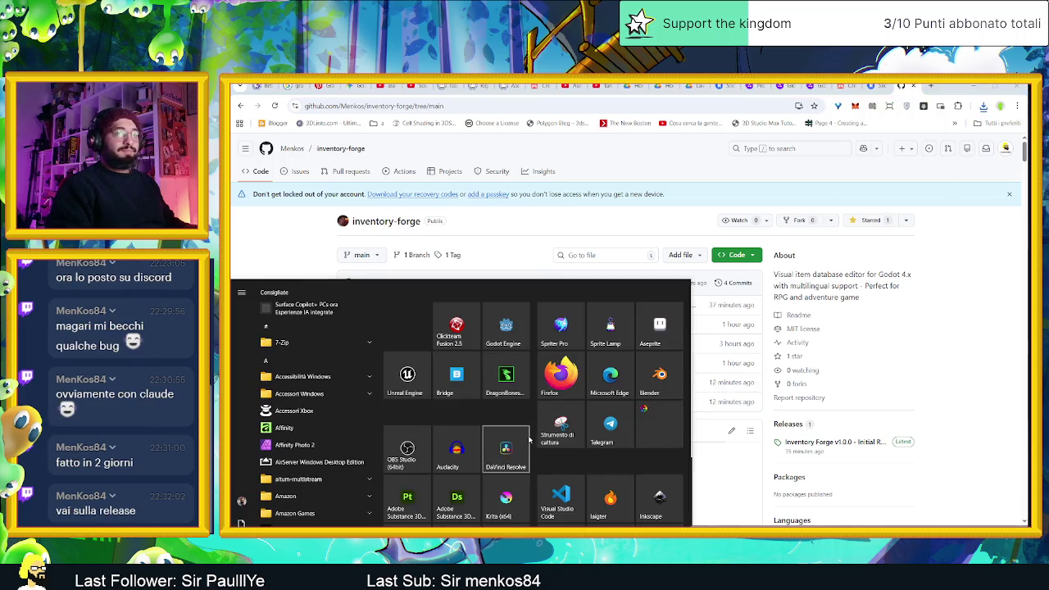
# - From the v1.0.0 release assets, download inventory_forge_v1.0.0_assetlib.zip and check the downloads bubble
pyautogui.click(949, 365)
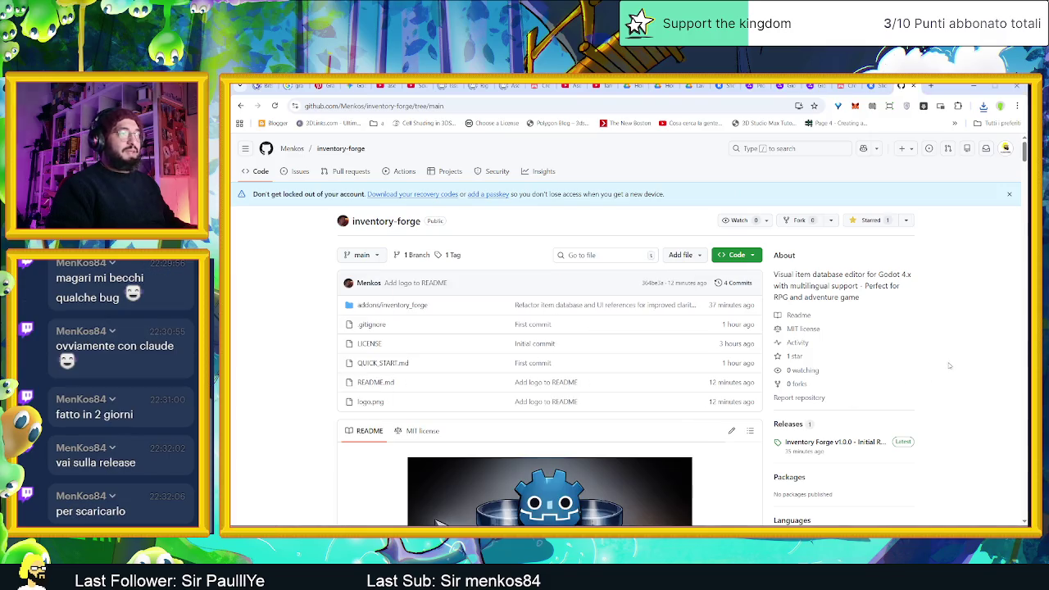
pyautogui.click(831, 442)
pyautogui.scroll(-2, 785, 363)
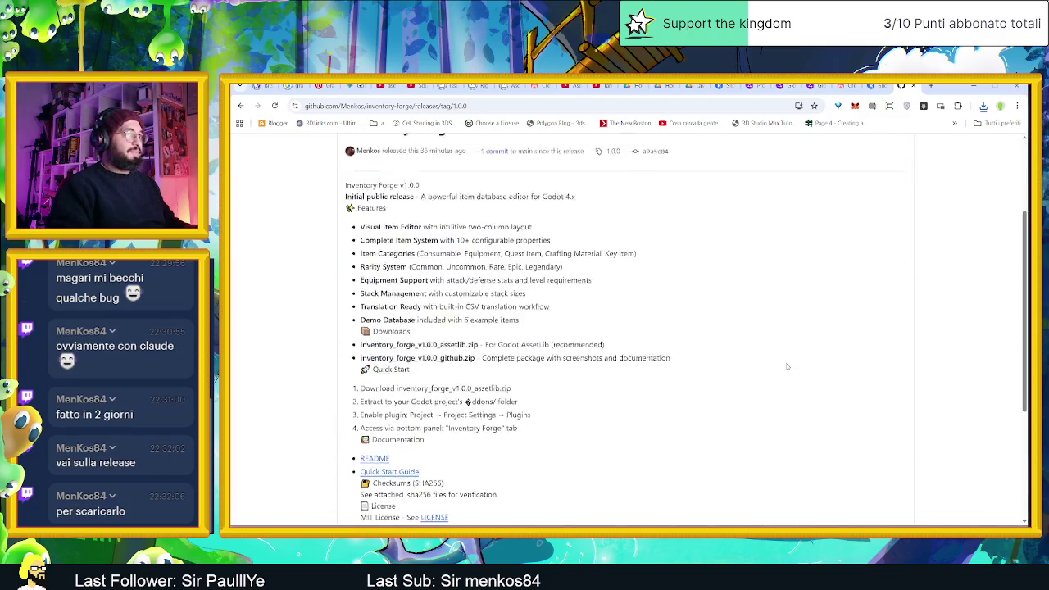
pyautogui.scroll(-3, 786, 363)
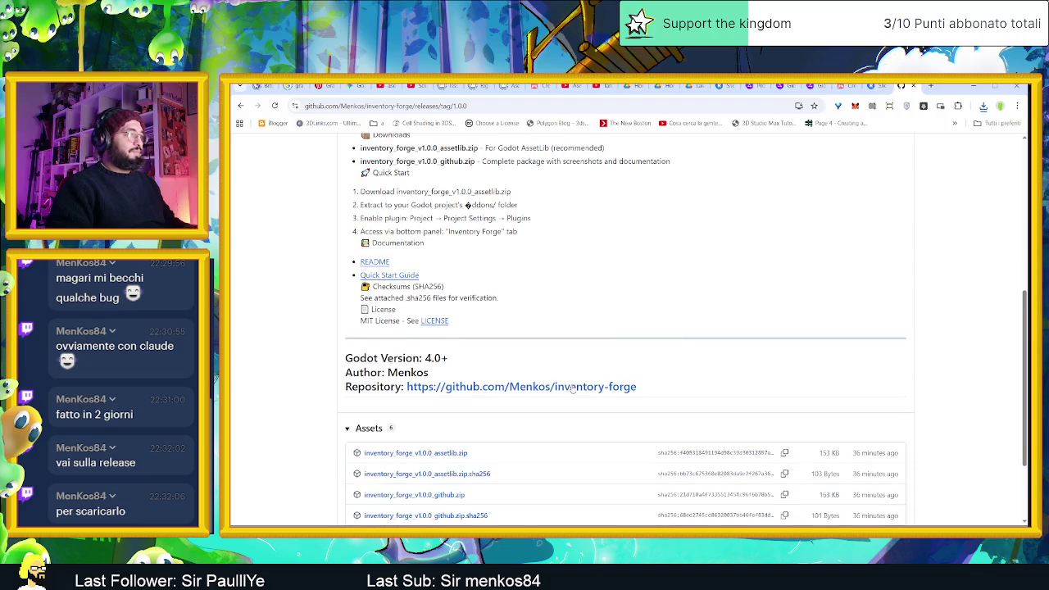
pyautogui.scroll(-2, 571, 384)
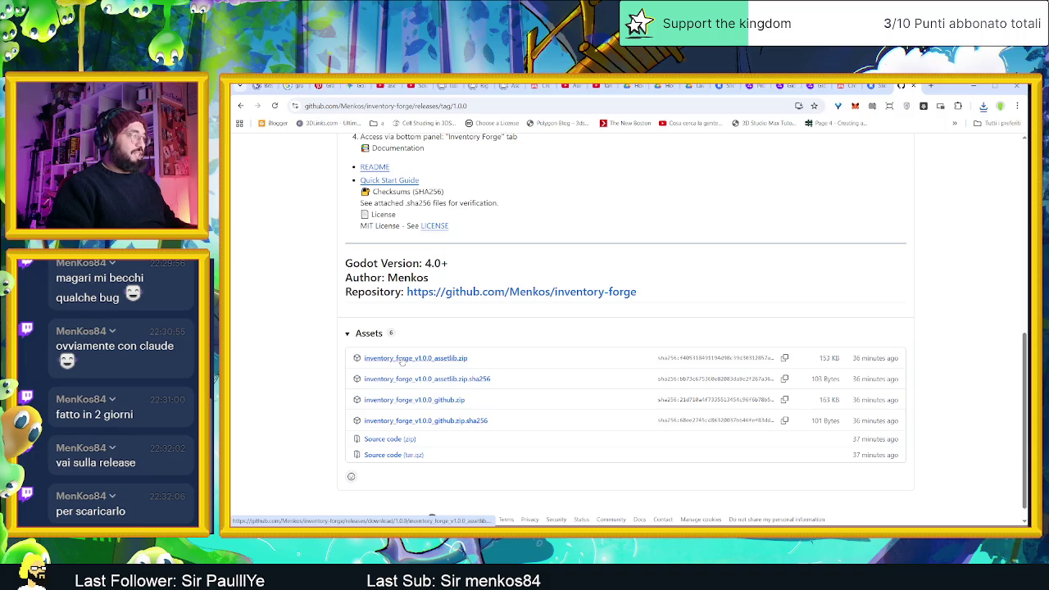
pyautogui.click(401, 362)
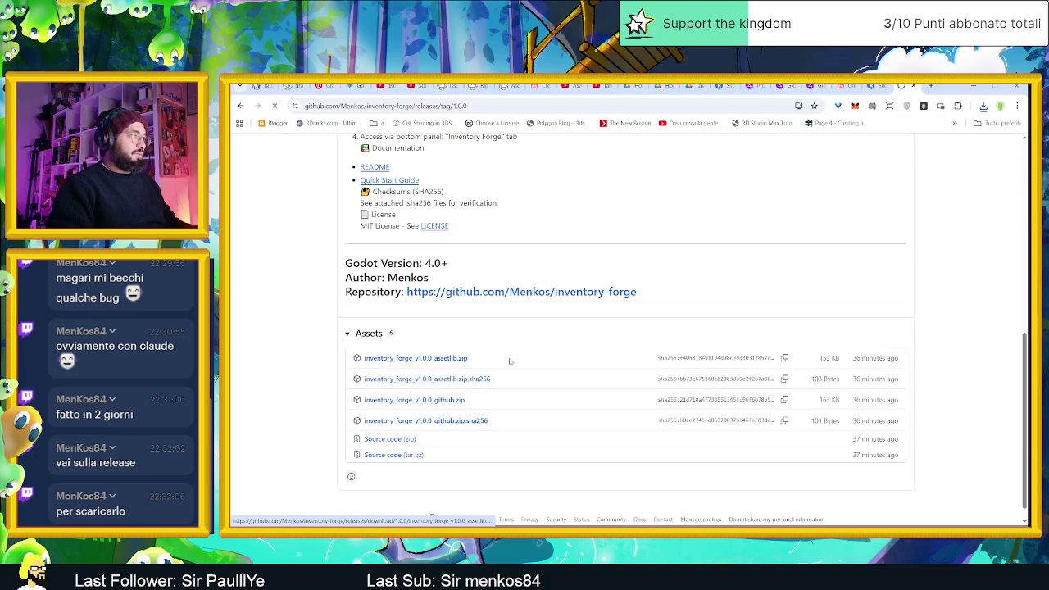
pyautogui.moveTo(909, 130)
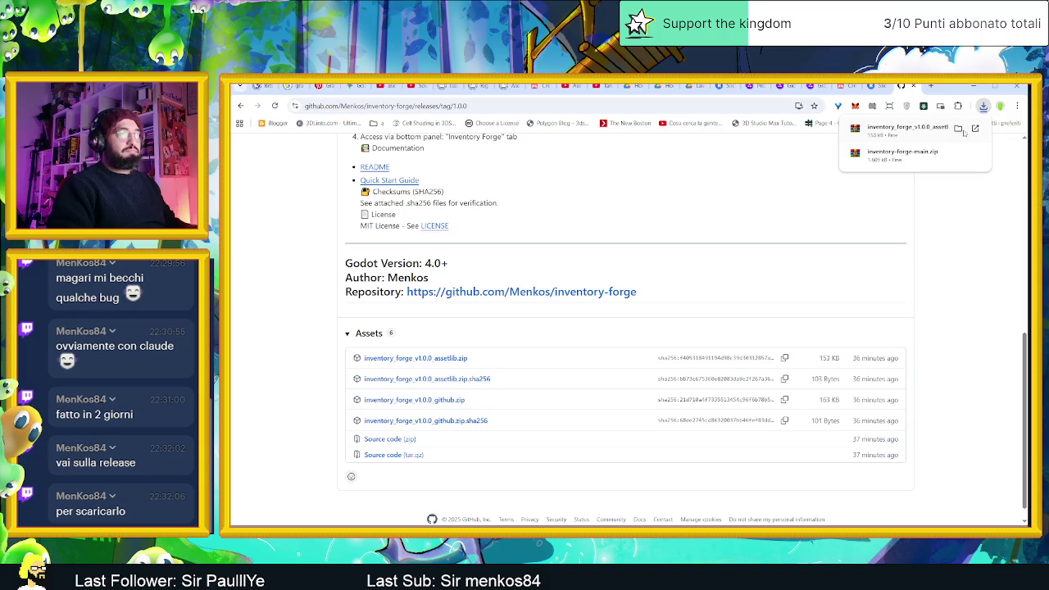
pyautogui.click(974, 128)
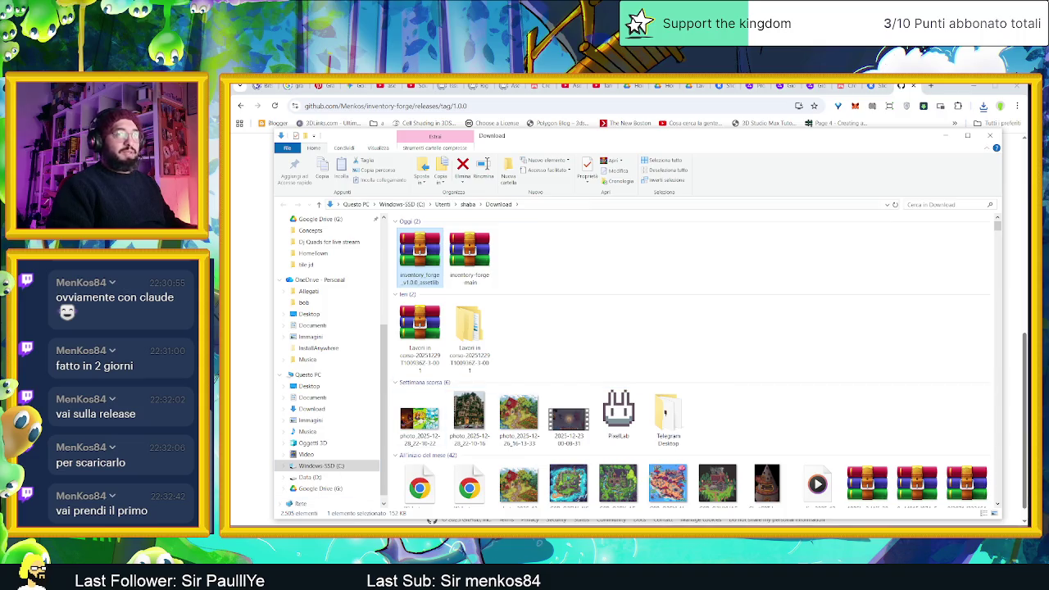
# - Toggle the Start menu and minimise the File Explorer window showing the downloaded archive
pyautogui.press('super')
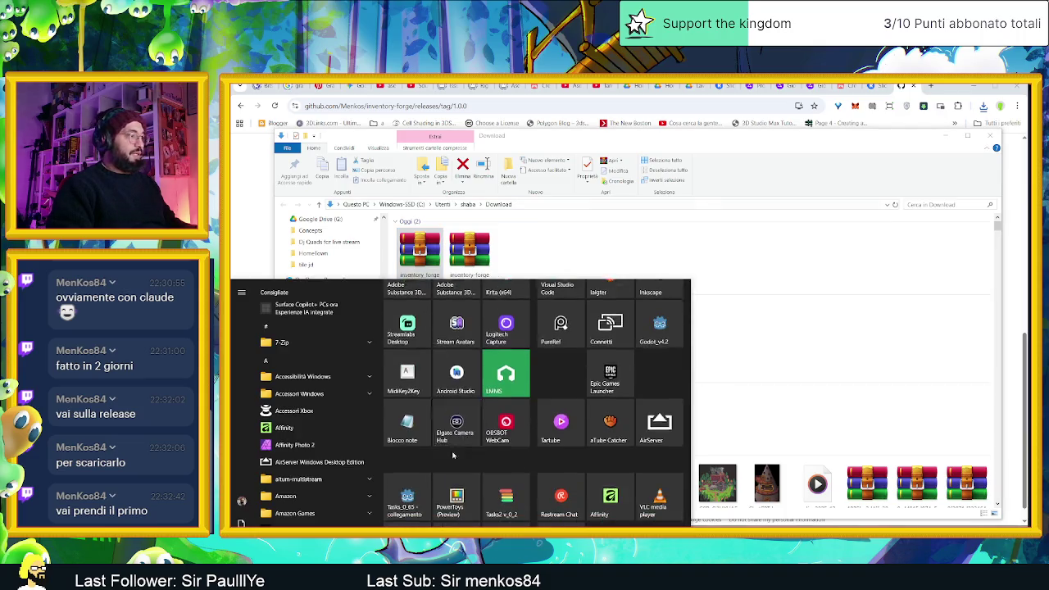
pyautogui.press('super')
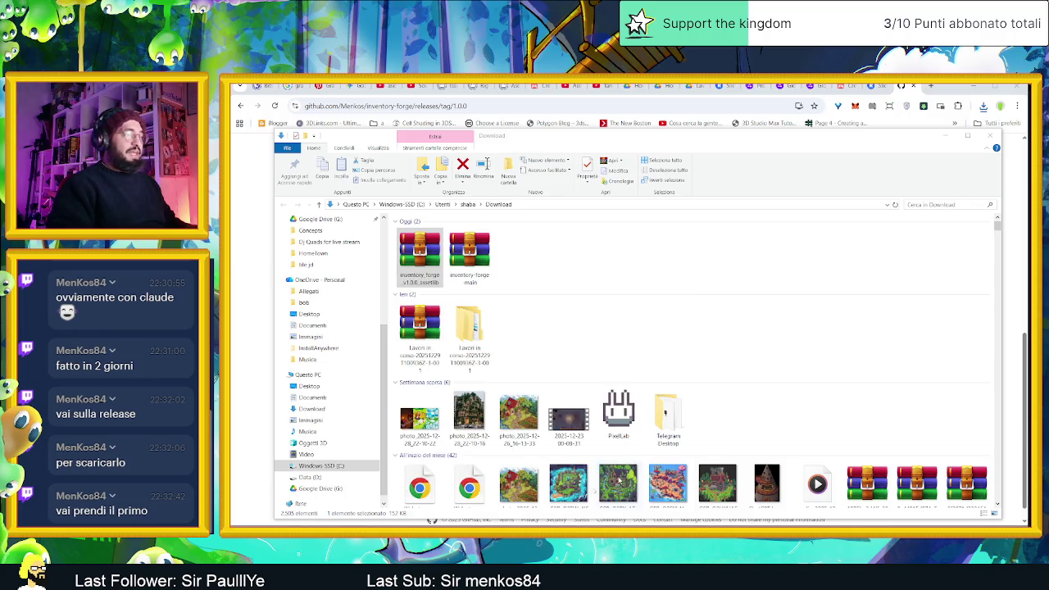
pyautogui.click(944, 135)
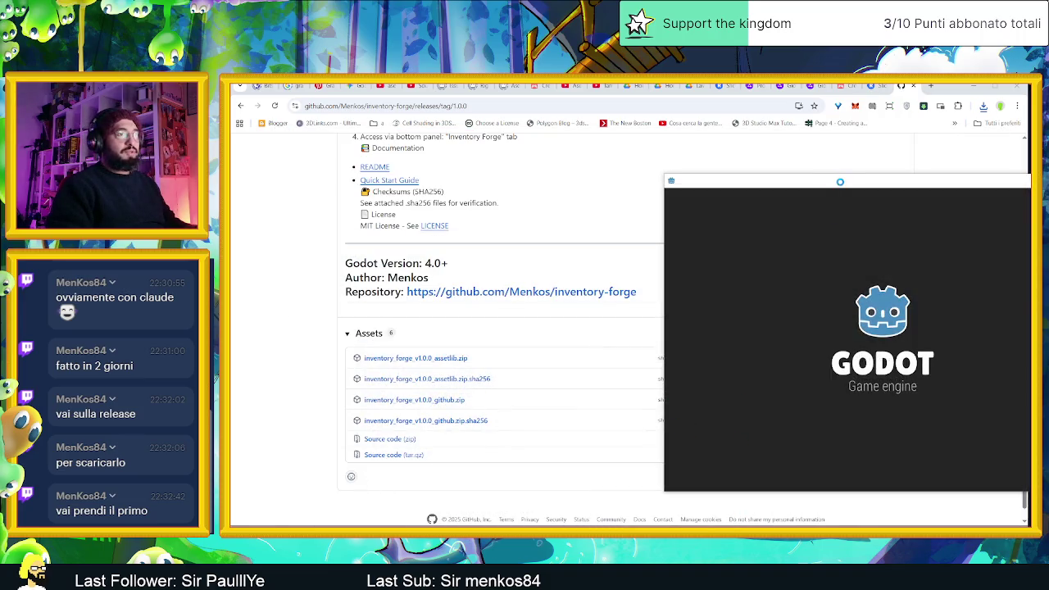
# - In the Project Manager, create the 'Test Menkos Addon' project and open it in the editor
pyautogui.moveTo(842, 176); pyautogui.dragTo(553, 176)
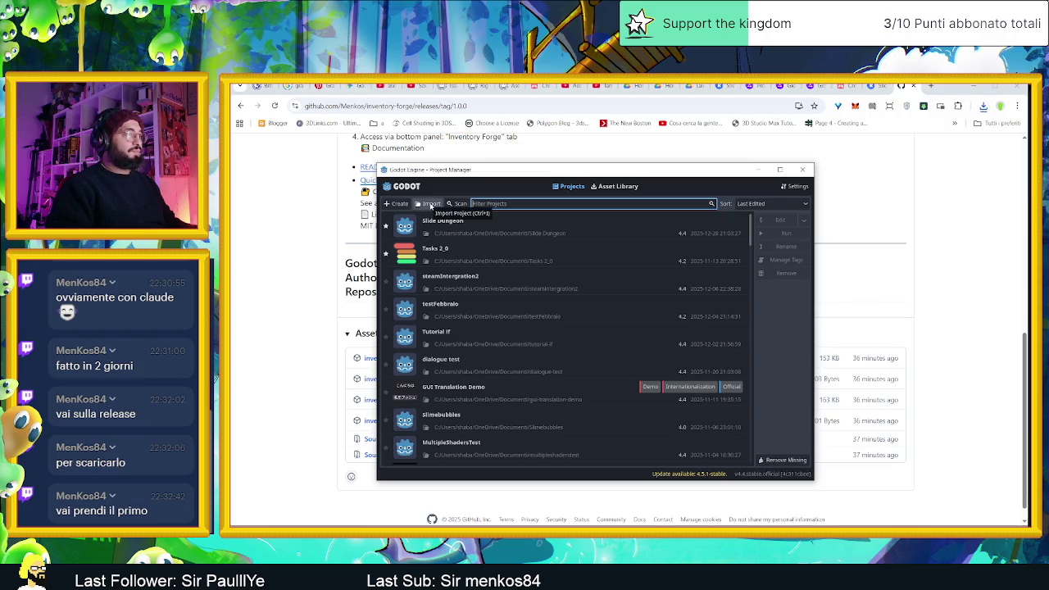
pyautogui.click(395, 203)
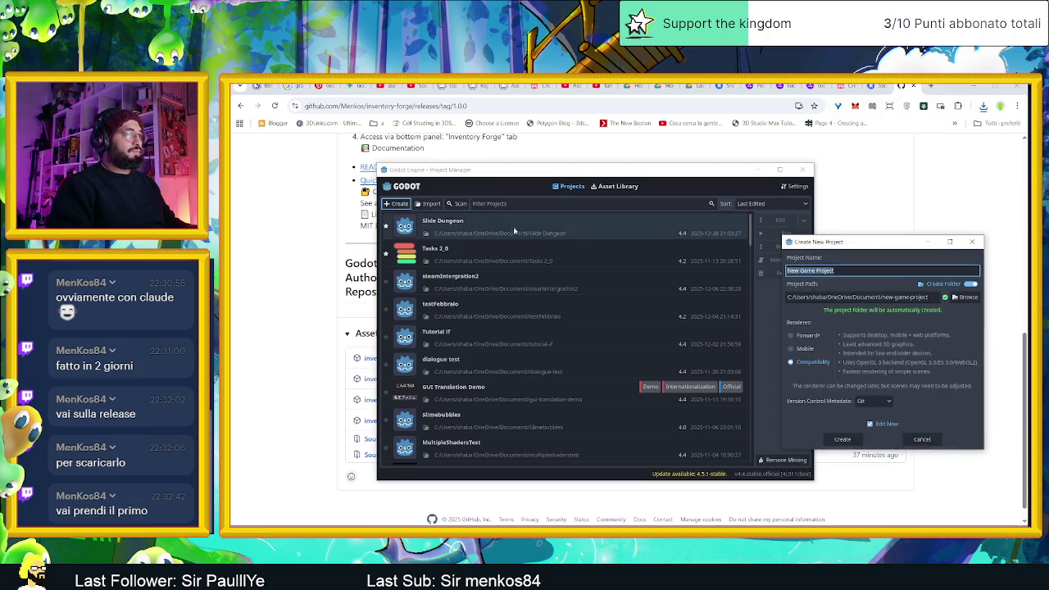
pyautogui.write('Tw')
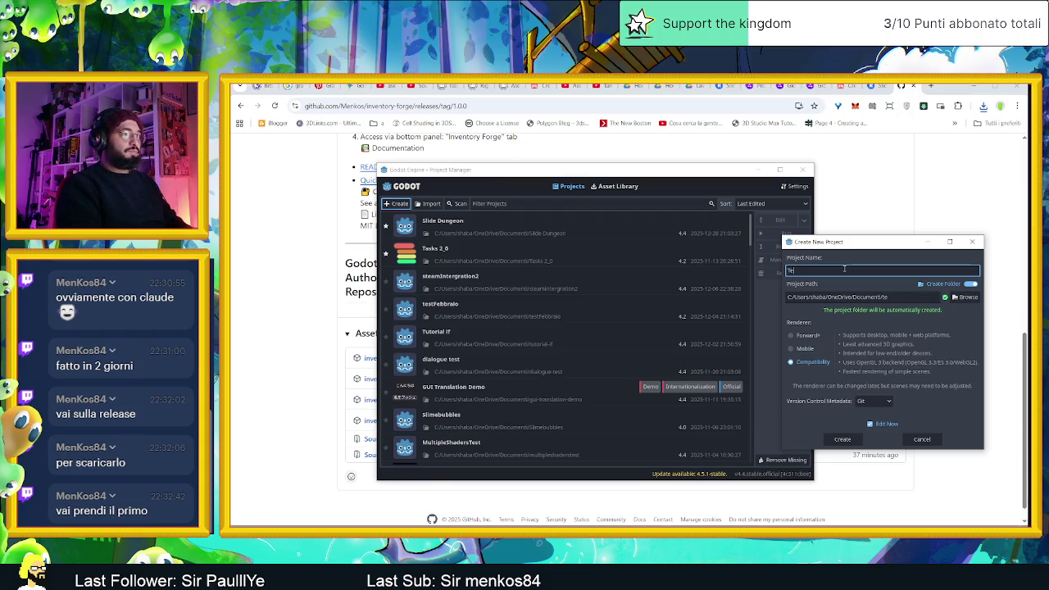
pyautogui.write('Menkos')
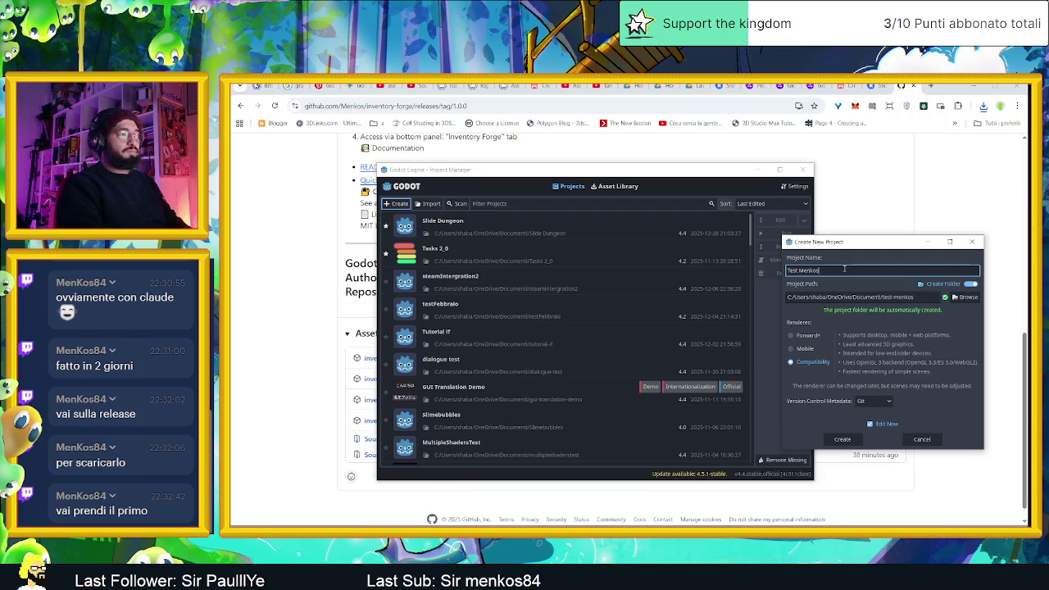
pyautogui.write(' Addon')
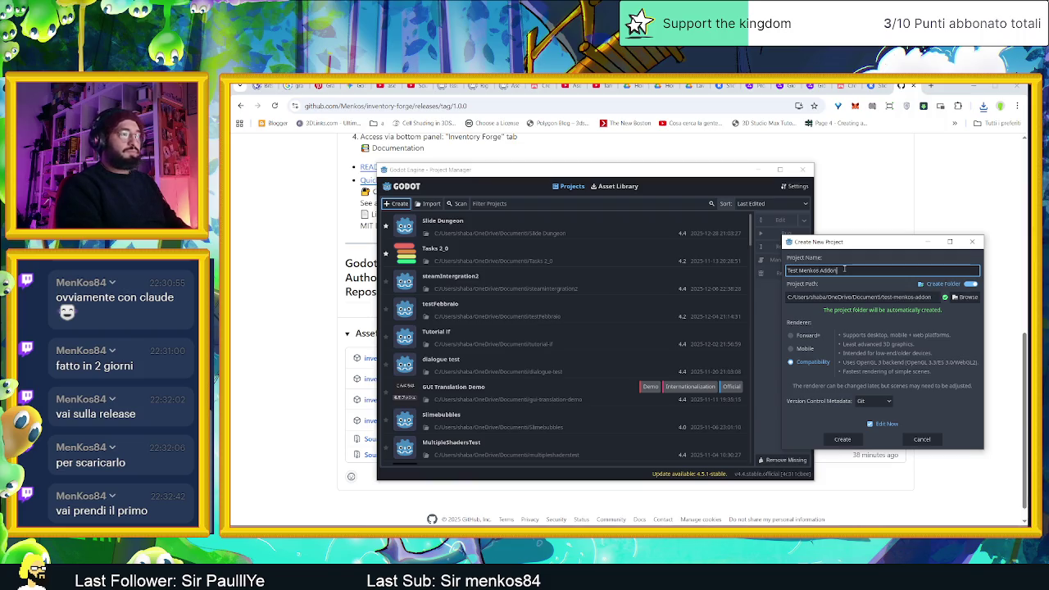
pyautogui.click(826, 439)
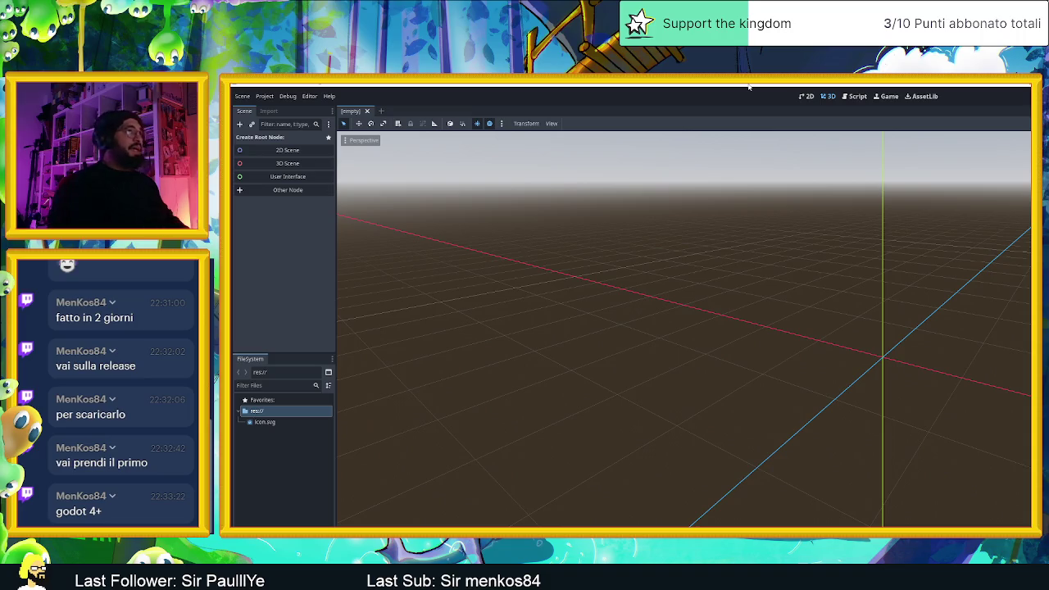
# - Make the scene's root node a 2D Scene
pyautogui.doubleClick(748, 86)
pyautogui.doubleClick(674, 92)
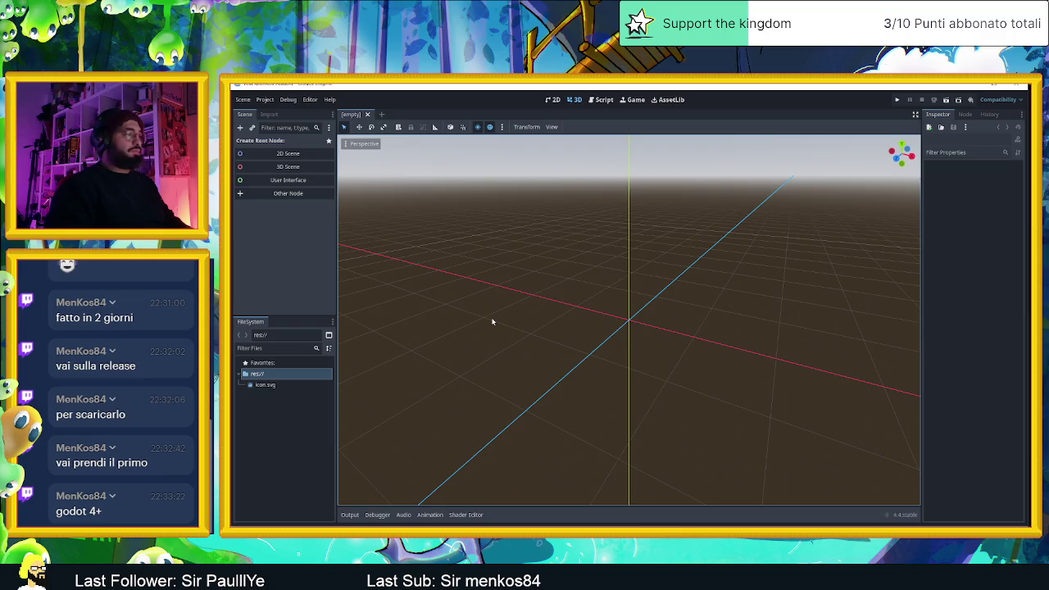
pyautogui.click(288, 154)
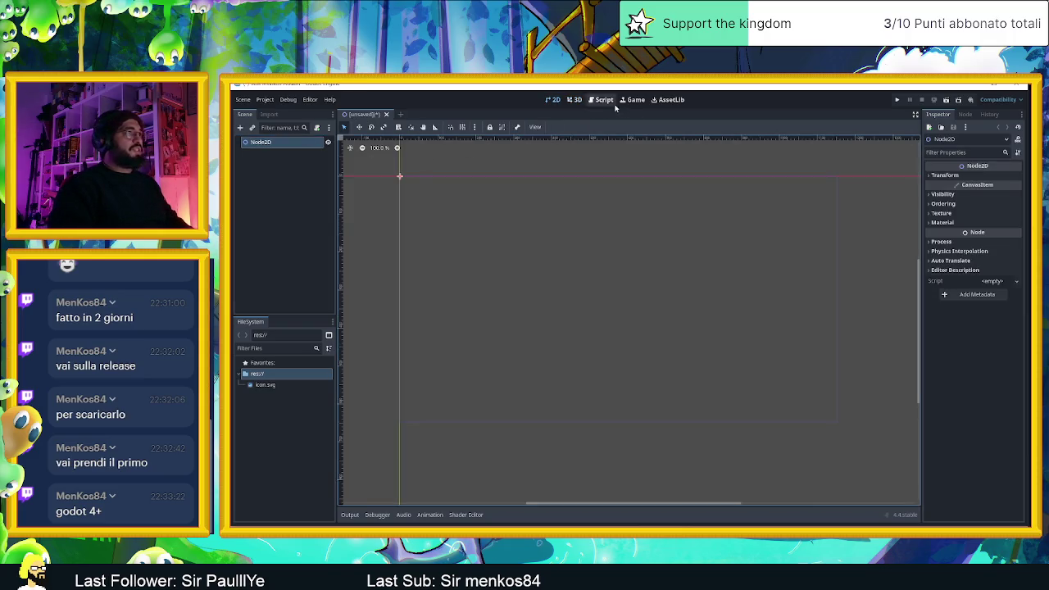
# - In AssetLib's Import dialog, navigate up from Documenti to the Downloads folder
pyautogui.click(669, 100)
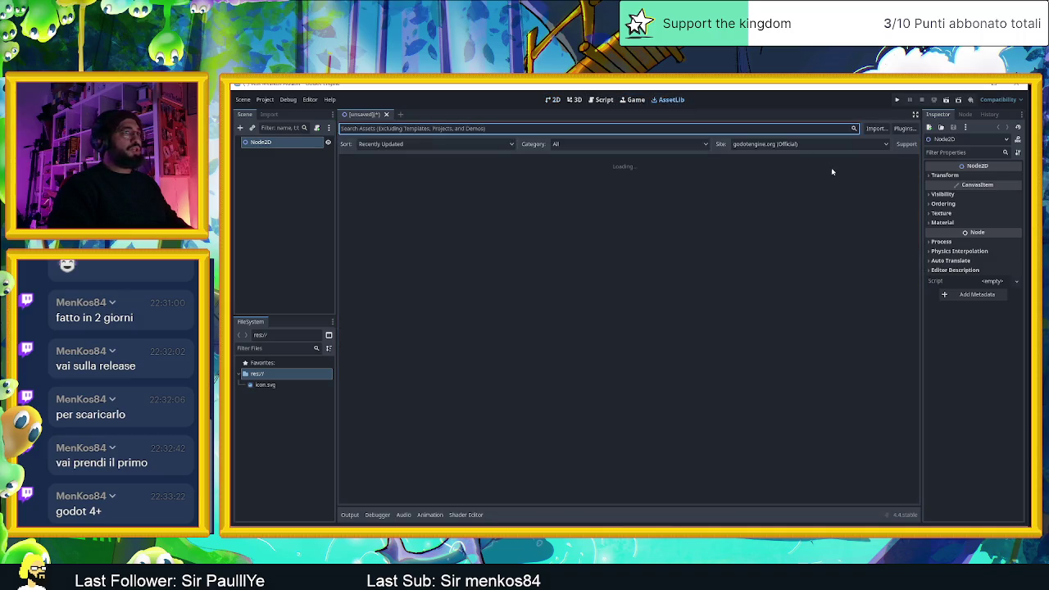
pyautogui.click(875, 129)
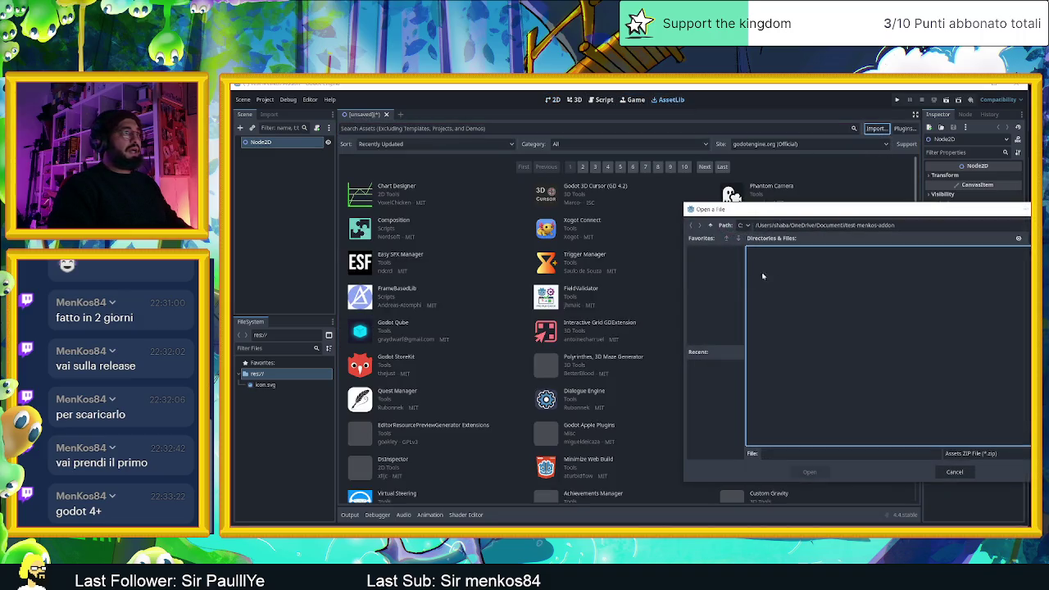
pyautogui.click(710, 225)
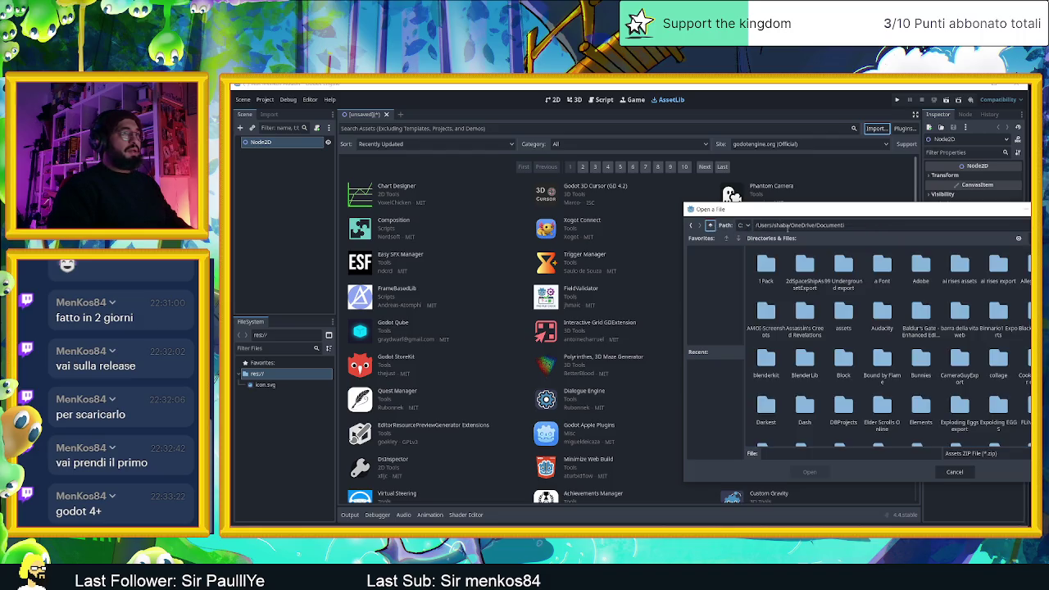
pyautogui.click(710, 225)
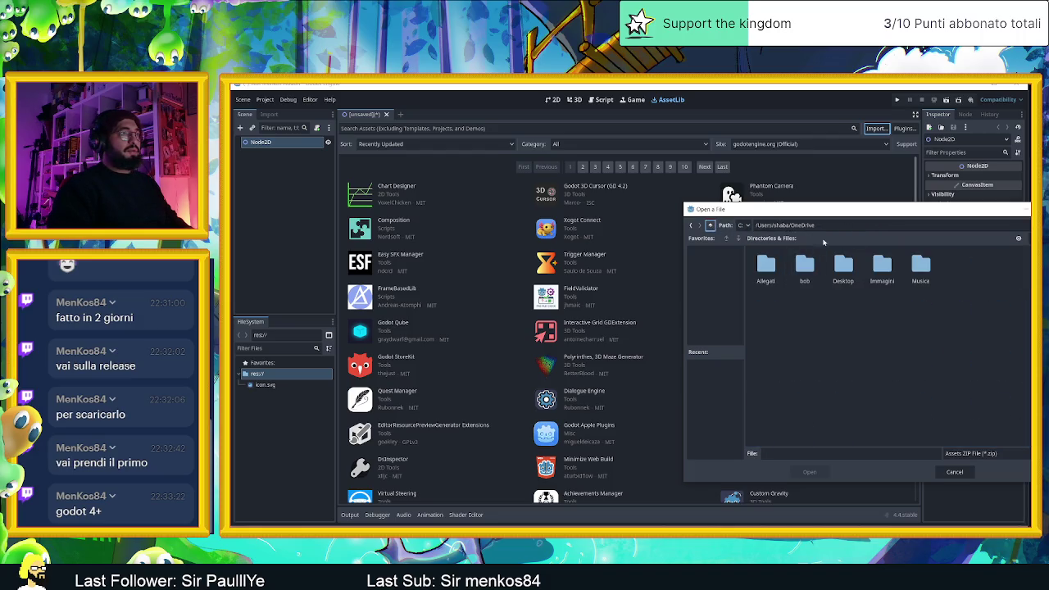
pyautogui.click(710, 225)
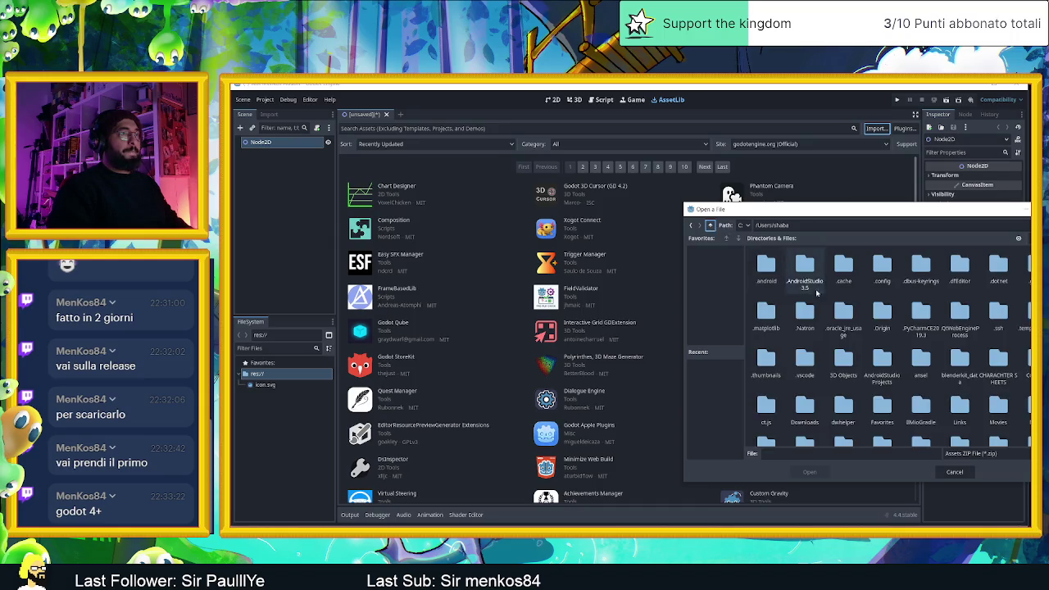
pyautogui.scroll(-1, 870, 333)
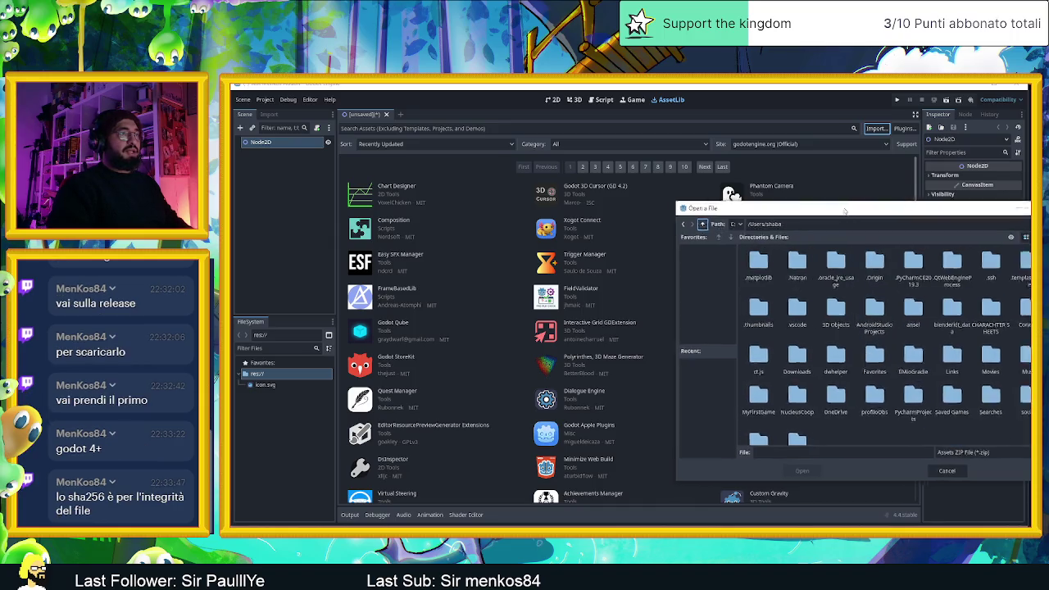
pyautogui.moveTo(778, 209); pyautogui.dragTo(631, 191)
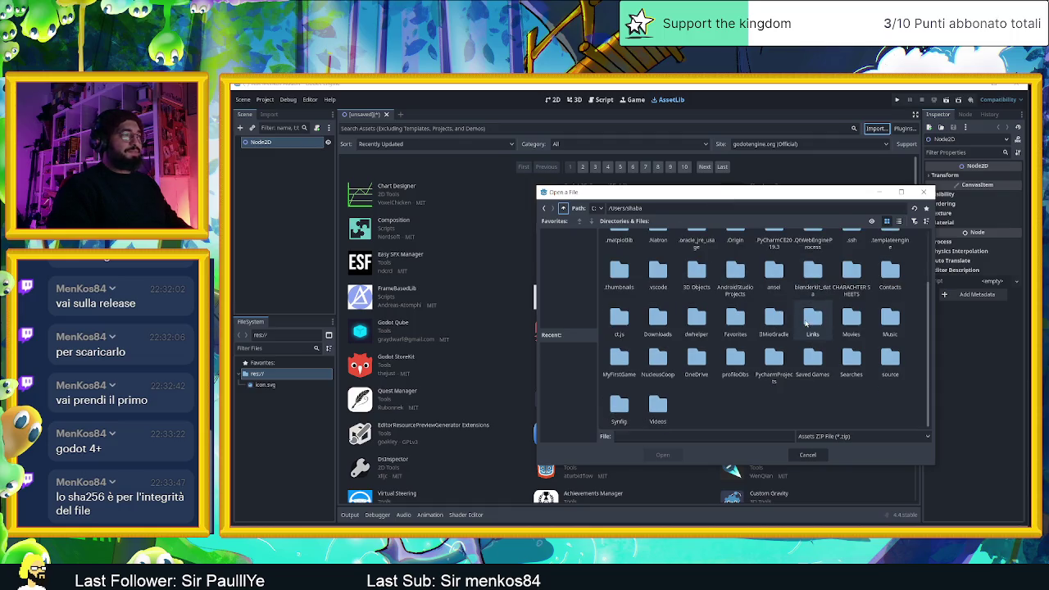
pyautogui.scroll(1, 806, 324)
pyautogui.scroll(1, 828, 328)
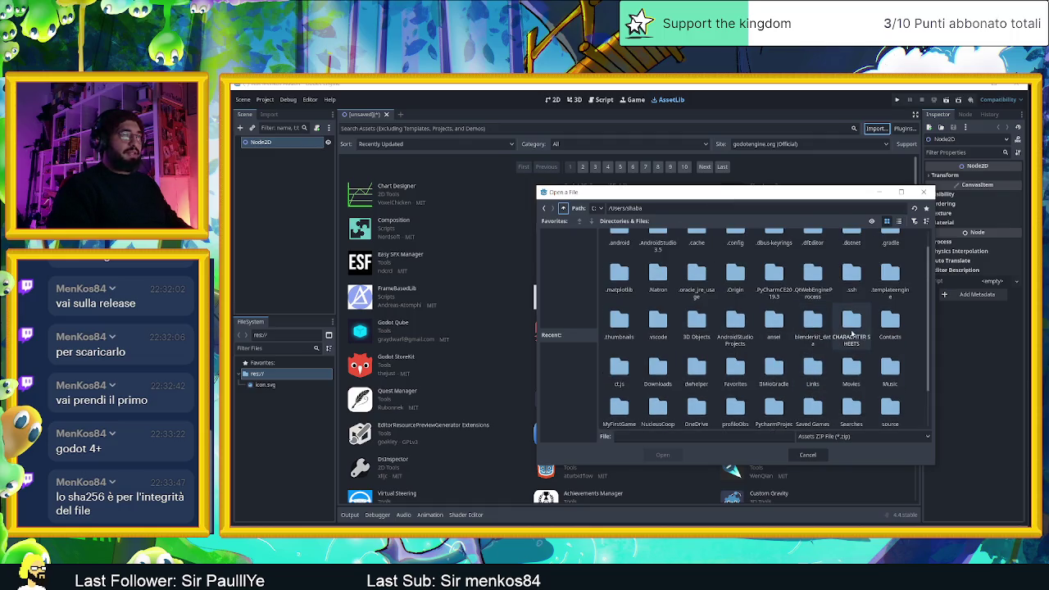
pyautogui.click(658, 367)
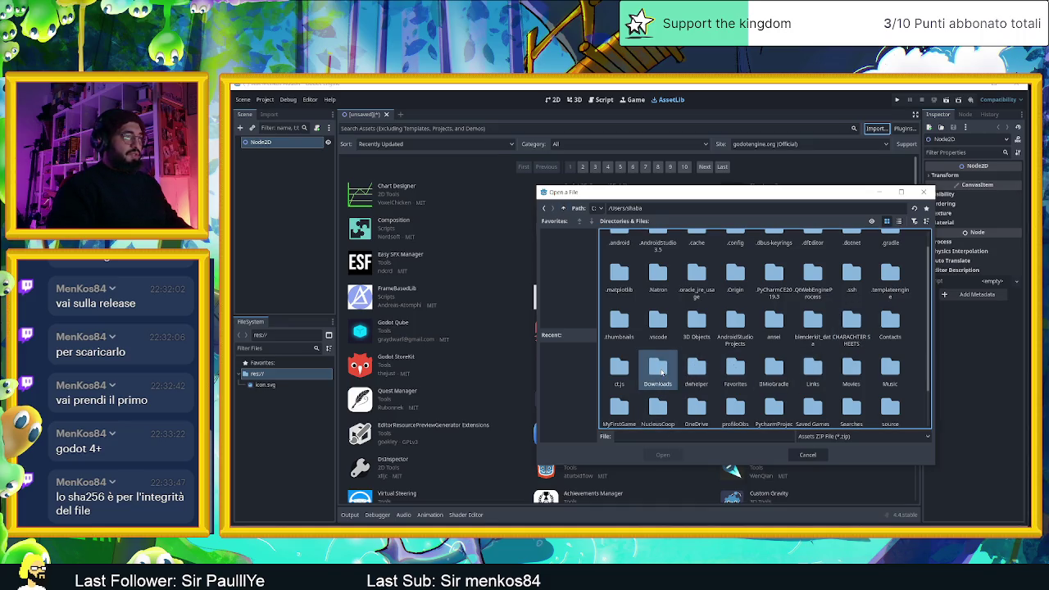
pyautogui.doubleClick(661, 373)
pyautogui.doubleClick(661, 373)
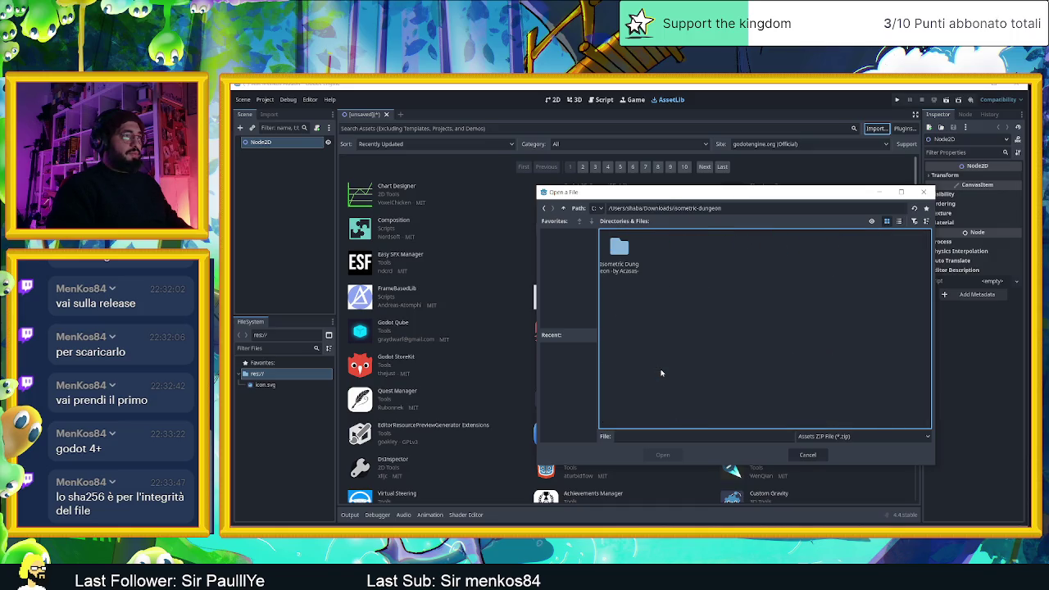
pyautogui.click(563, 208)
# - Filter for 'invento' and open inventory_forge_v1.0.0_assetlib.zip for installation
pyautogui.scroll(-3, 689, 350)
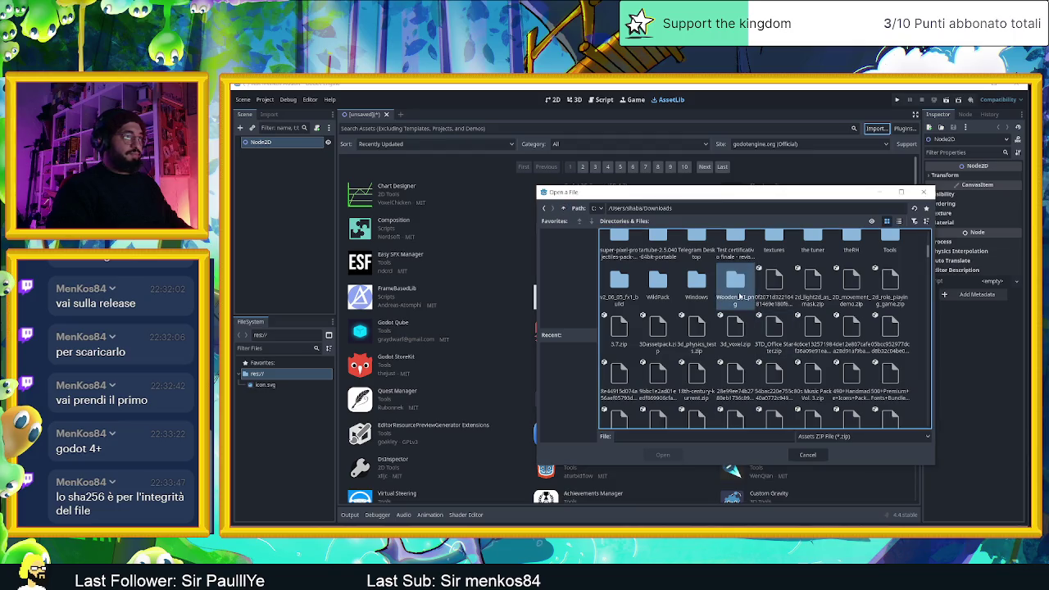
pyautogui.scroll(-5, 740, 297)
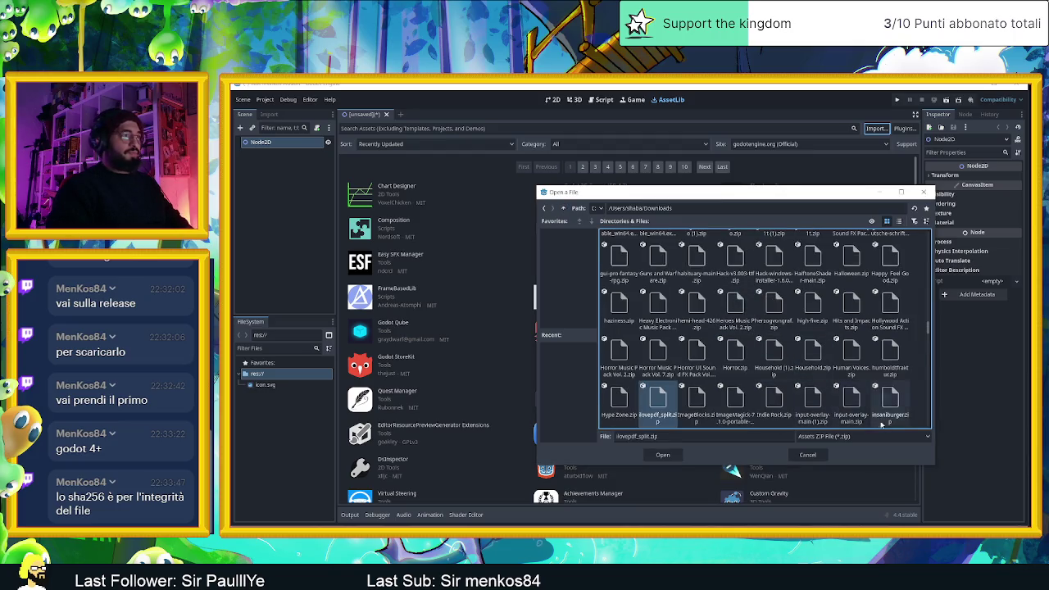
pyautogui.click(735, 402)
pyautogui.press('Right')
pyautogui.press('Right')
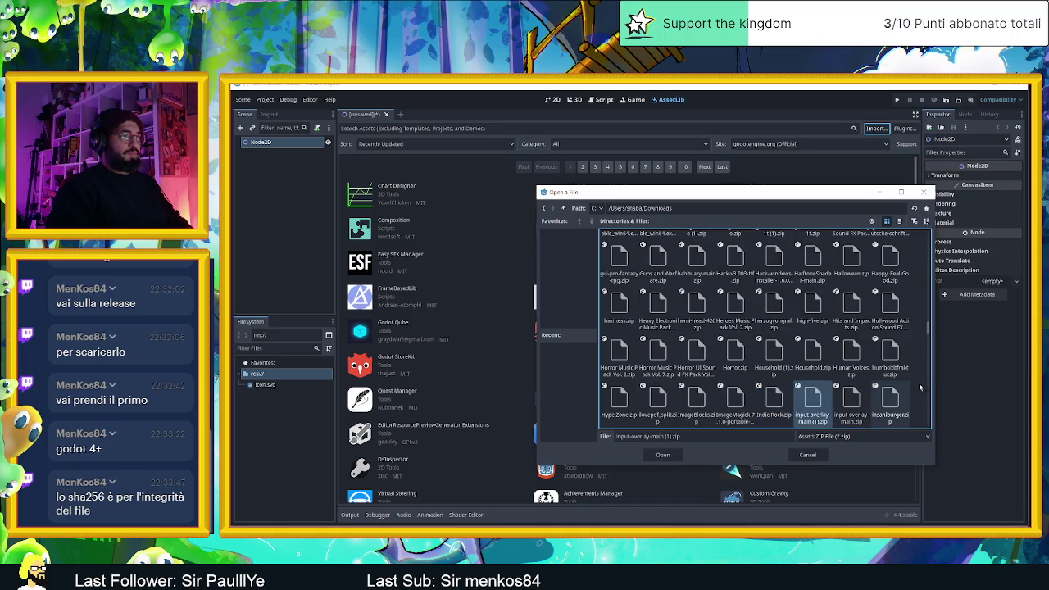
pyautogui.press('Right')
pyautogui.press('Right')
pyautogui.press('Right')
pyautogui.press('Right')
pyautogui.press('Right')
pyautogui.press('Right')
pyautogui.press('Right')
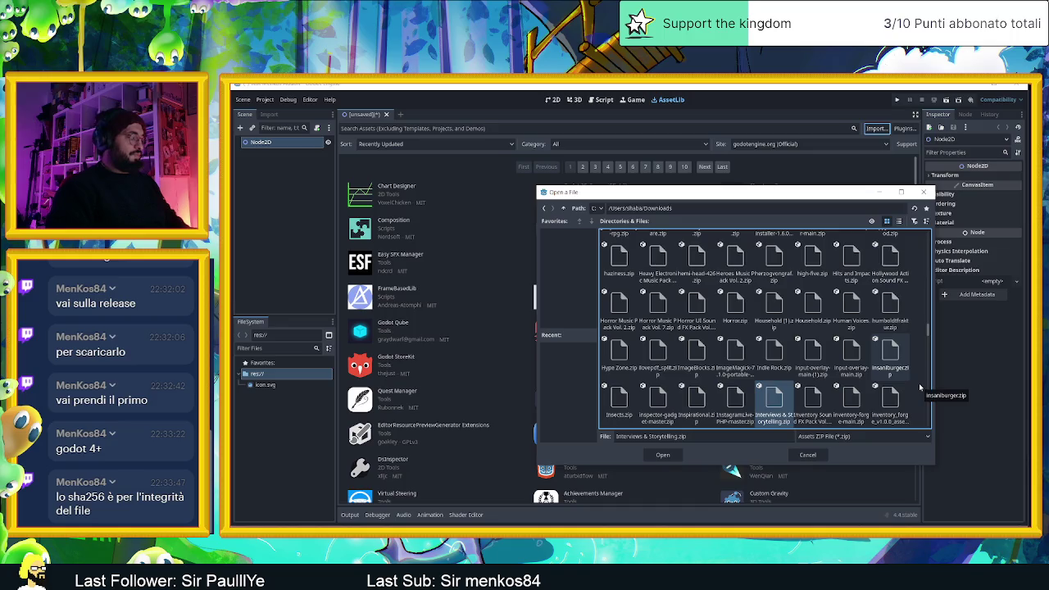
pyautogui.write('invento')
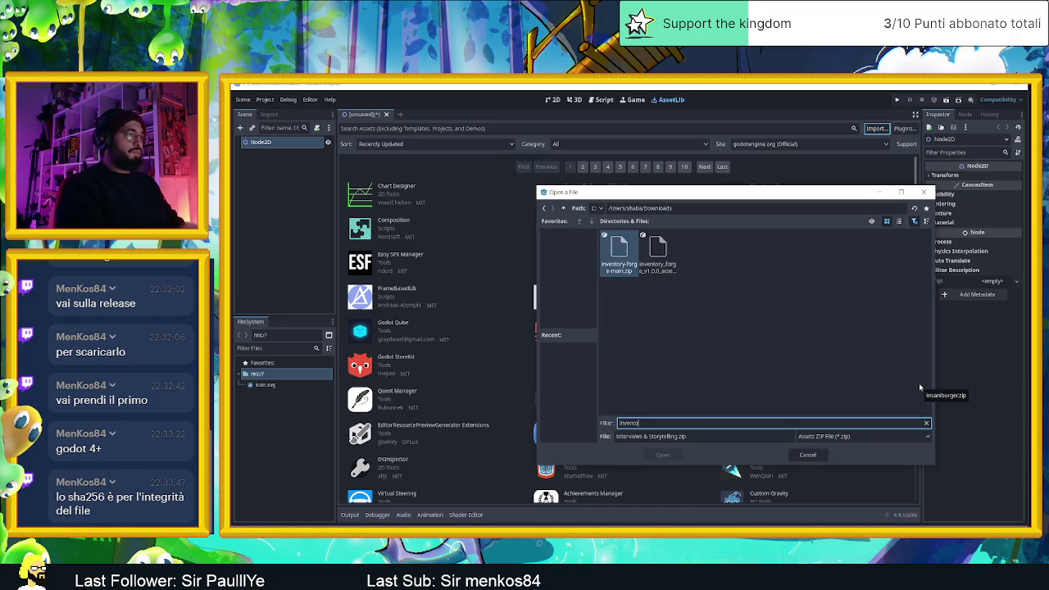
pyautogui.click(658, 254)
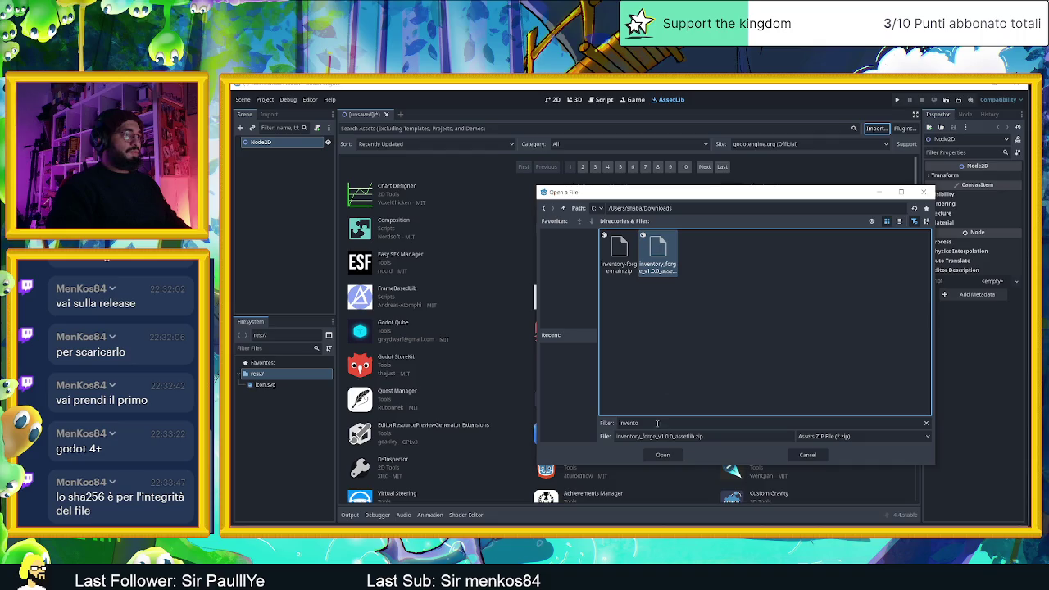
pyautogui.click(659, 455)
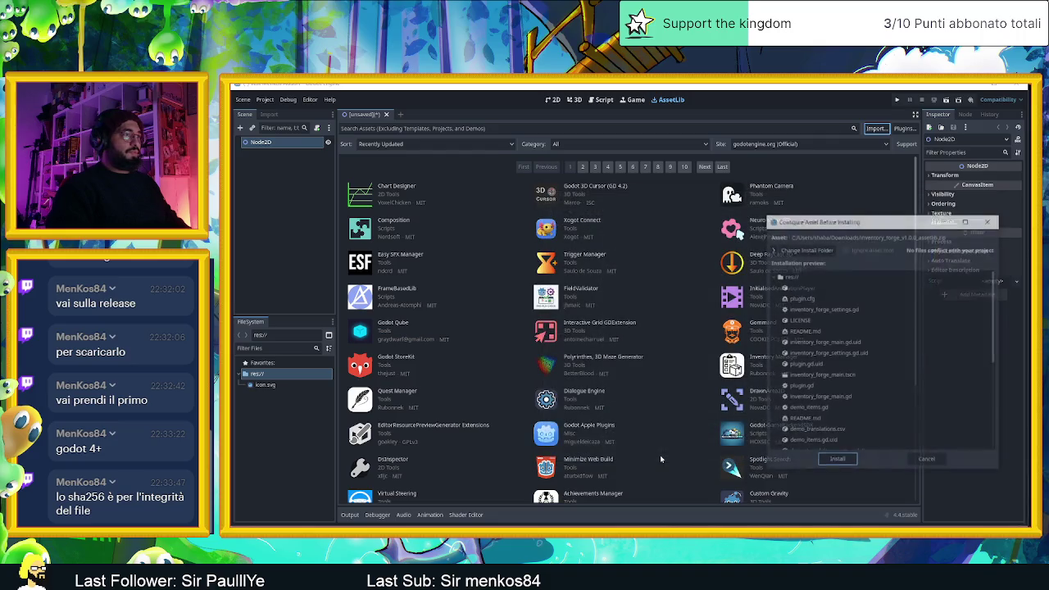
# - Install the package, dismiss the extraction warning, and expand res://inventory_forge to view its components
pyautogui.click(849, 463)
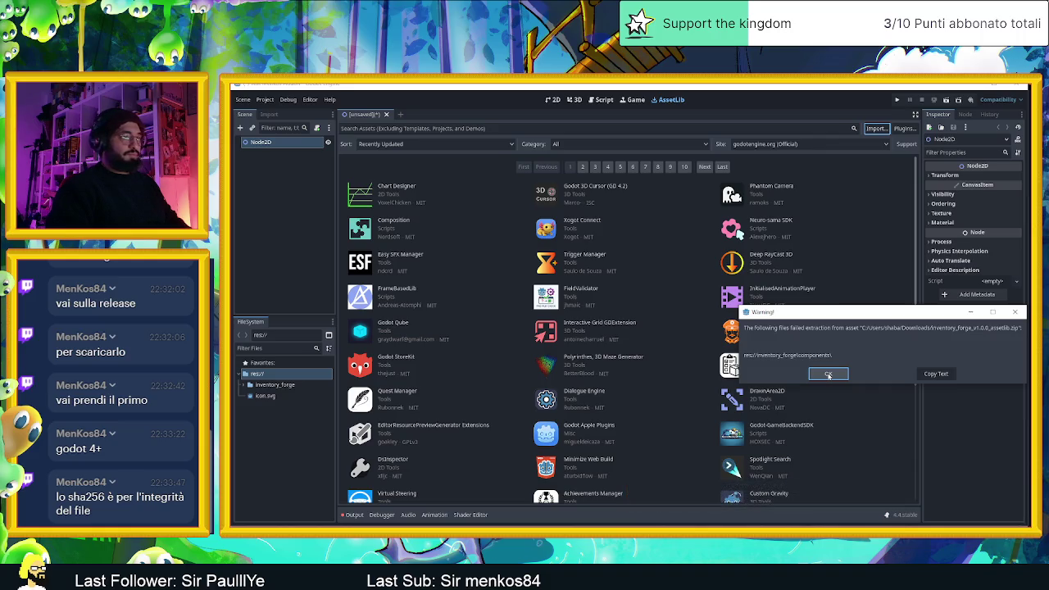
pyautogui.click(829, 375)
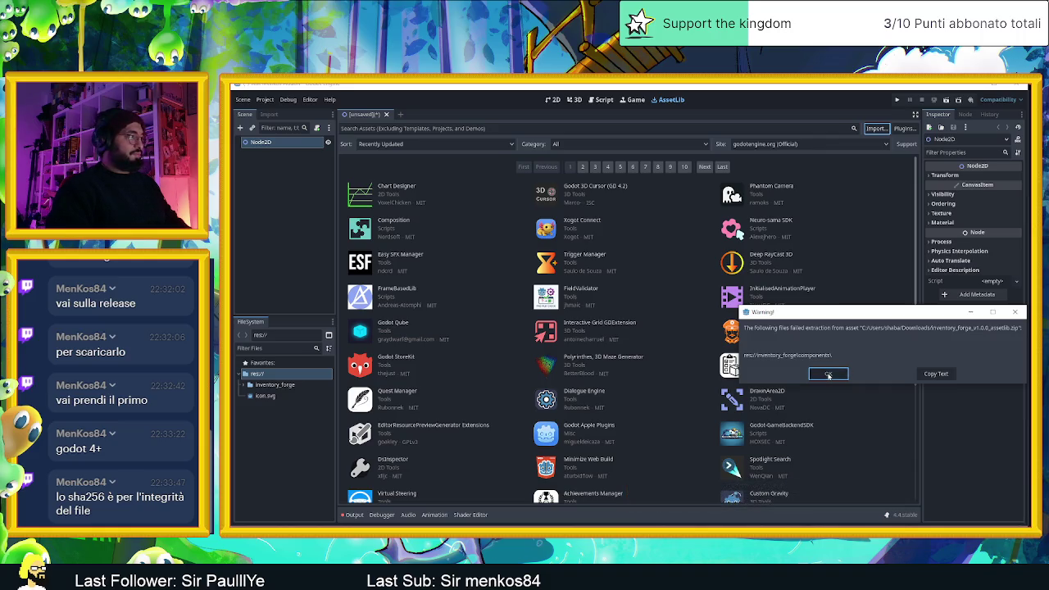
pyautogui.click(262, 383)
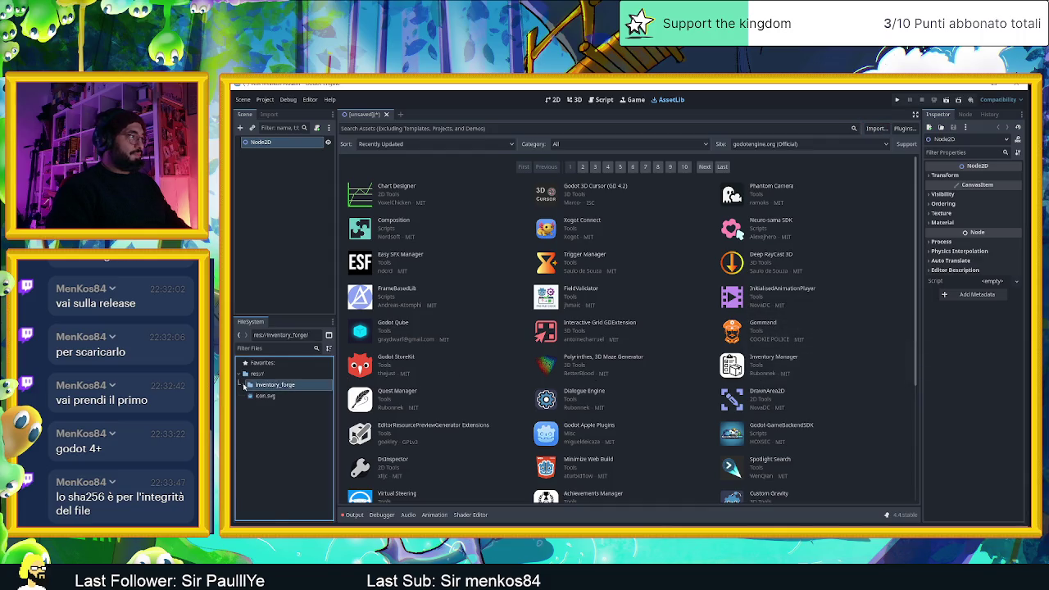
pyautogui.click(244, 384)
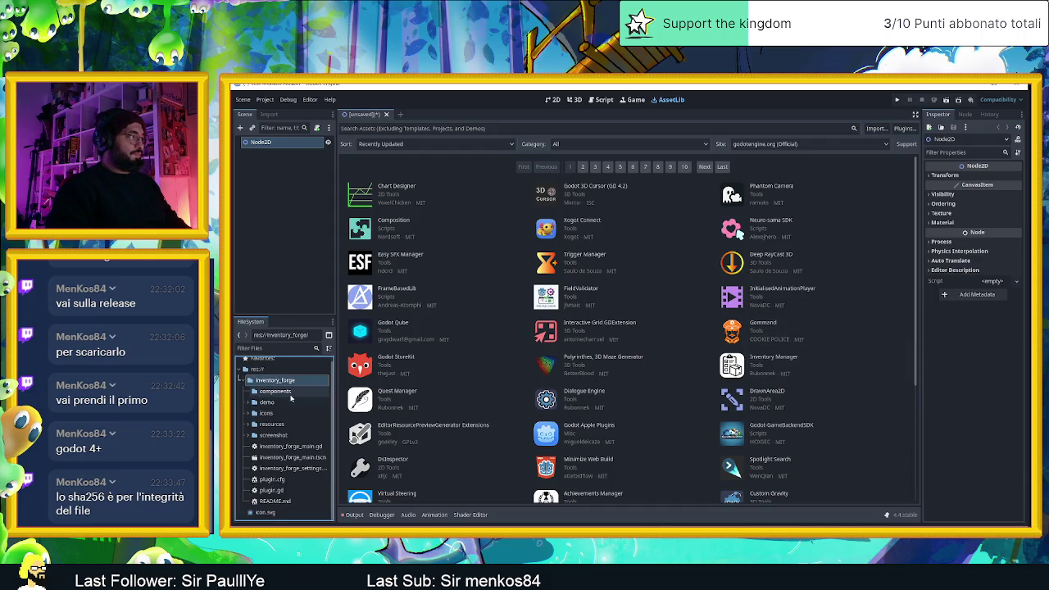
pyautogui.click(288, 392)
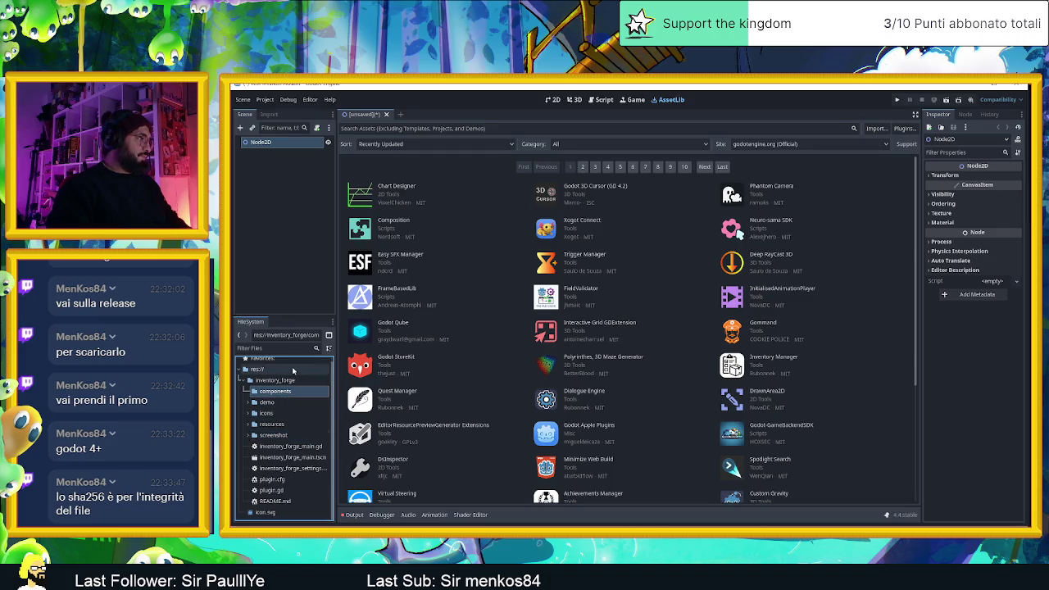
pyautogui.click(242, 381)
# - Create a root 'addons' folder, move inventory_forge into it, and check the Output log
pyautogui.click(242, 381)
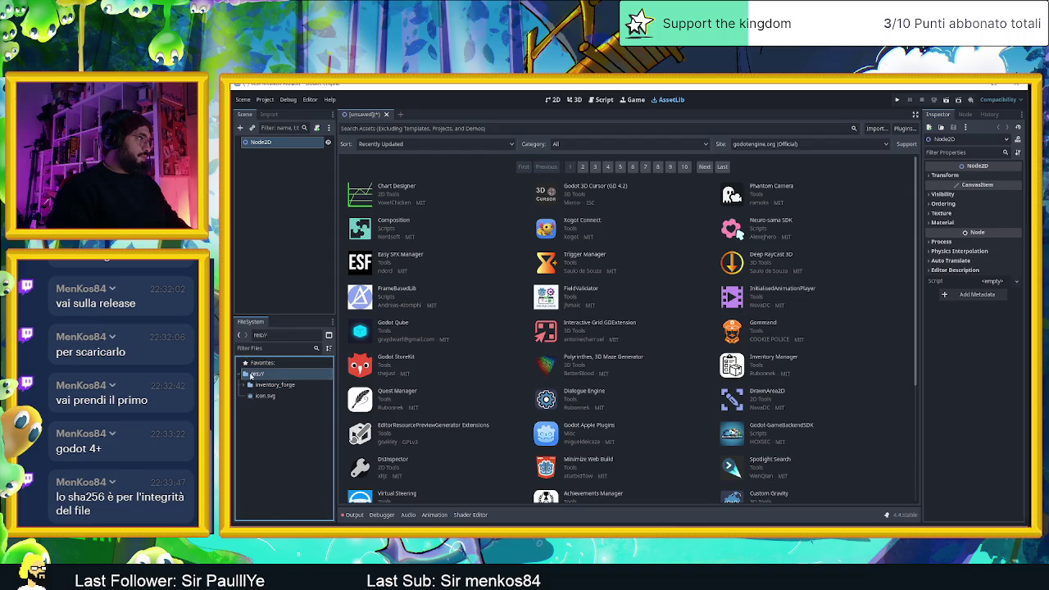
pyautogui.rightClick(251, 374)
pyautogui.click(366, 380)
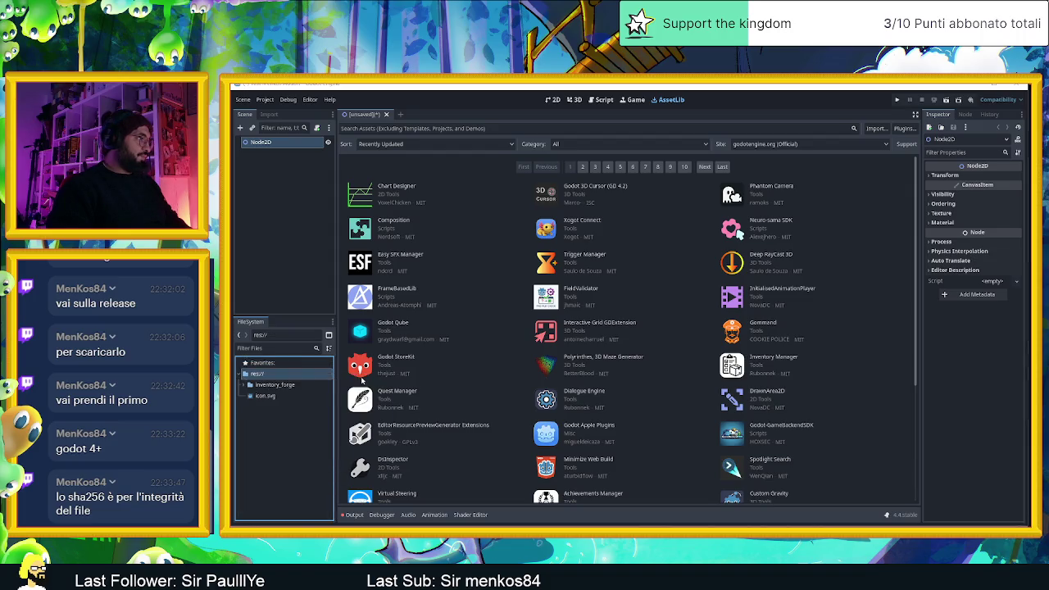
pyautogui.write('addons')
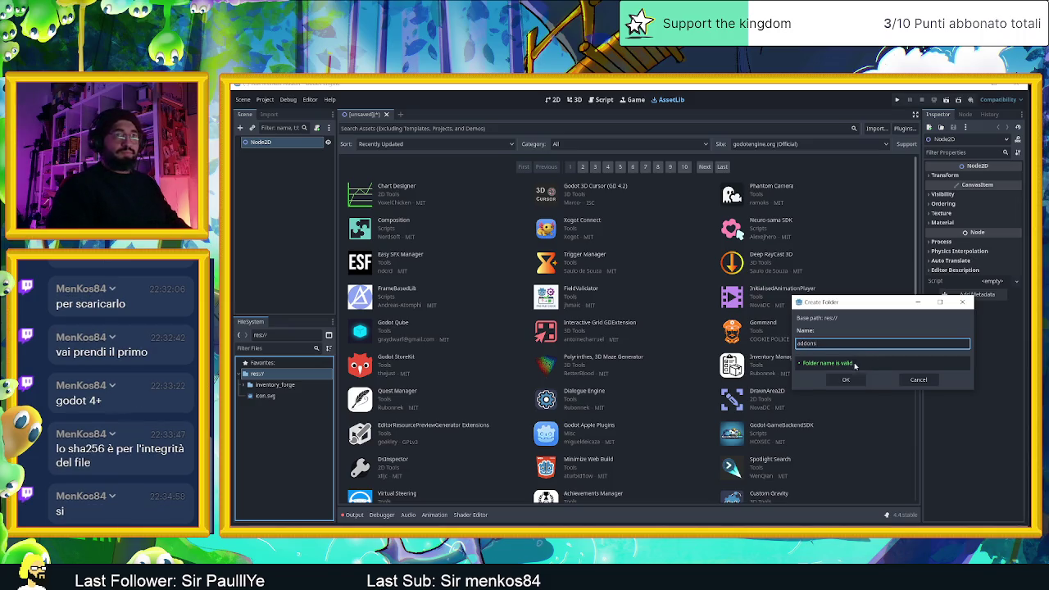
pyautogui.click(845, 379)
pyautogui.moveTo(266, 396); pyautogui.dragTo(265, 385)
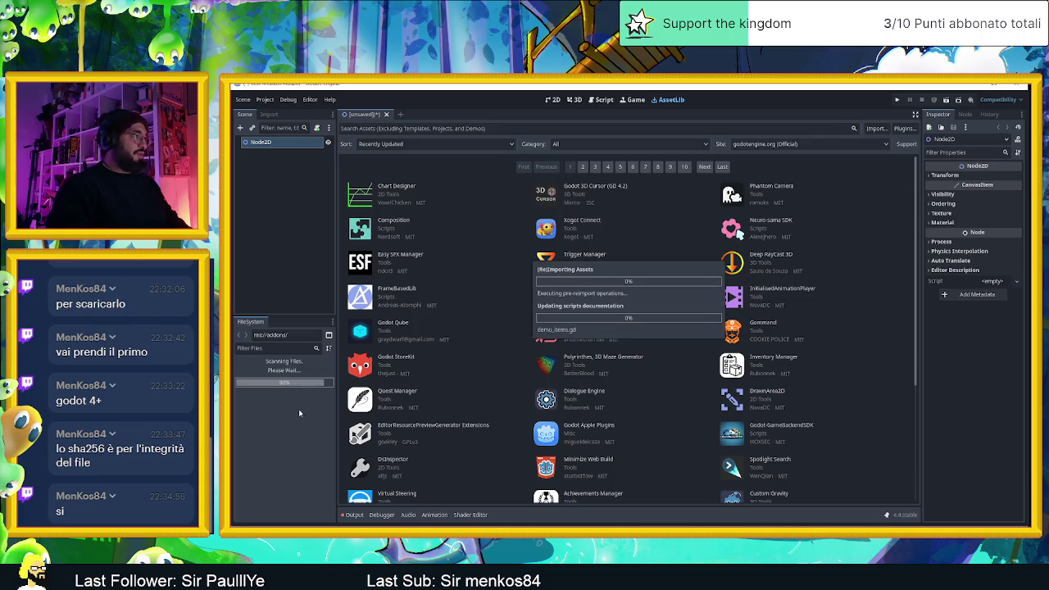
pyautogui.click(244, 384)
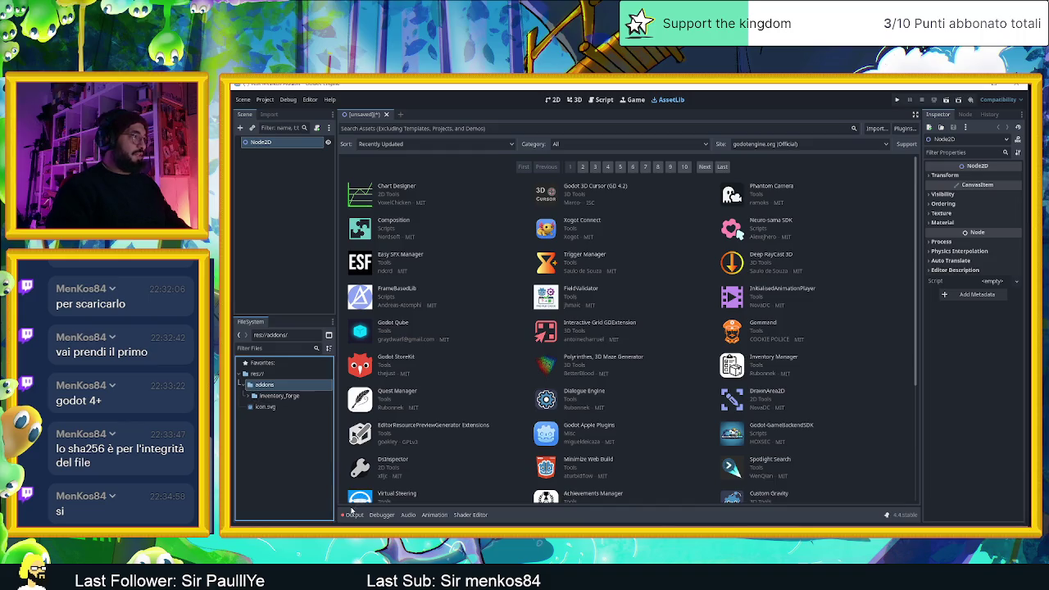
pyautogui.click(352, 512)
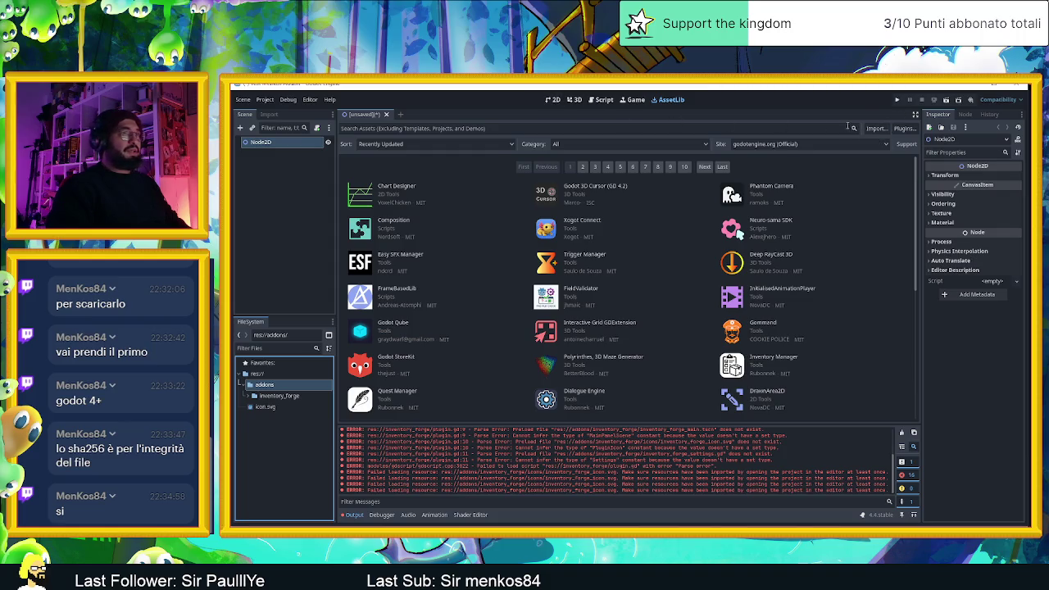
# - Enable the Inventory Forge plugin in the project's Plugins settings
pyautogui.click(901, 128)
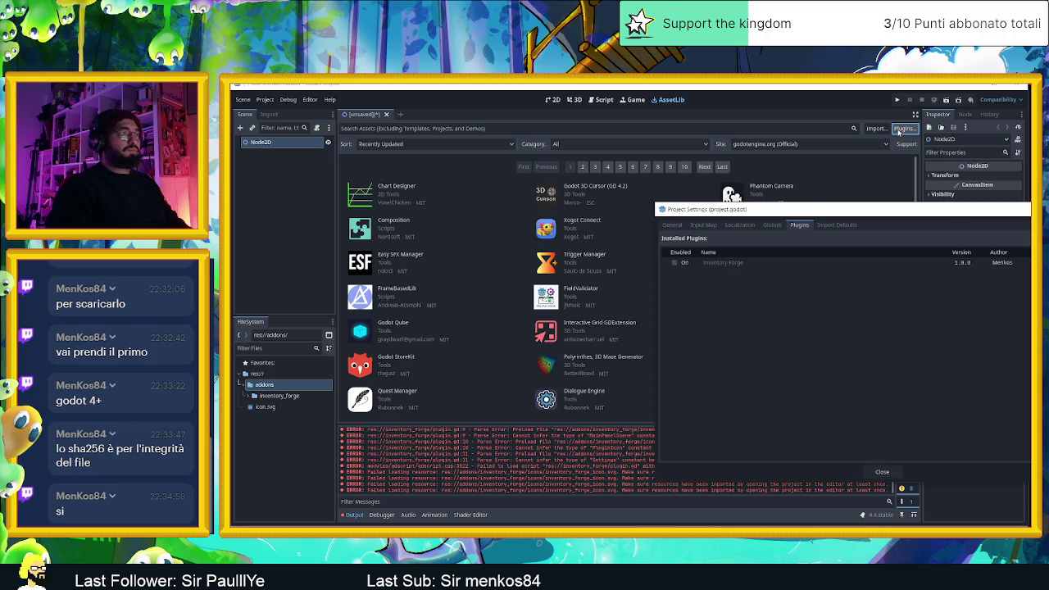
pyautogui.click(672, 263)
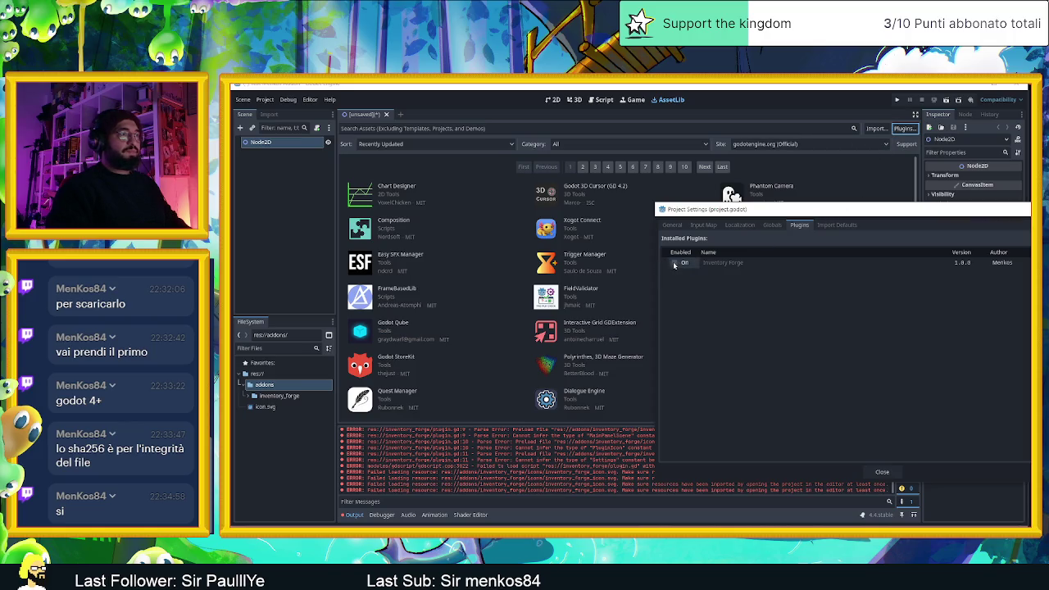
pyautogui.click(882, 472)
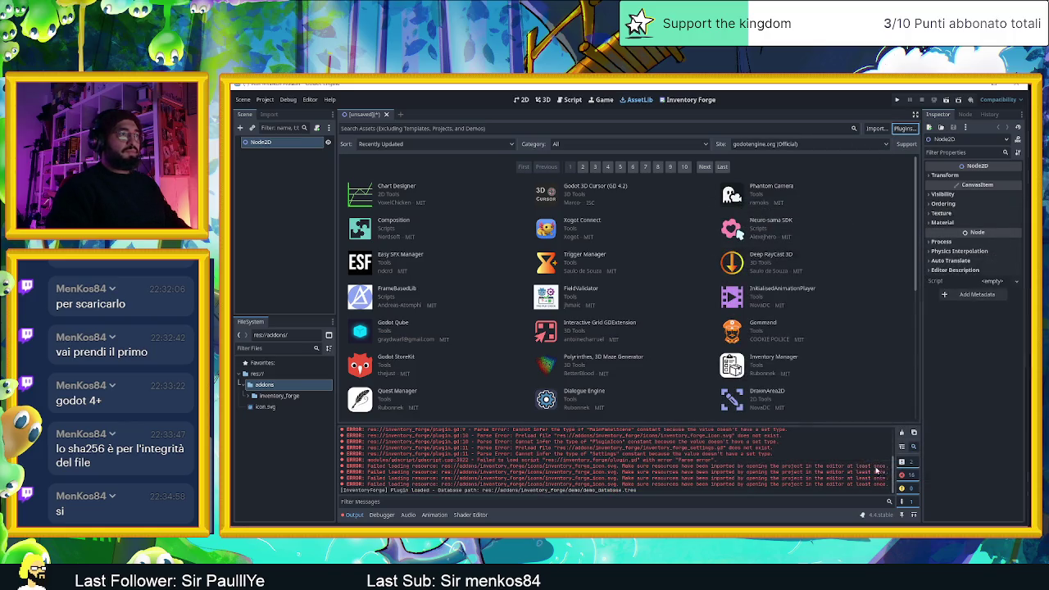
# - Switch to the 2D editor and save the scene as 'test'
pyautogui.click(520, 100)
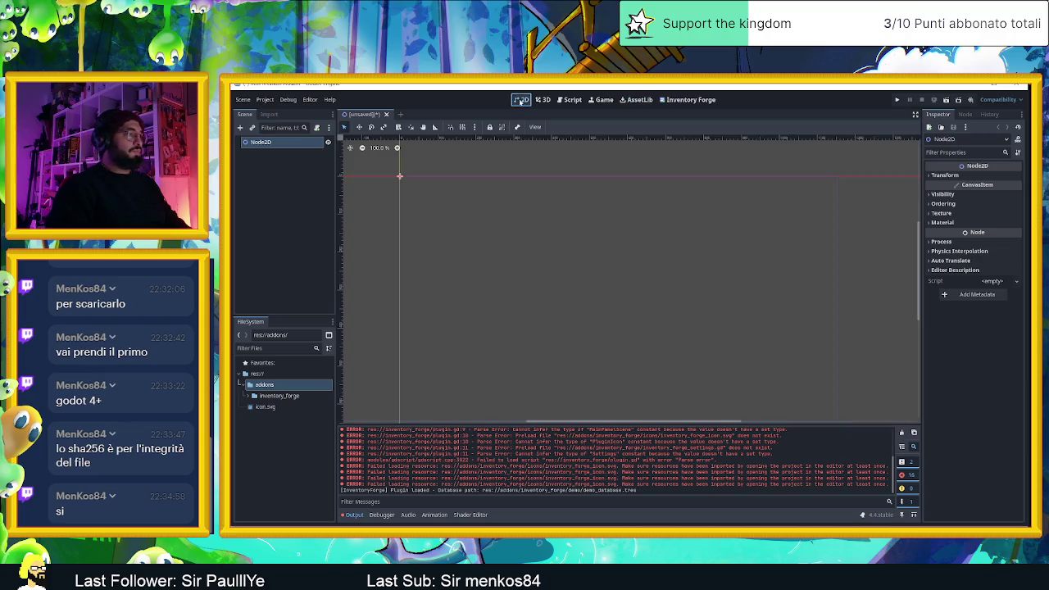
pyautogui.click(598, 305)
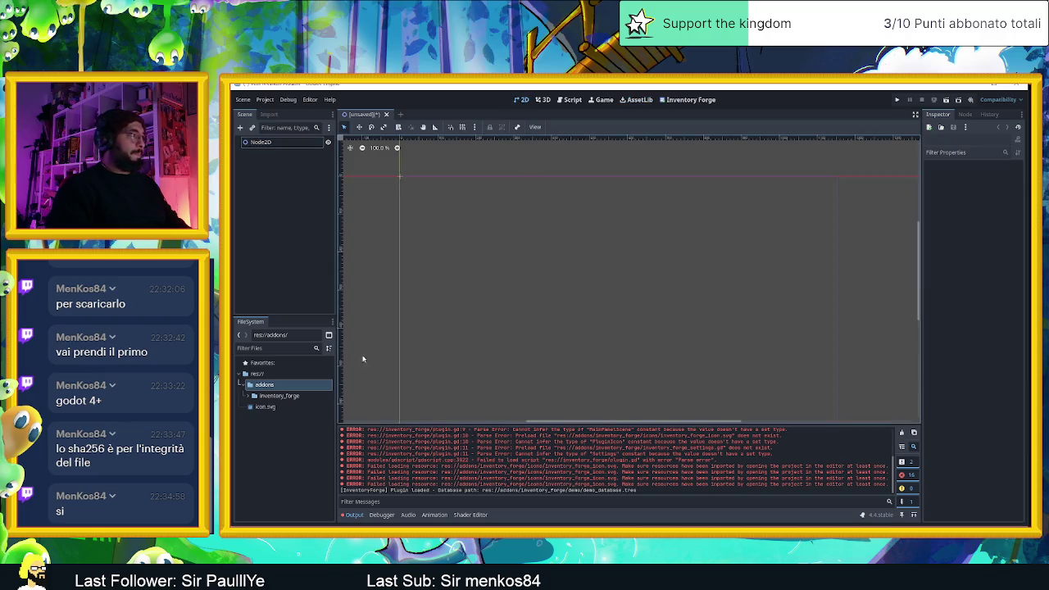
pyautogui.click(247, 396)
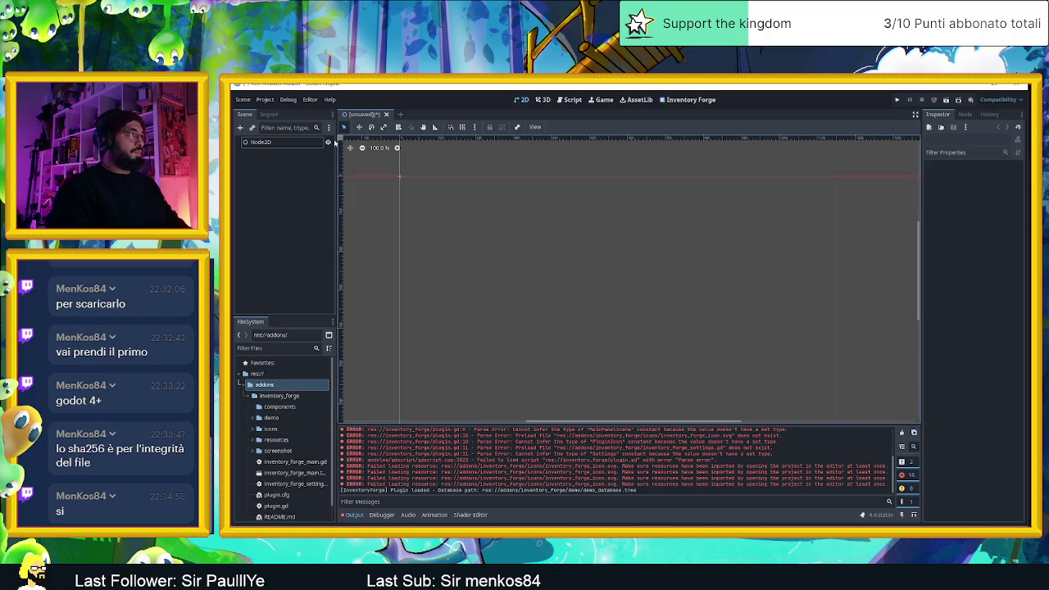
pyautogui.hotkey('ctrl', 's')
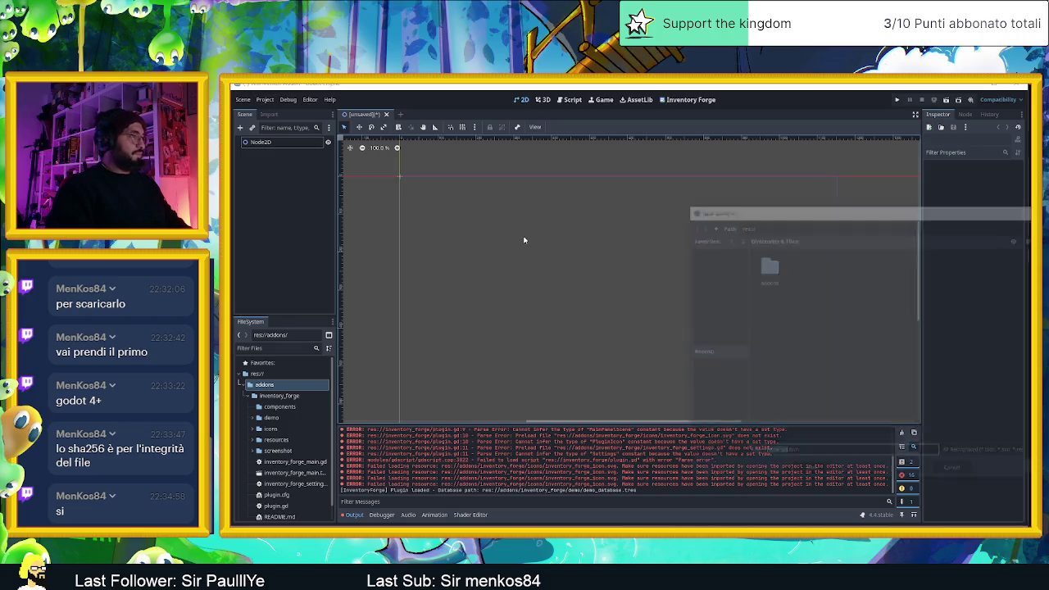
pyautogui.write('test.tscn')
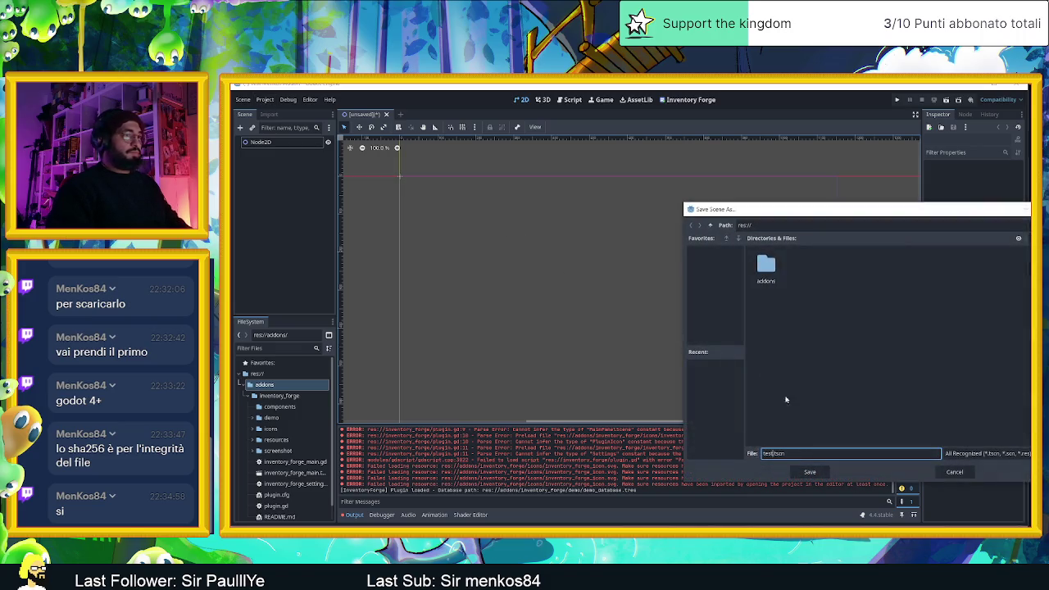
pyautogui.click(810, 471)
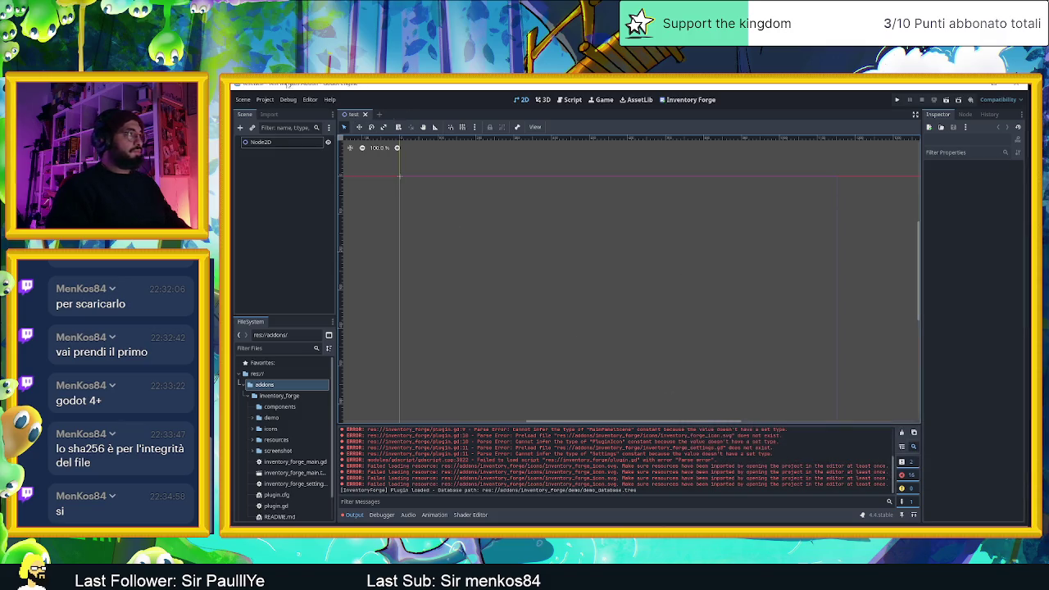
# - Reload the current project and open the Inventory Forge editor screen
pyautogui.click(264, 100)
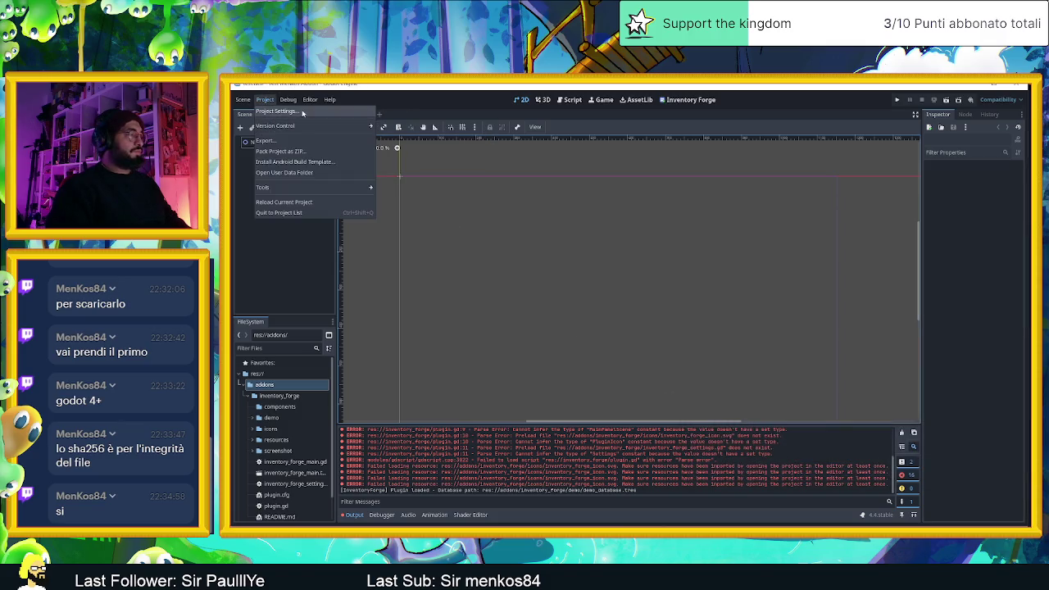
pyautogui.click(295, 202)
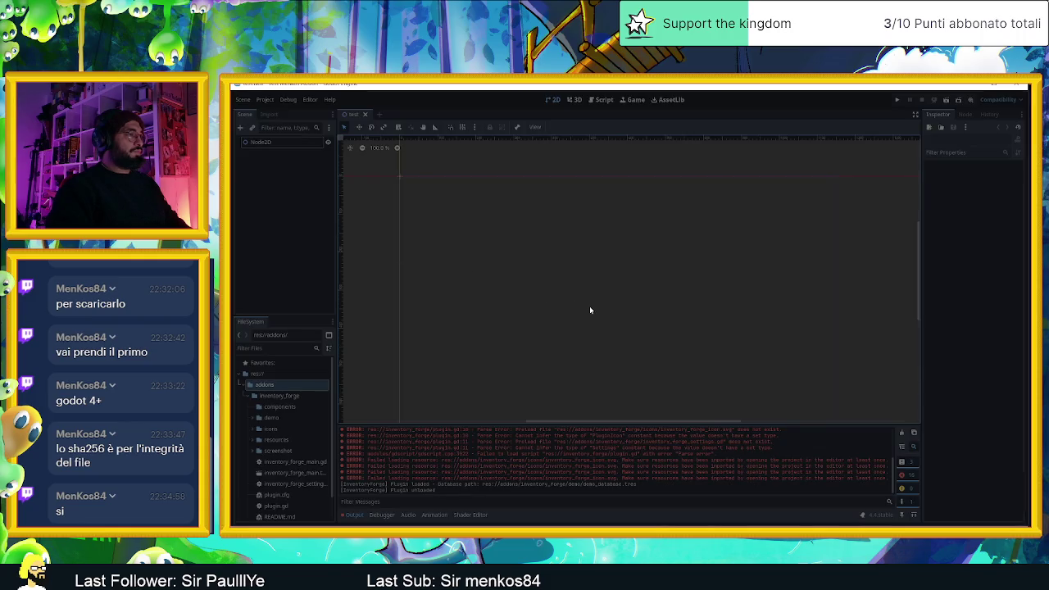
pyautogui.hotkey('alt', 'Tab')
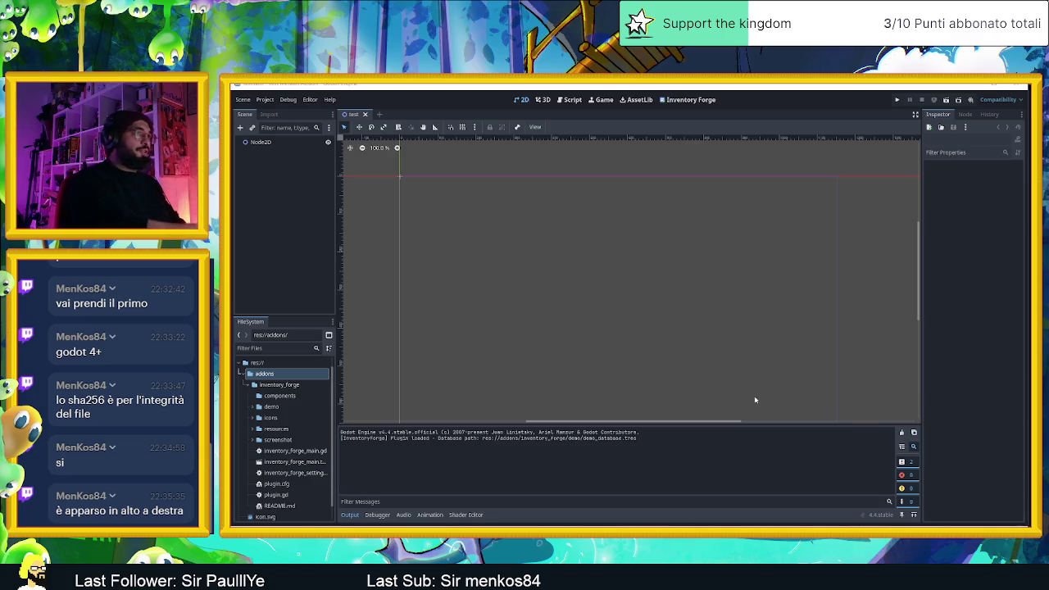
pyautogui.click(690, 99)
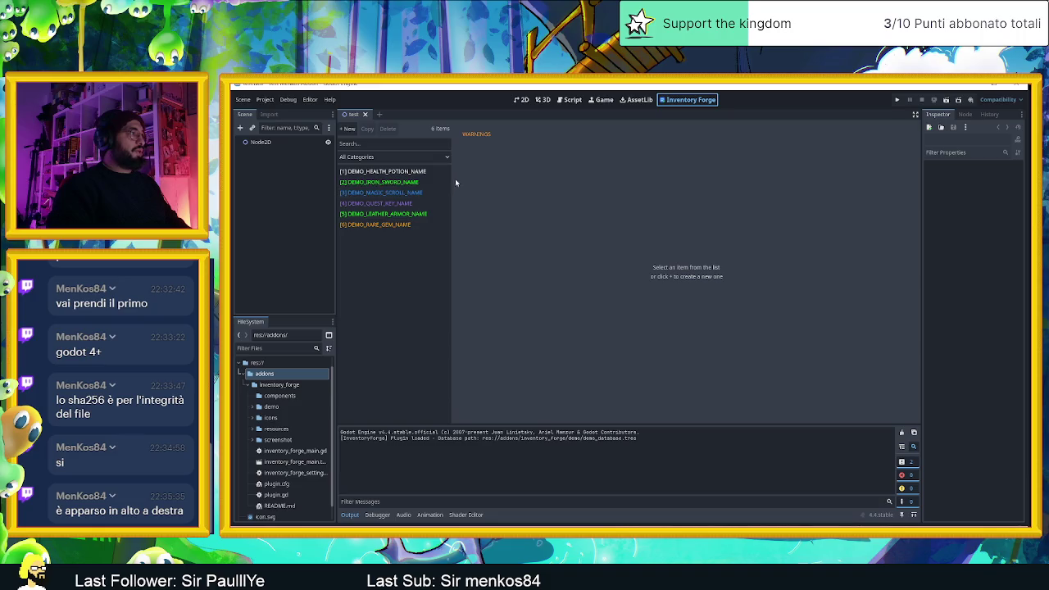
# - Filter items by each category from Consumable to Misc, then show All and open the health potion
pyautogui.click(414, 157)
pyautogui.click(398, 177)
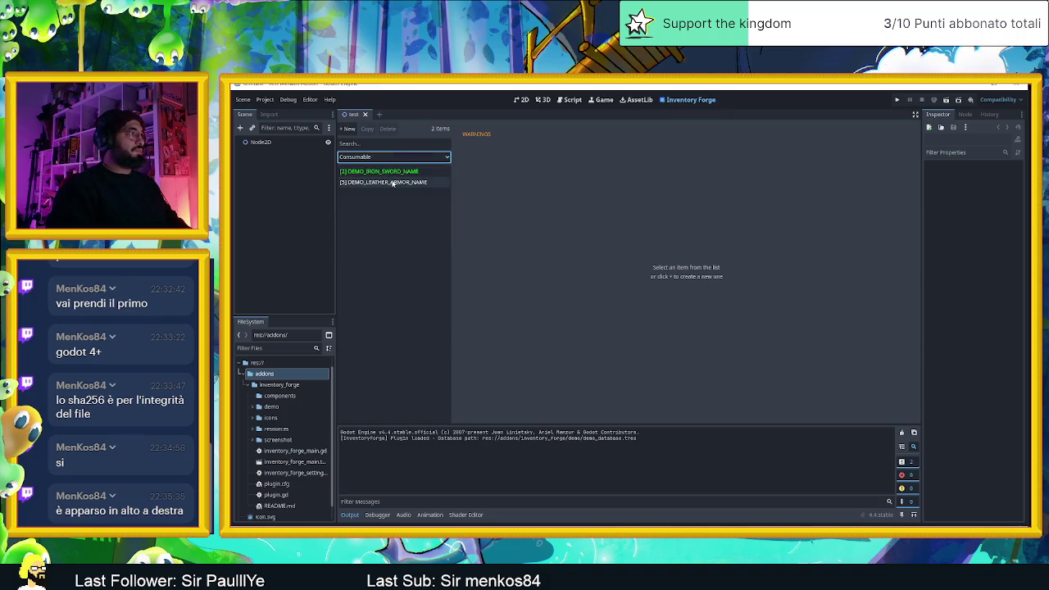
pyautogui.click(407, 163)
pyautogui.click(400, 190)
pyautogui.click(402, 157)
pyautogui.click(386, 201)
pyautogui.click(409, 157)
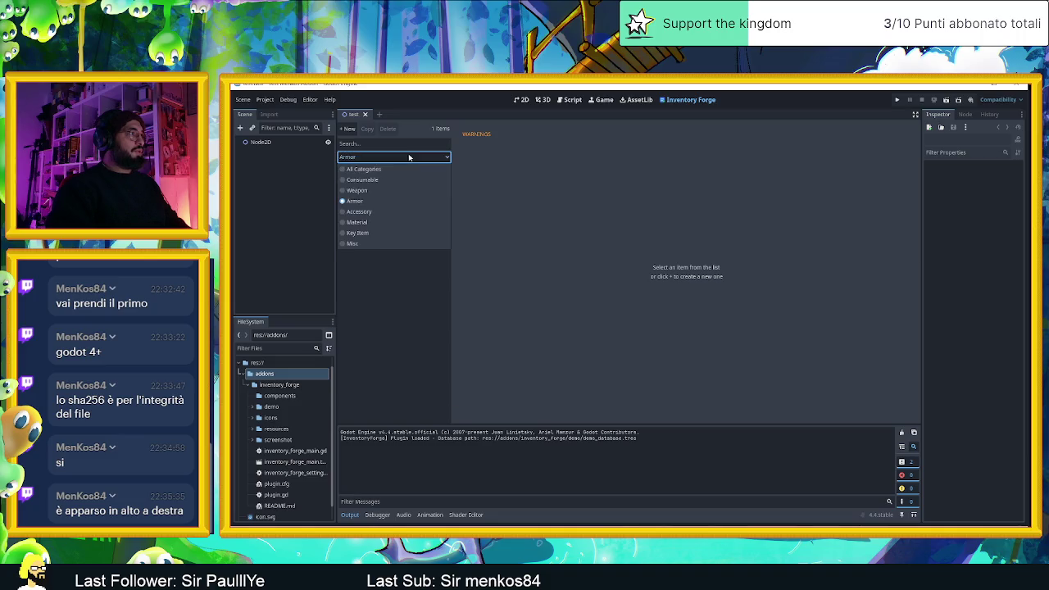
pyautogui.click(380, 215)
pyautogui.click(403, 160)
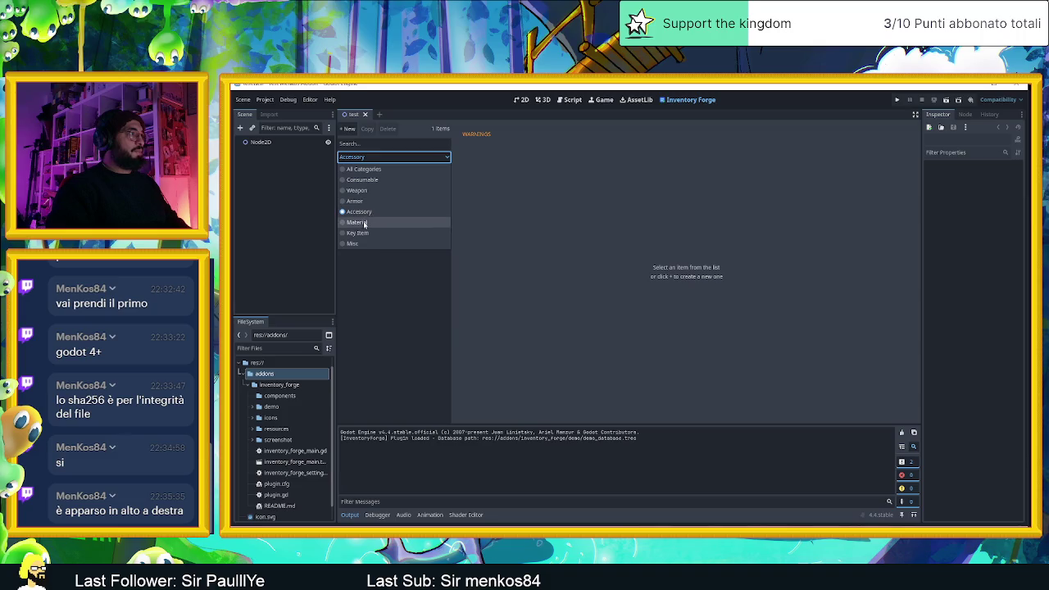
pyautogui.click(365, 222)
pyautogui.click(399, 160)
pyautogui.click(375, 233)
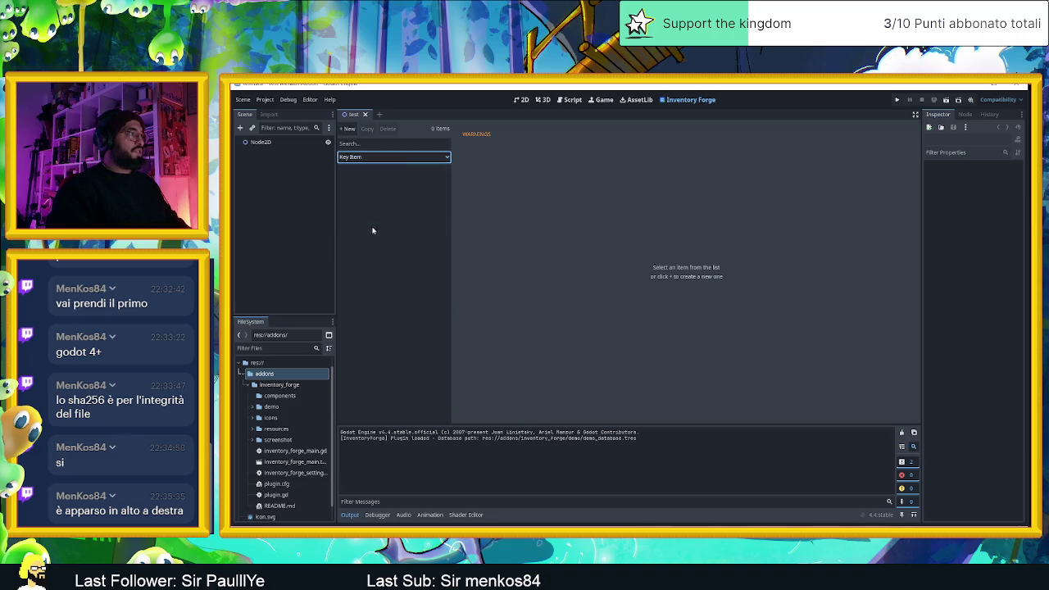
pyautogui.click(405, 160)
pyautogui.click(382, 244)
pyautogui.click(380, 159)
pyautogui.click(368, 169)
pyautogui.click(378, 172)
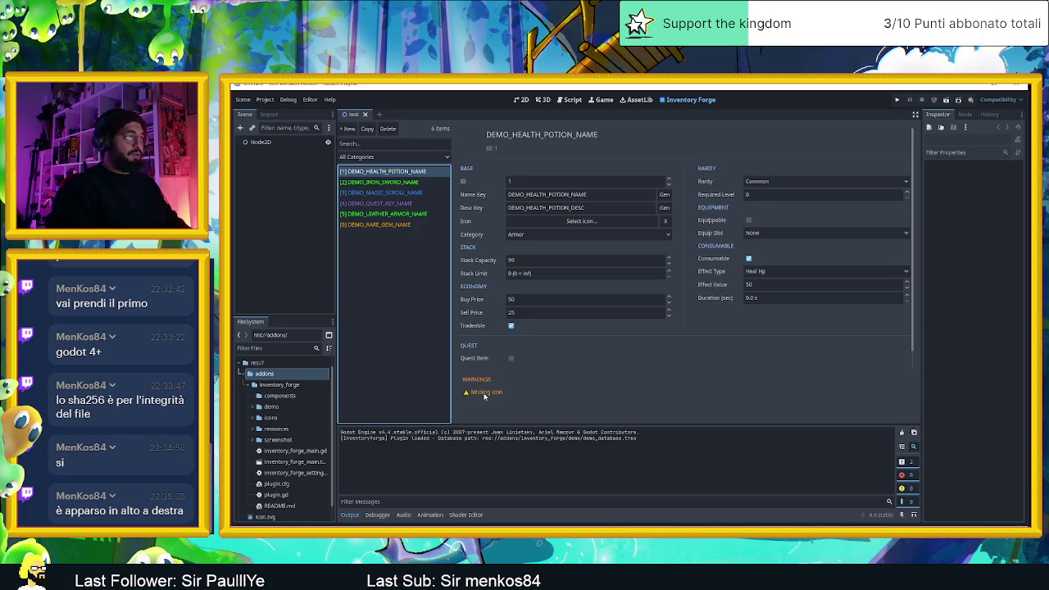
# - Inspect the placeholder_item.svg and inventory_forge_icon.svg textures in the icons folder
pyautogui.click(253, 419)
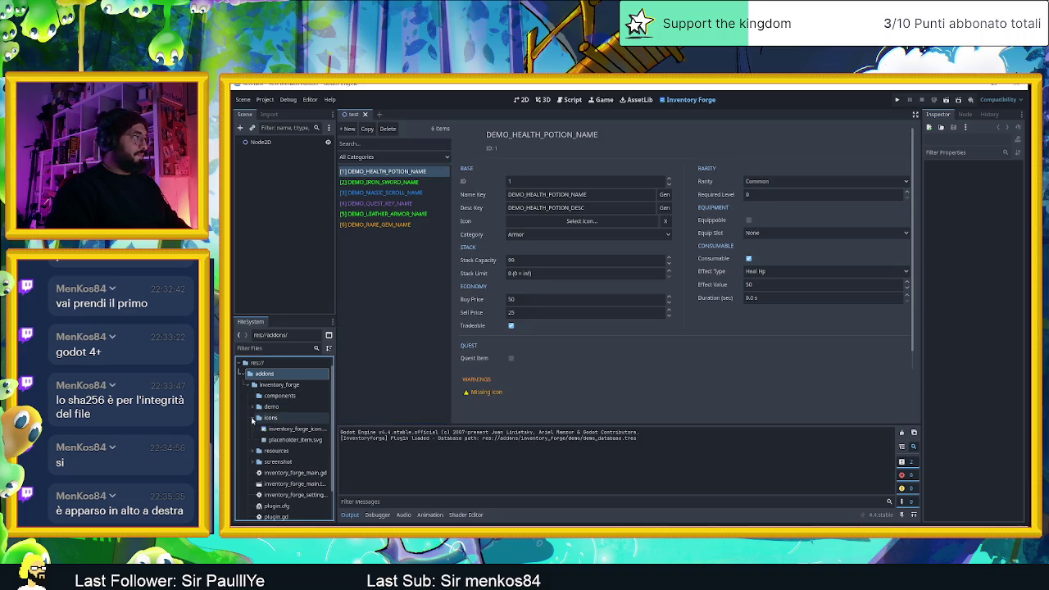
pyautogui.click(289, 440)
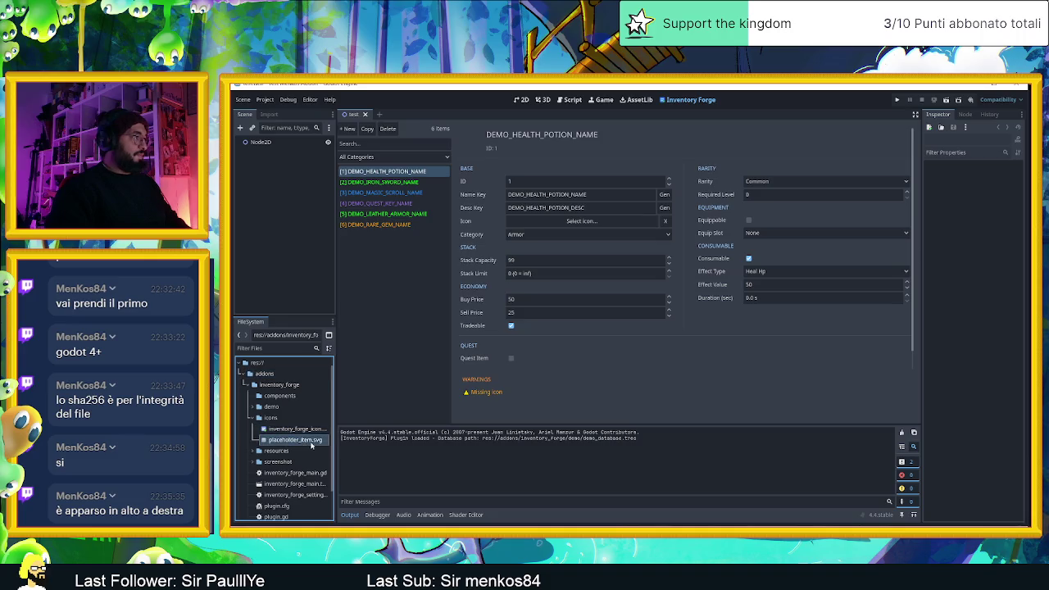
pyautogui.doubleClick(311, 443)
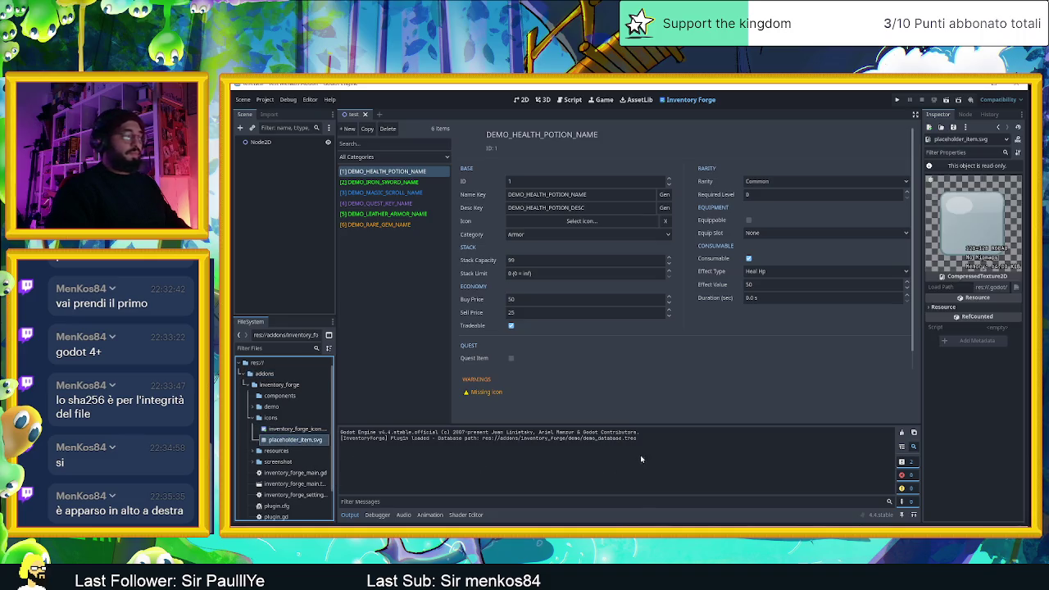
pyautogui.doubleClick(293, 429)
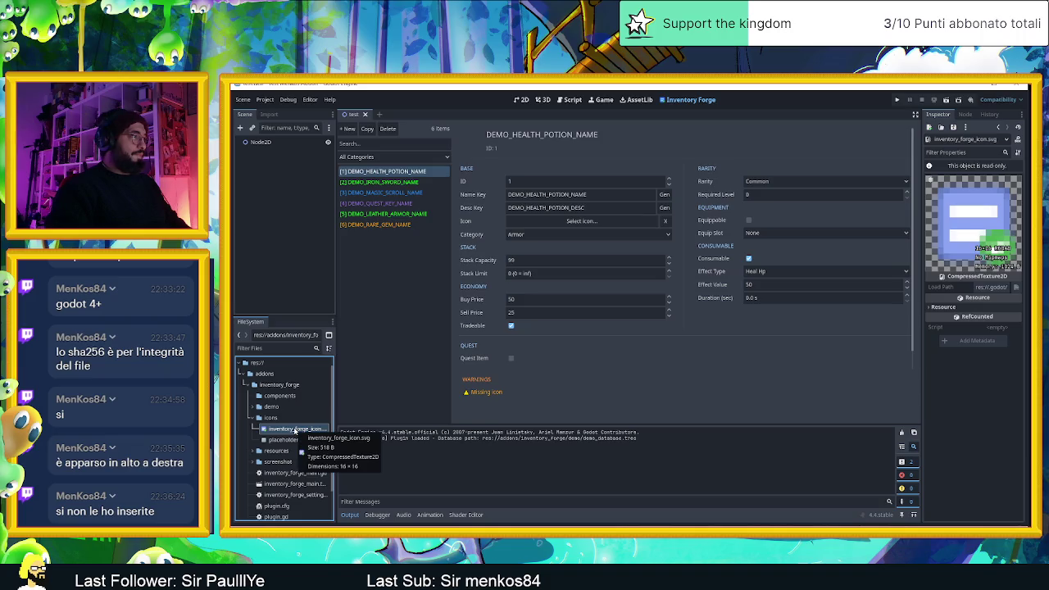
pyautogui.click(254, 418)
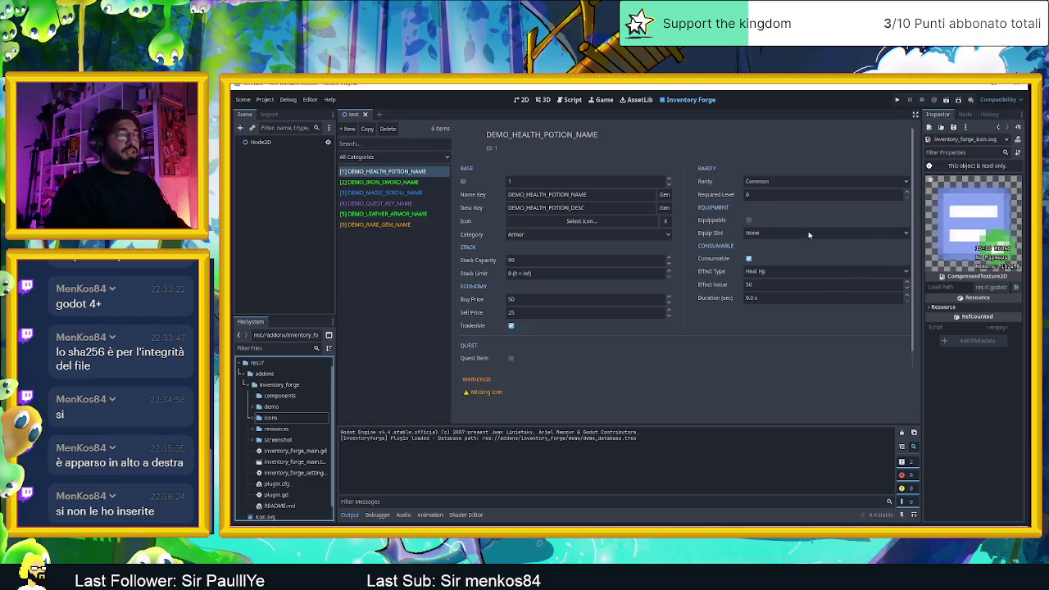
# - Expand the demo and screenshot folders, preview dashboard.png, then collapse them again
pyautogui.click(273, 406)
pyautogui.click(253, 406)
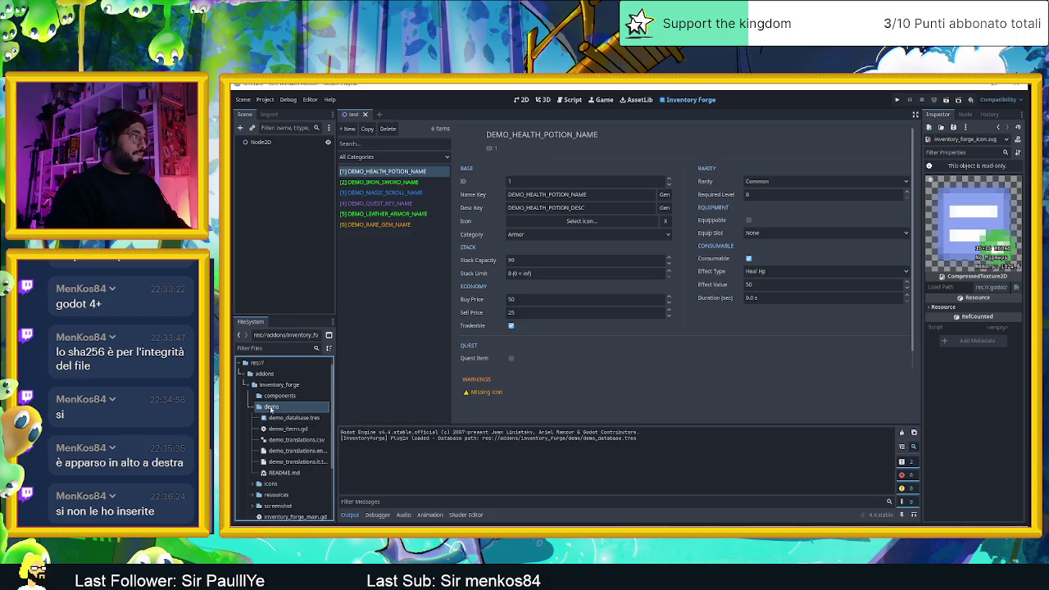
pyautogui.click(252, 406)
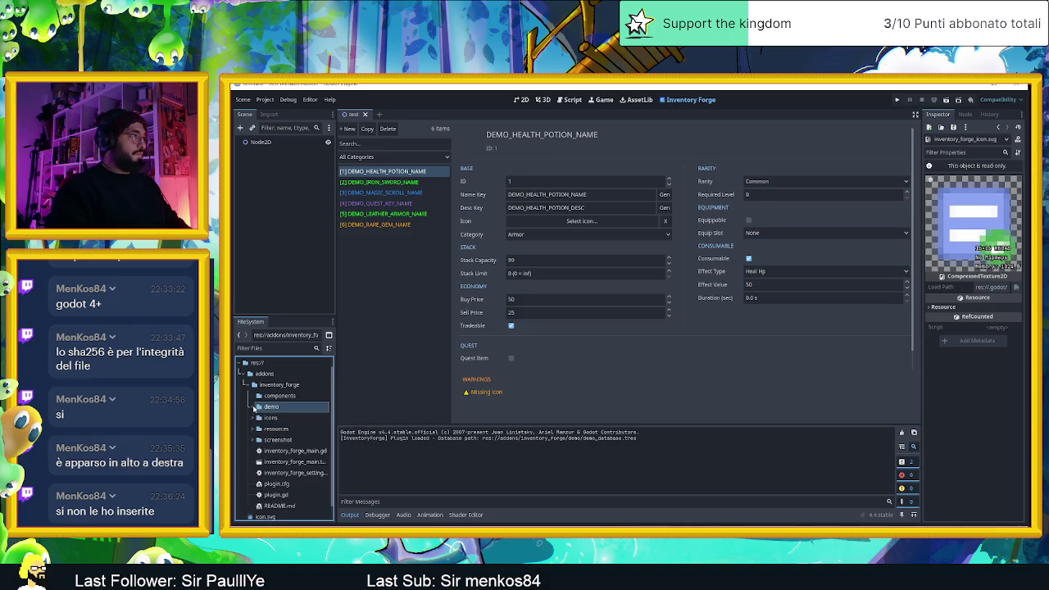
pyautogui.click(385, 304)
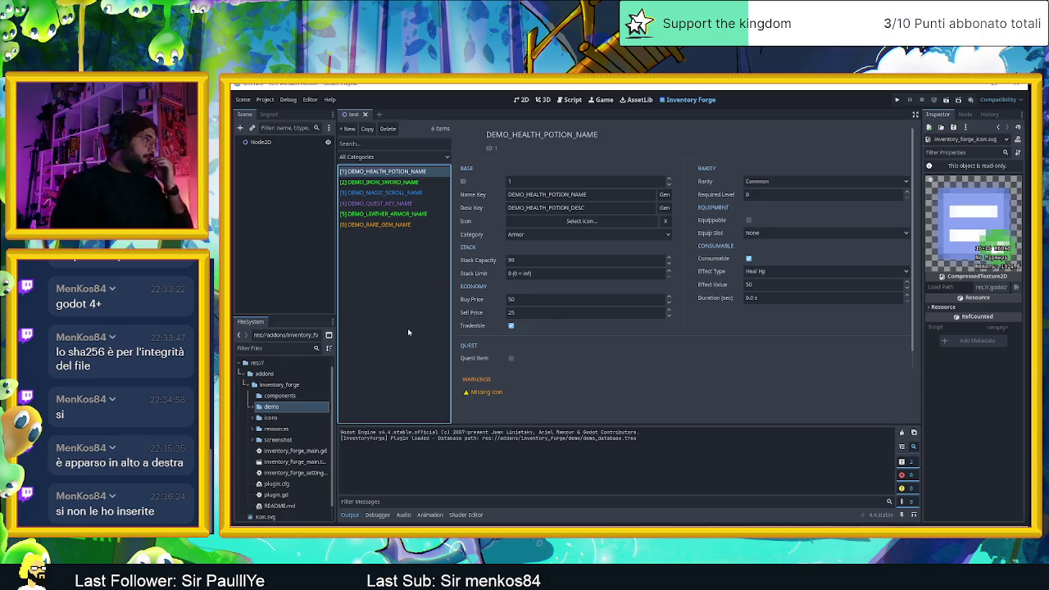
pyautogui.click(253, 440)
pyautogui.click(287, 450)
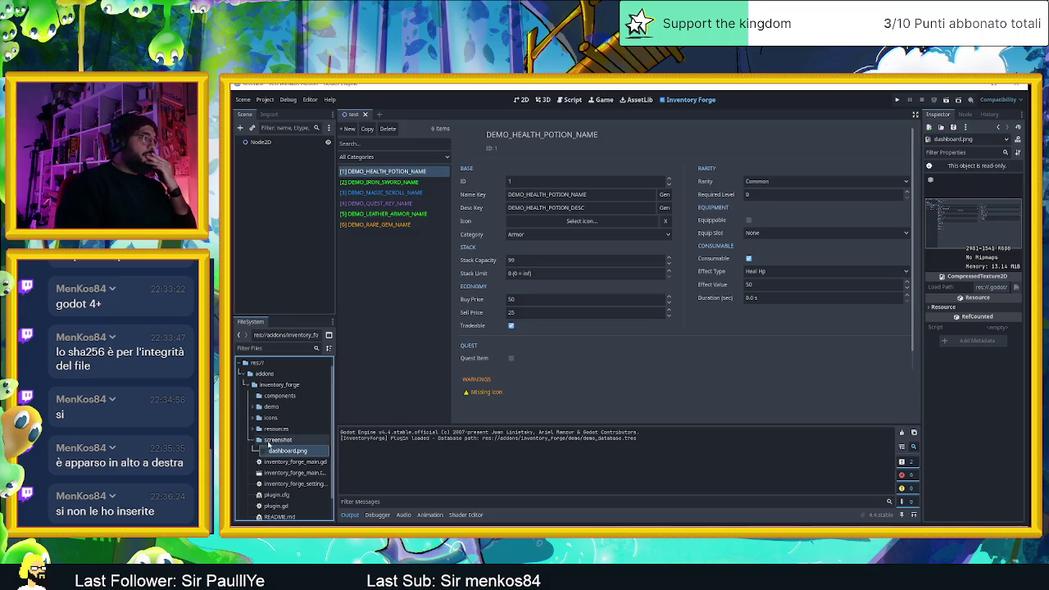
pyautogui.click(252, 440)
pyautogui.click(252, 406)
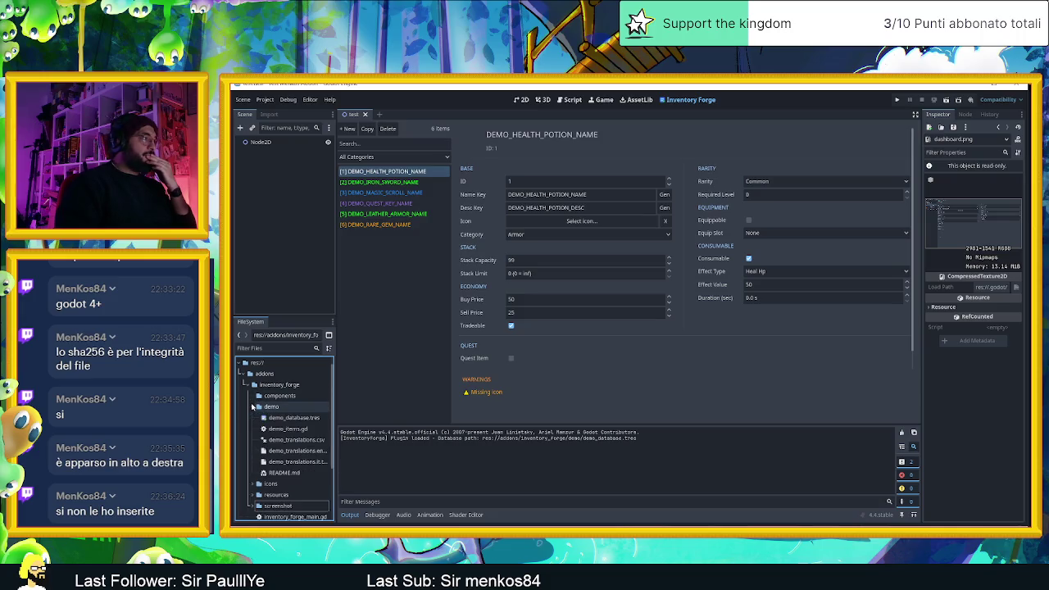
pyautogui.click(252, 407)
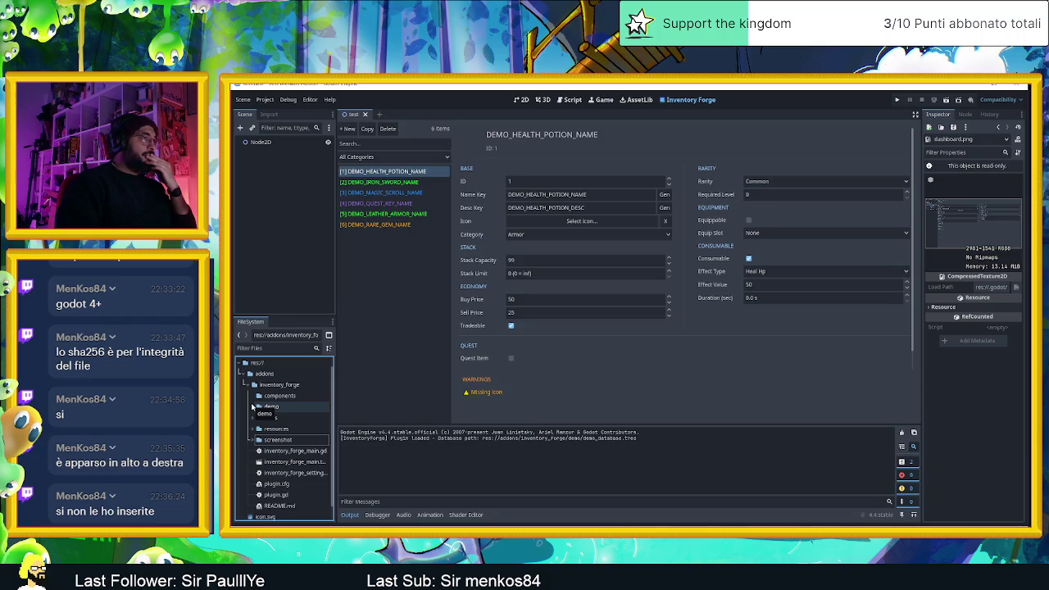
pyautogui.click(267, 99)
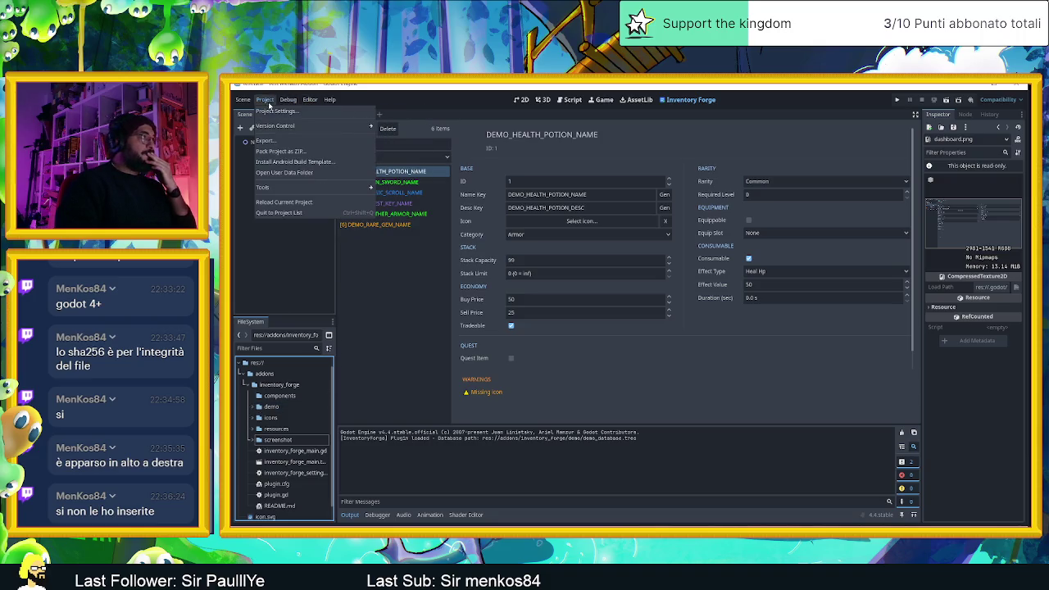
pyautogui.click(274, 110)
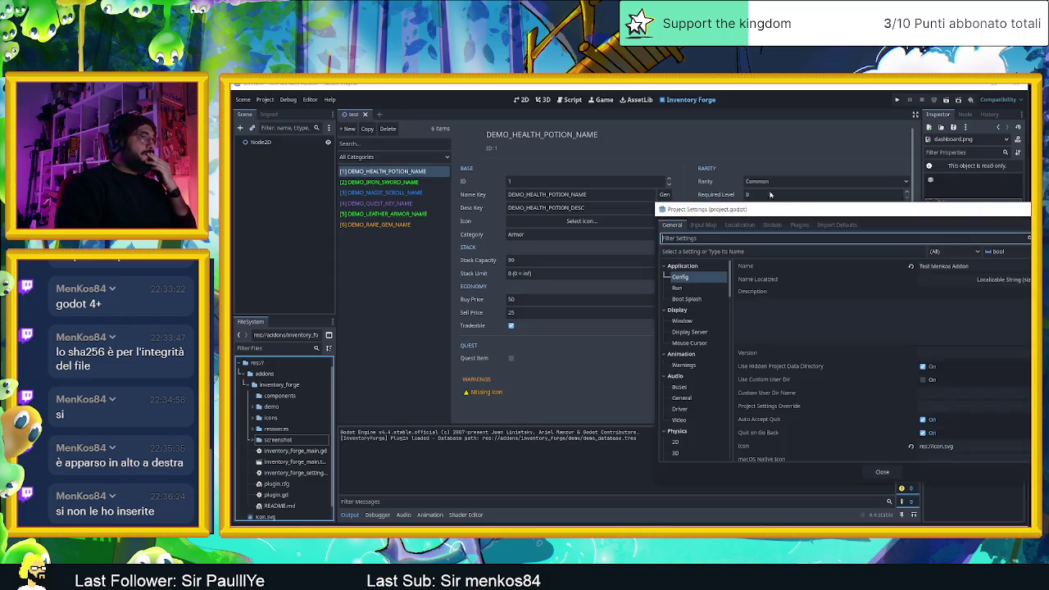
pyautogui.moveTo(808, 209); pyautogui.dragTo(519, 174)
pyautogui.click(509, 190)
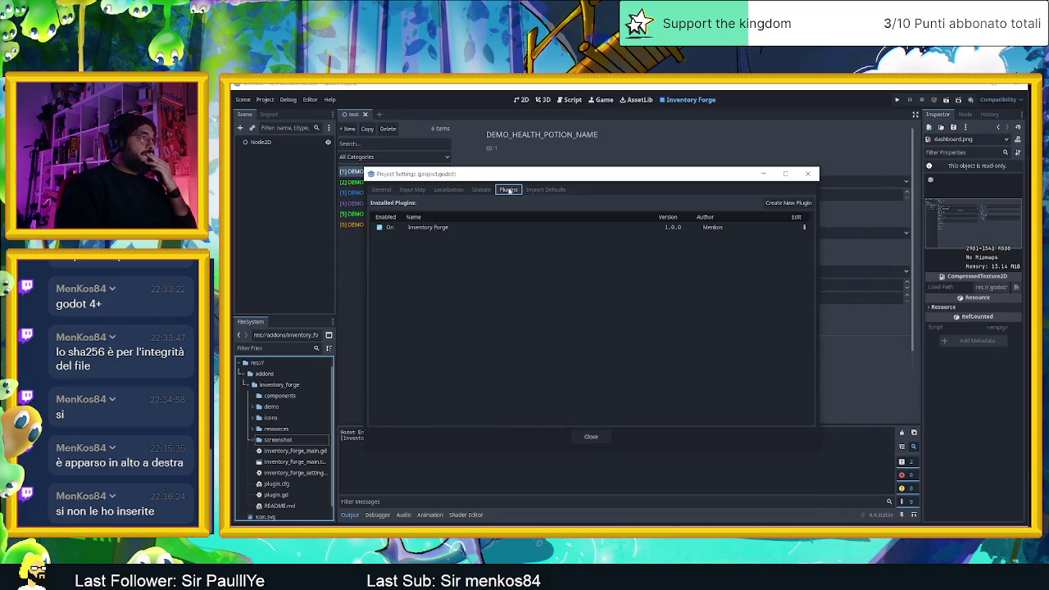
pyautogui.click(480, 191)
pyautogui.click(509, 190)
pyautogui.click(546, 190)
pyautogui.click(509, 190)
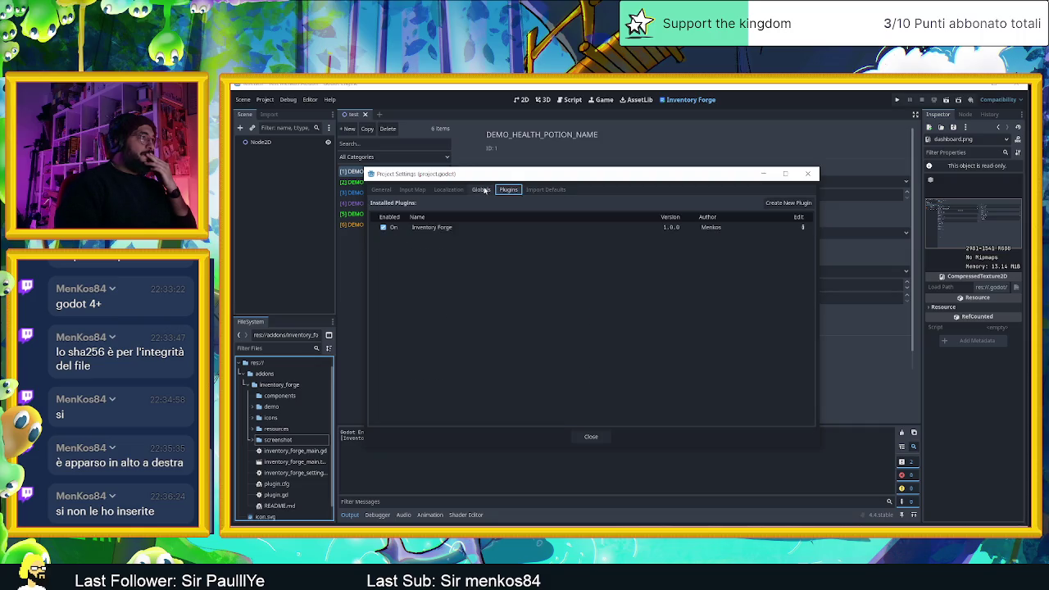
pyautogui.click(484, 190)
pyautogui.click(807, 174)
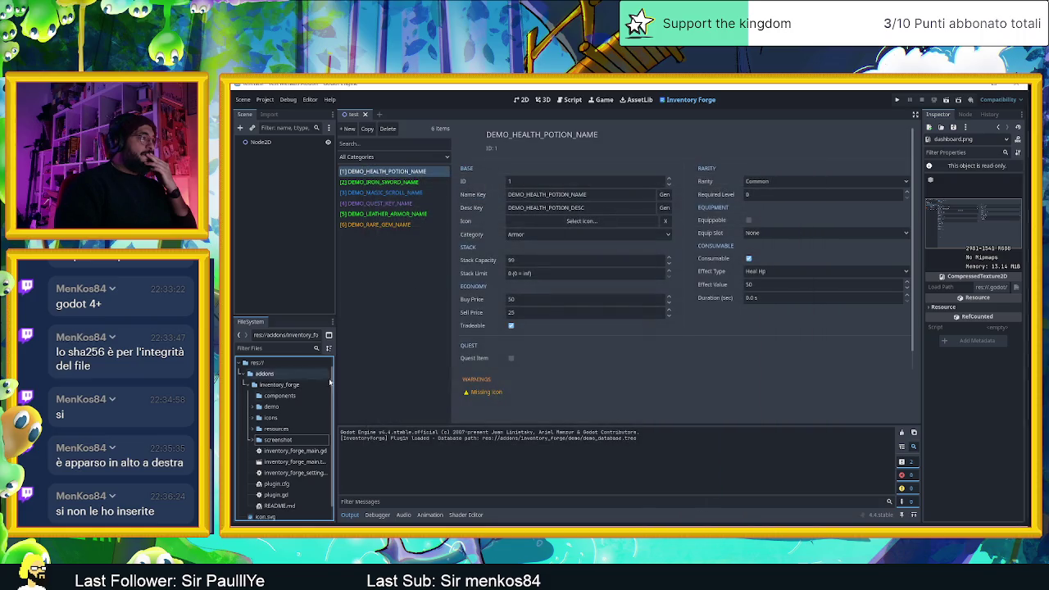
# - Expand the resources folder, open item_database.gd and scroll down through its code
pyautogui.click(257, 429)
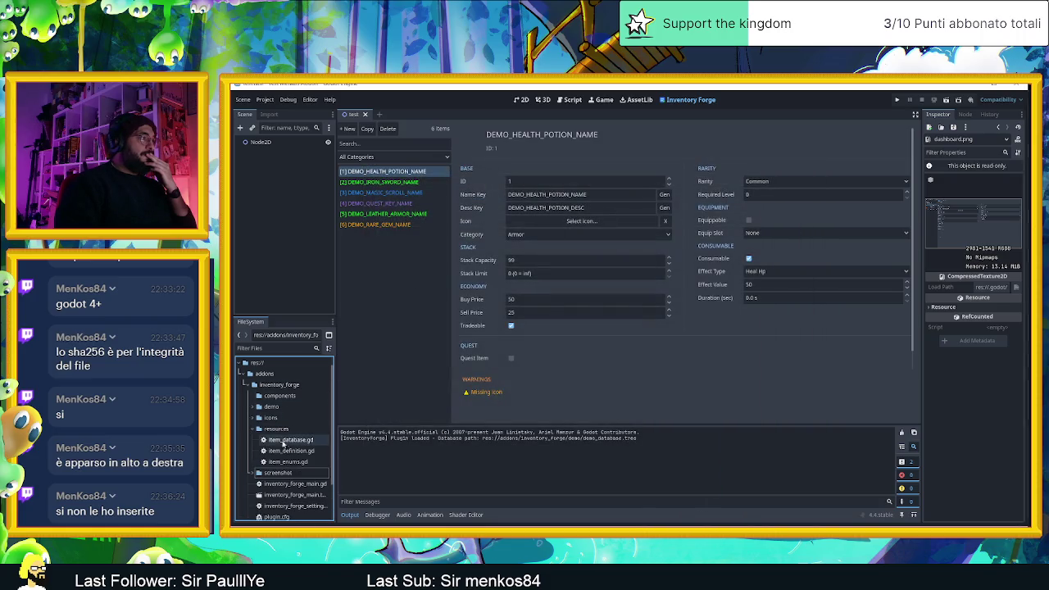
pyautogui.doubleClick(287, 440)
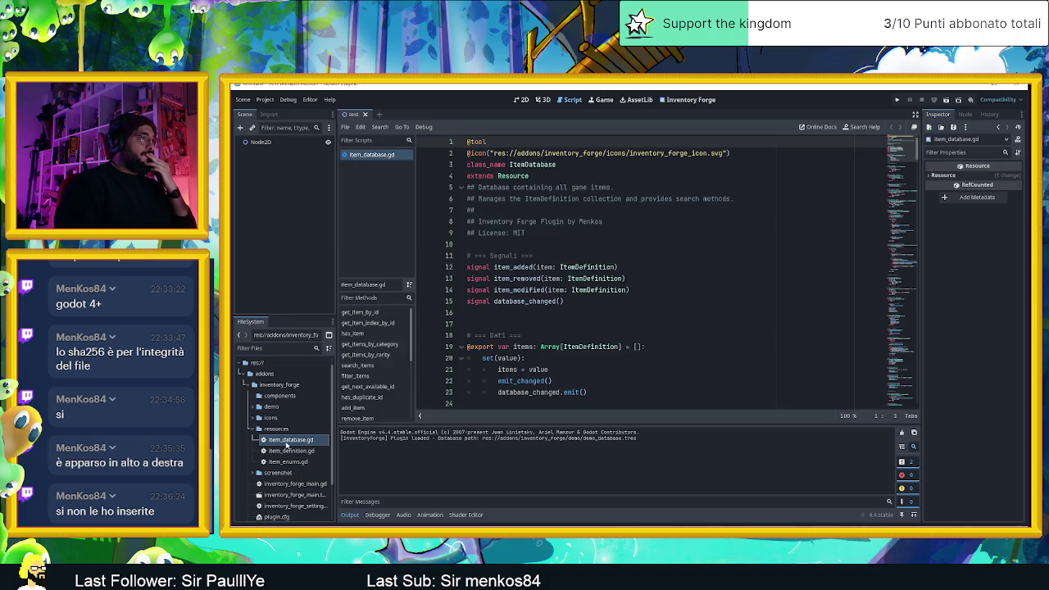
pyautogui.scroll(-1, 716, 263)
pyautogui.scroll(-2, 717, 262)
pyautogui.scroll(-2, 721, 267)
pyautogui.scroll(-2, 721, 266)
pyautogui.scroll(-1, 721, 266)
pyautogui.scroll(-1, 721, 266)
pyautogui.scroll(-1, 721, 266)
pyautogui.scroll(-1, 721, 266)
pyautogui.scroll(-2, 721, 266)
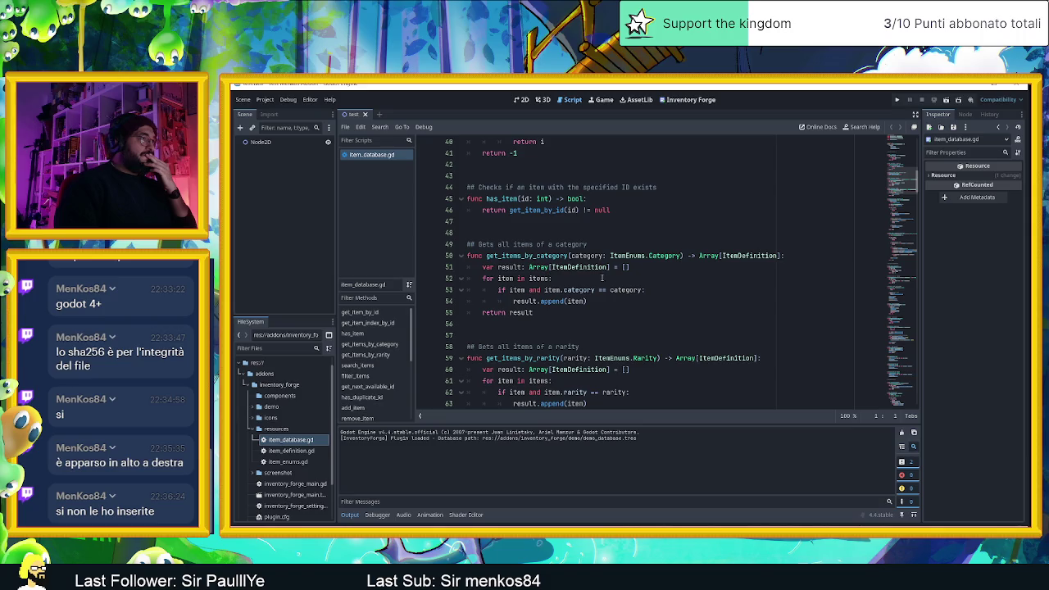
# - Scroll back up through item_database.gd, then open item_definition.gd
pyautogui.scroll(5, 602, 279)
pyautogui.scroll(2, 622, 280)
pyautogui.scroll(1, 624, 279)
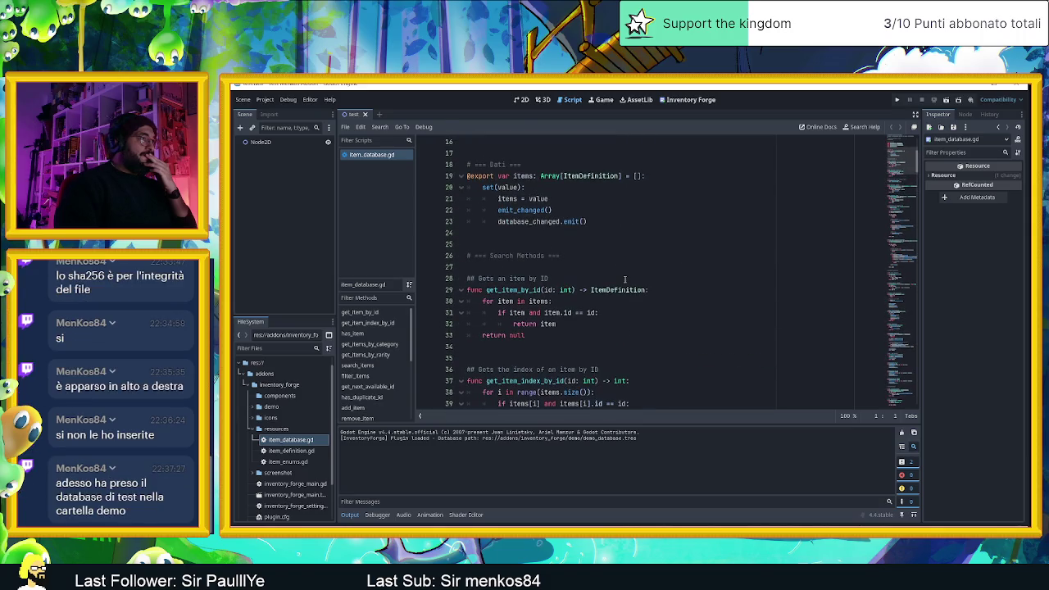
pyautogui.scroll(3, 624, 279)
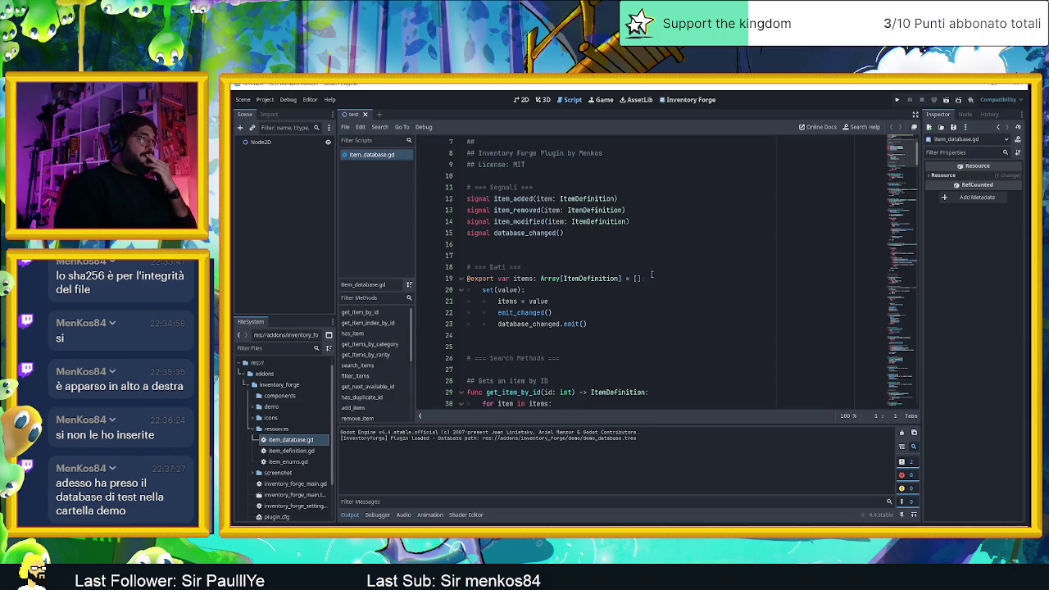
pyautogui.scroll(2, 651, 275)
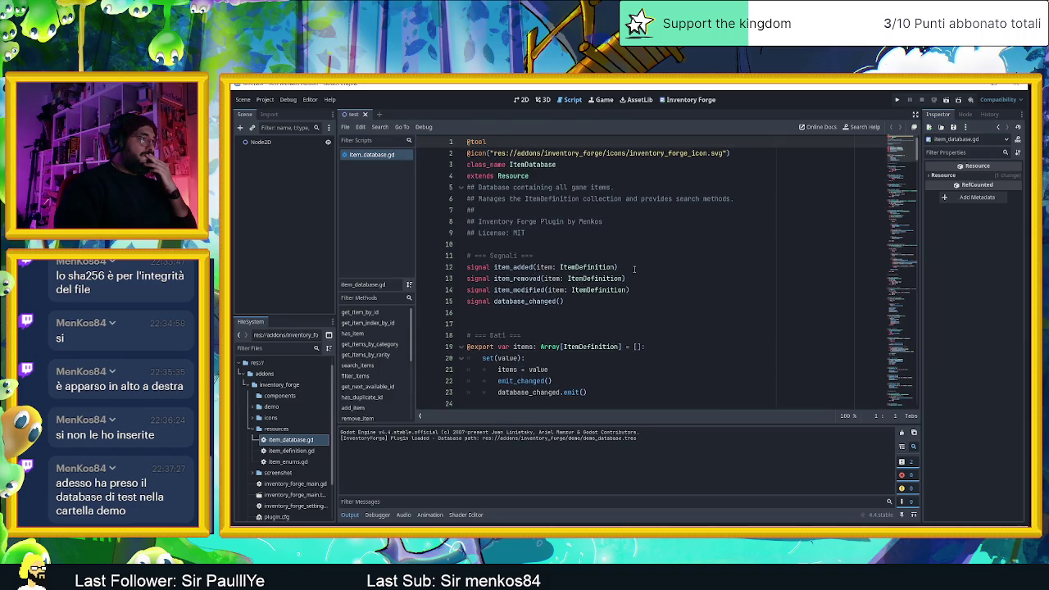
pyautogui.scroll(-2, 645, 267)
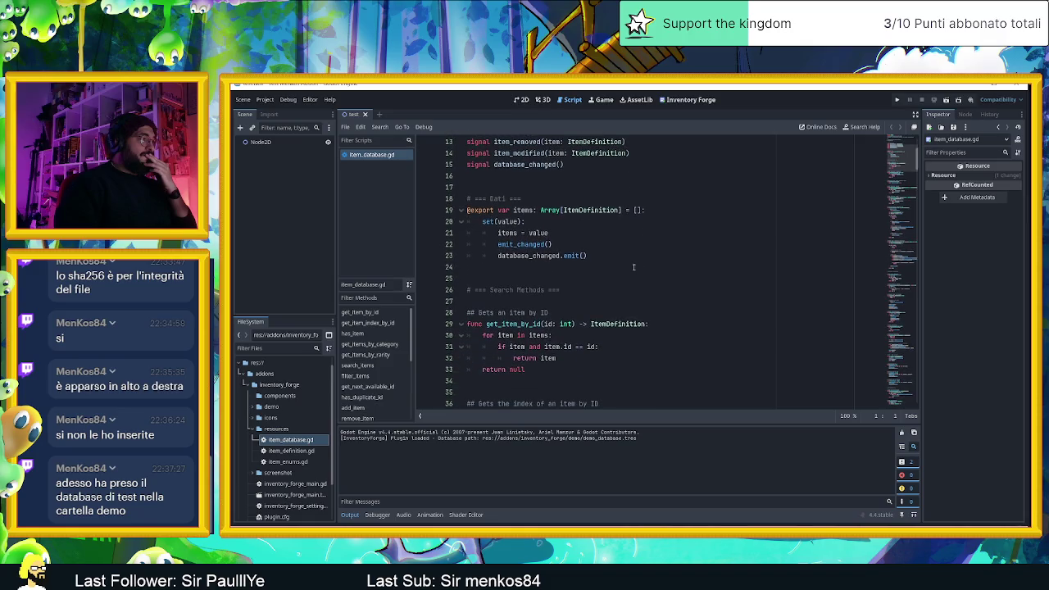
pyautogui.doubleClick(289, 451)
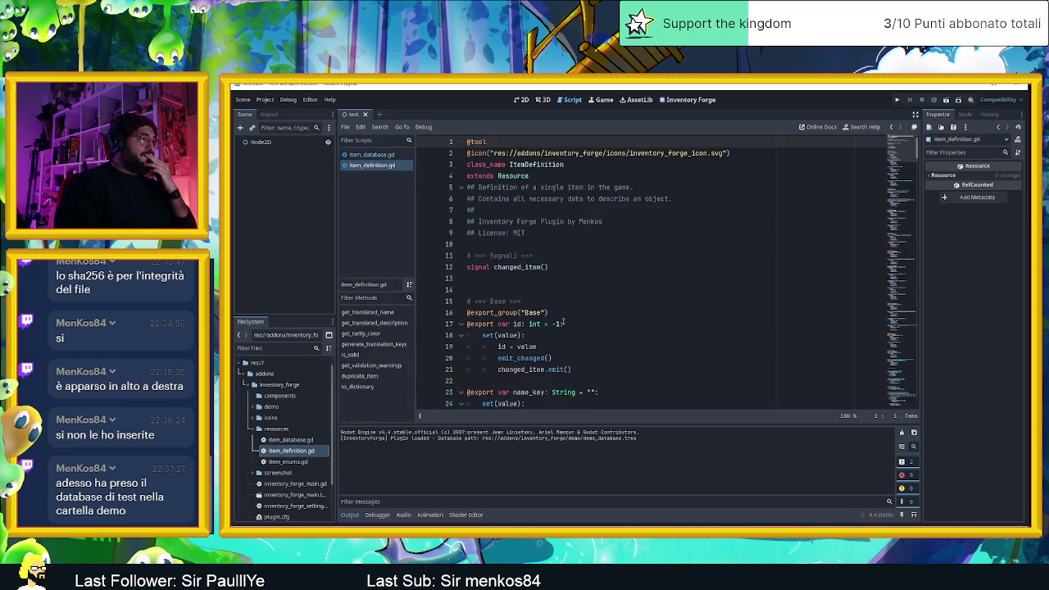
# - Collapse the resources folder and open the addon's plugin.gd script
pyautogui.scroll(-2, 563, 323)
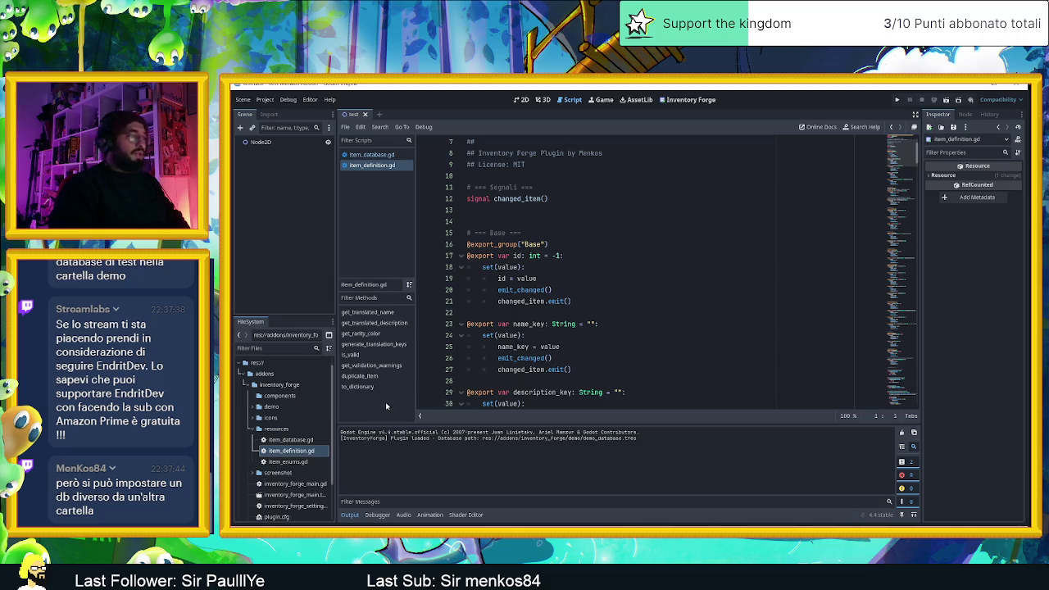
pyautogui.click(273, 429)
pyautogui.click(251, 428)
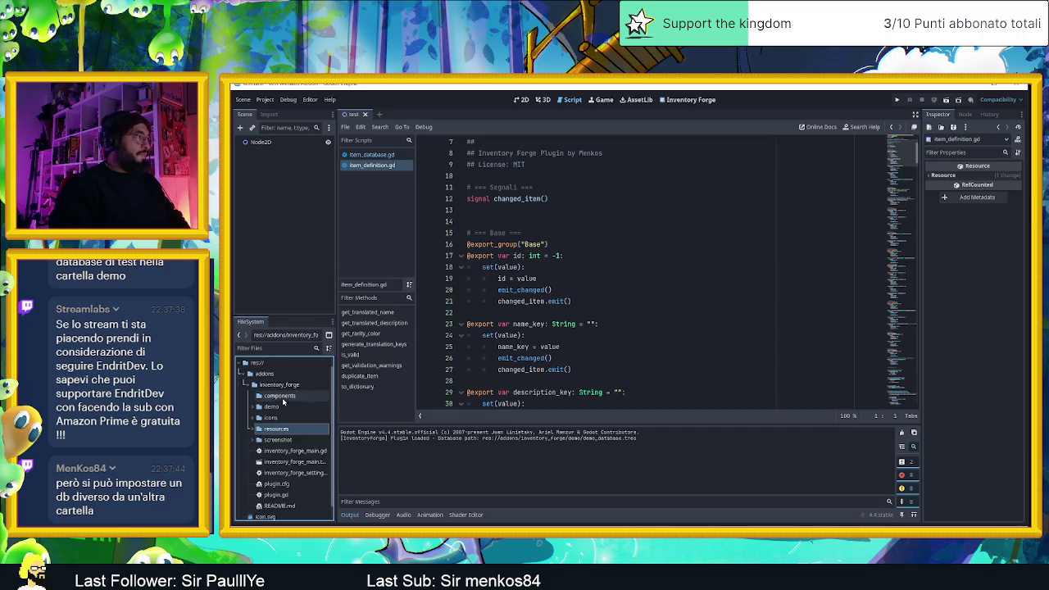
pyautogui.click(311, 485)
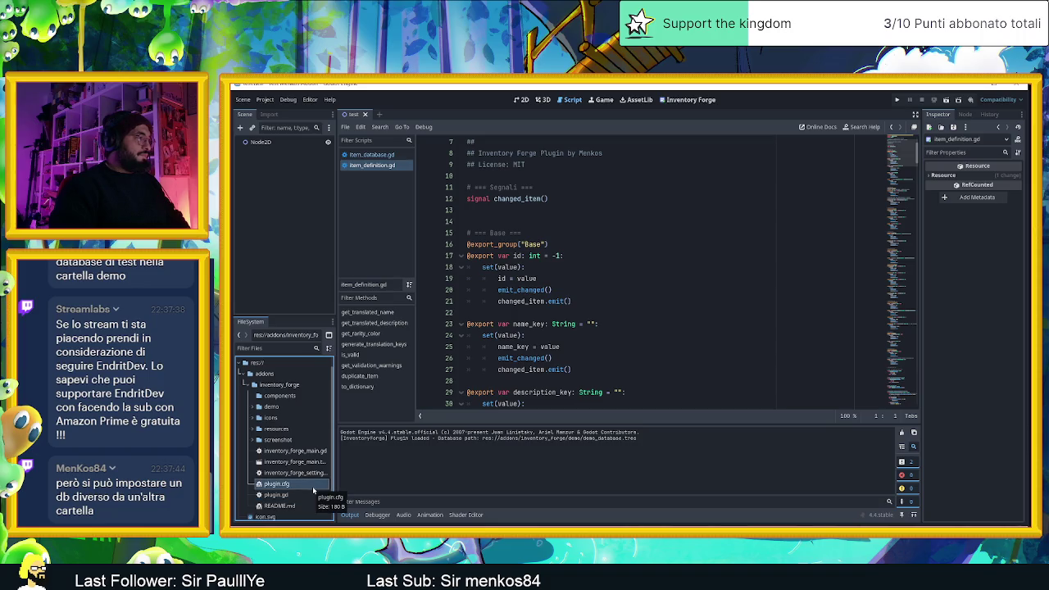
pyautogui.doubleClick(301, 495)
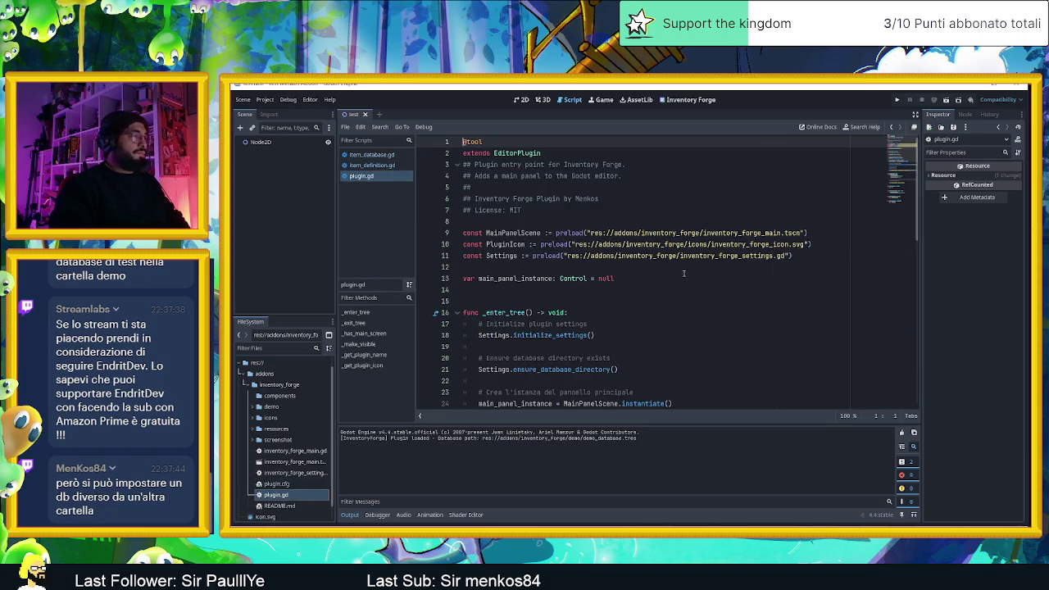
# - Read plugin.gd's _enter_tree and _exit_tree logic, then open the inventory_forge_main scene
pyautogui.scroll(-1, 688, 276)
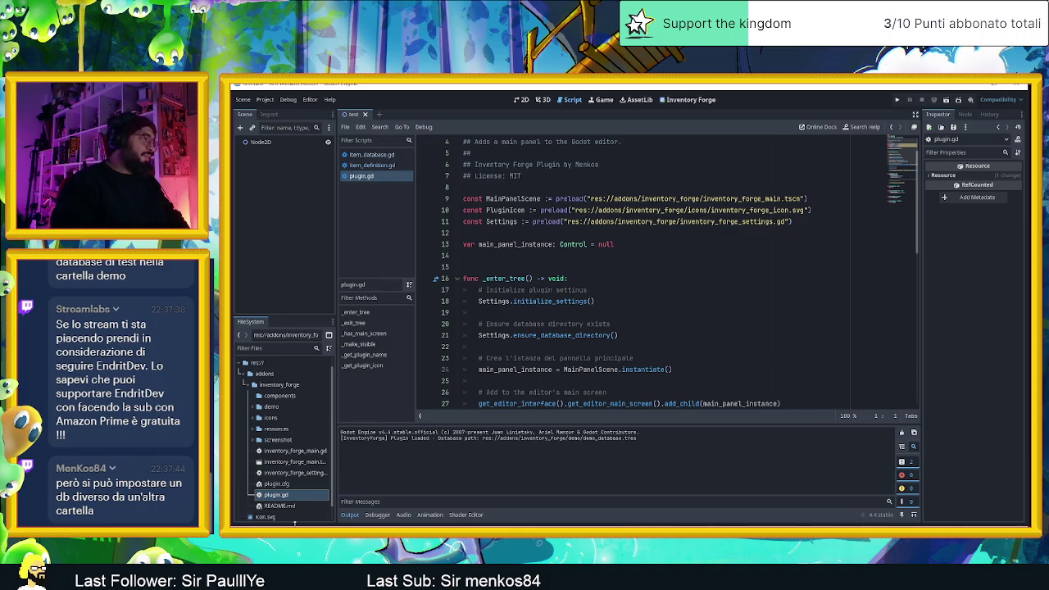
pyautogui.scroll(-1, 688, 307)
pyautogui.scroll(-1, 688, 307)
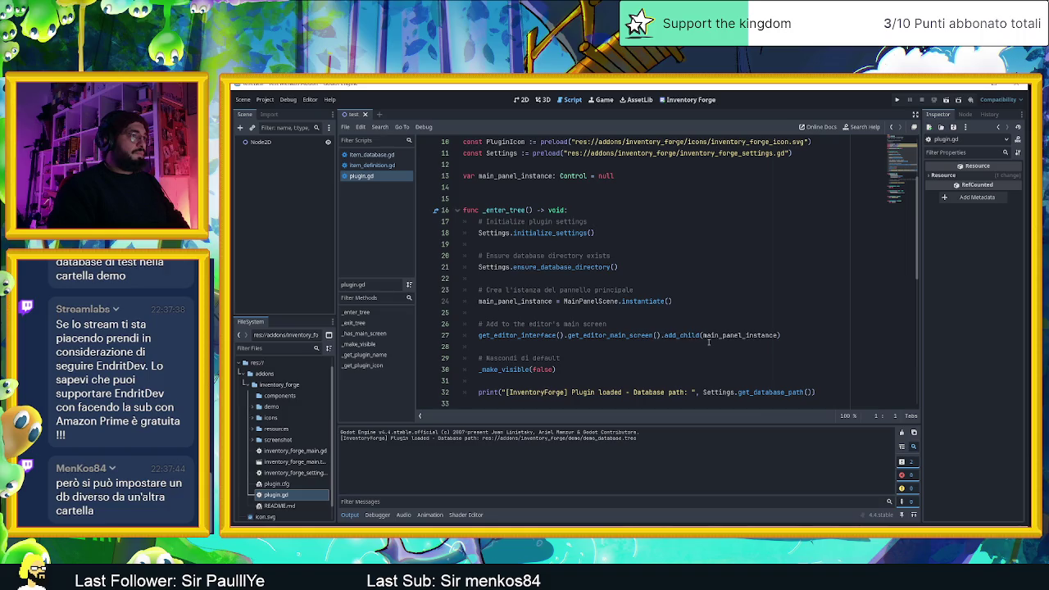
pyautogui.moveTo(741, 403)
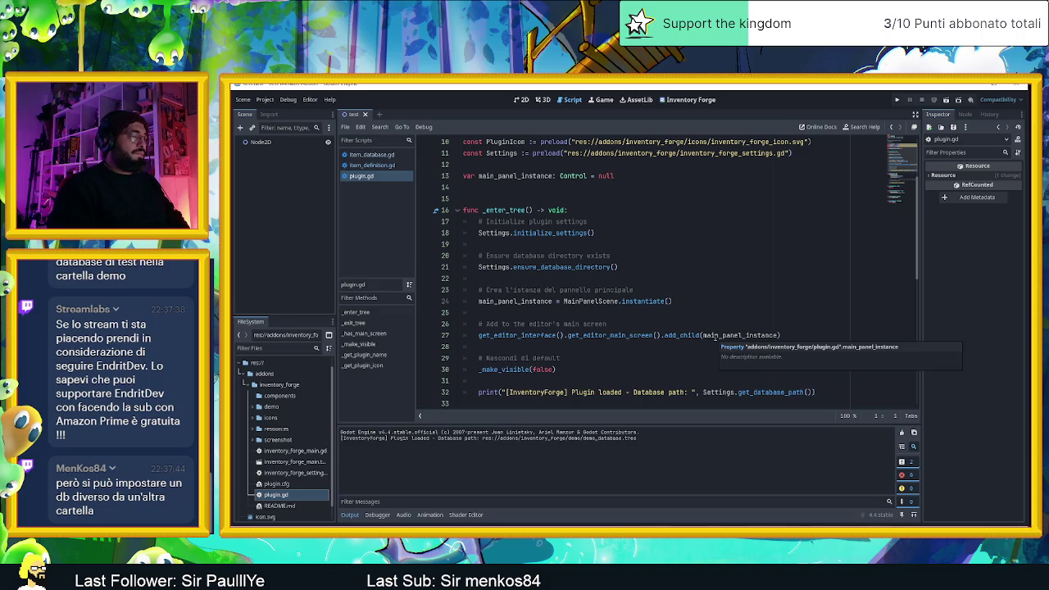
pyautogui.scroll(-1, 621, 345)
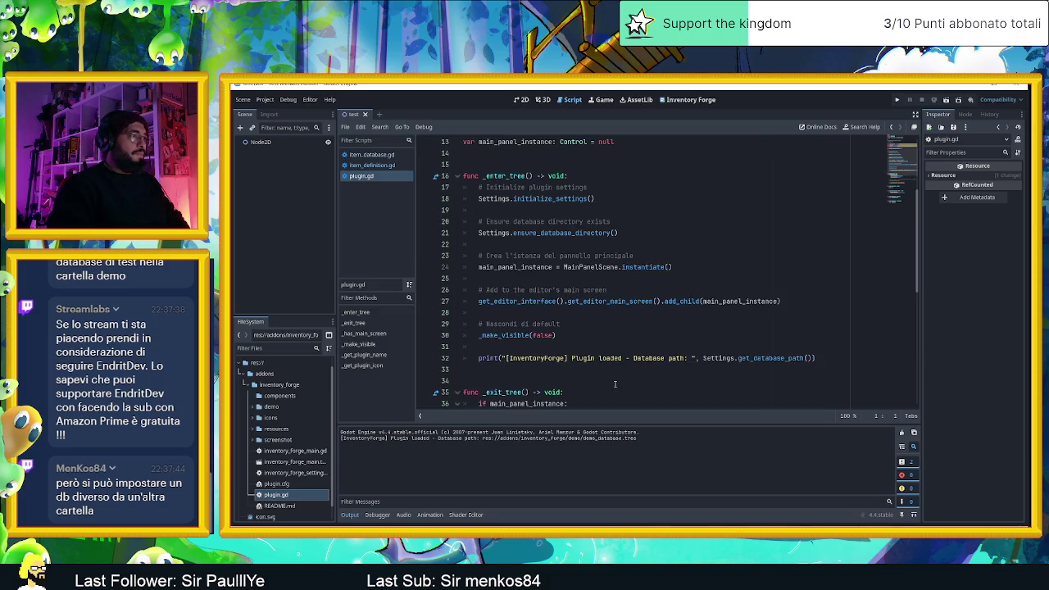
pyautogui.scroll(-1, 614, 384)
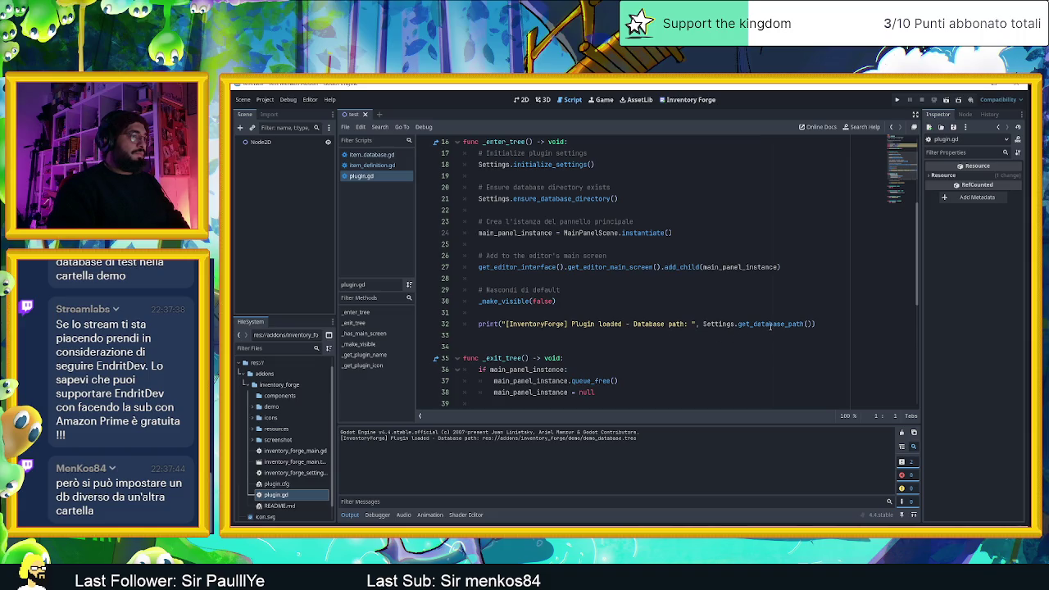
pyautogui.scroll(-2, 692, 336)
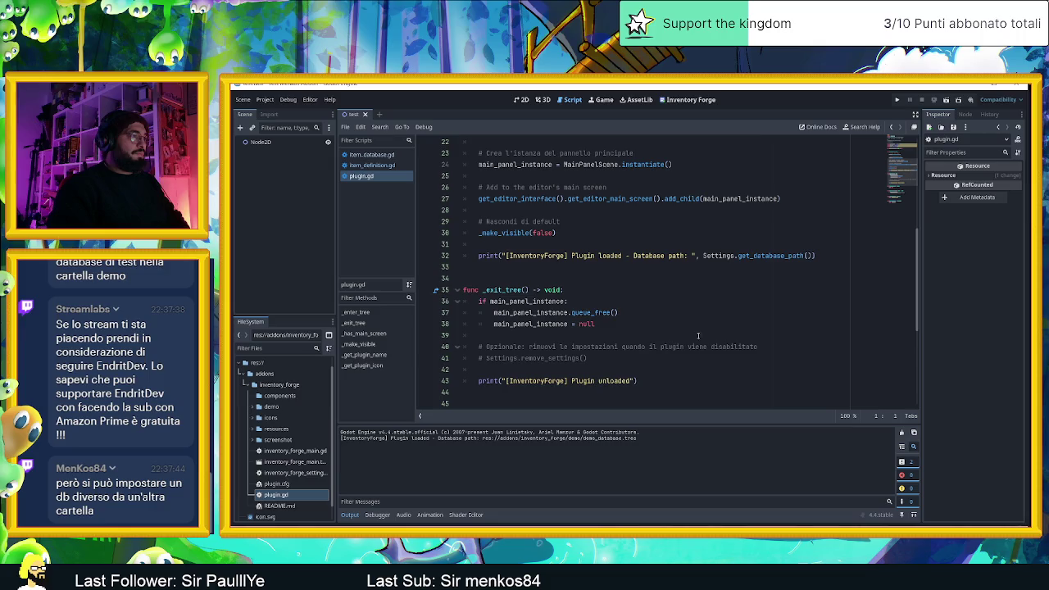
pyautogui.scroll(-2, 699, 335)
pyautogui.scroll(-2, 699, 336)
pyautogui.doubleClick(295, 461)
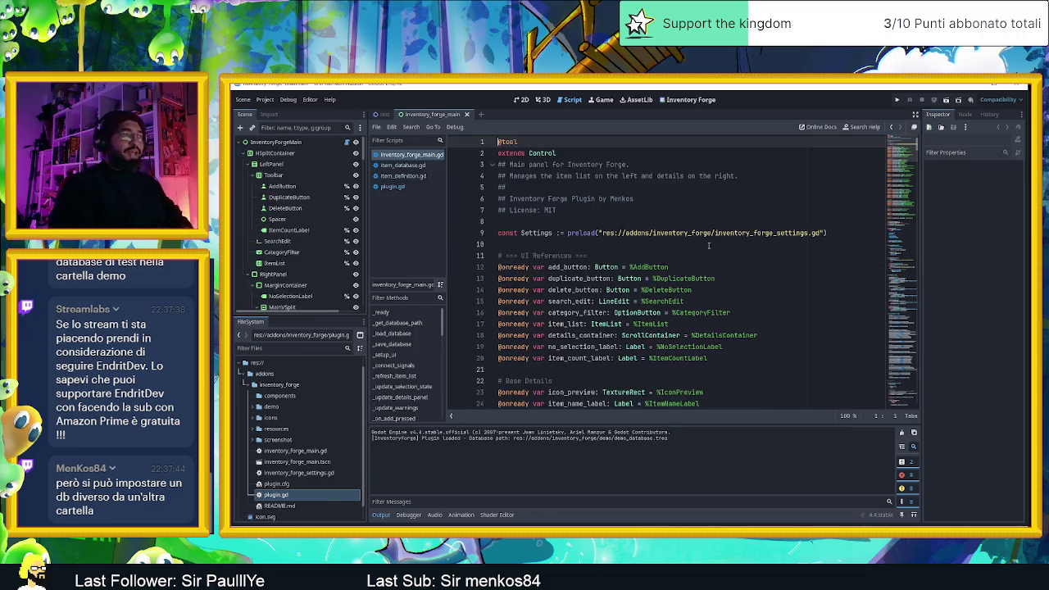
pyautogui.scroll(-1, 664, 275)
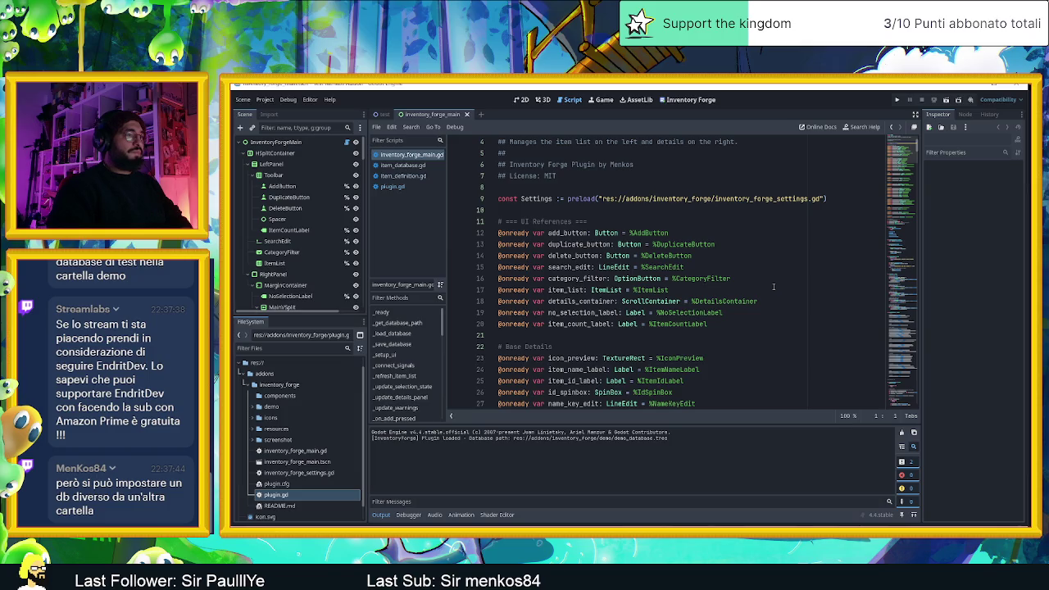
pyautogui.scroll(-1, 772, 286)
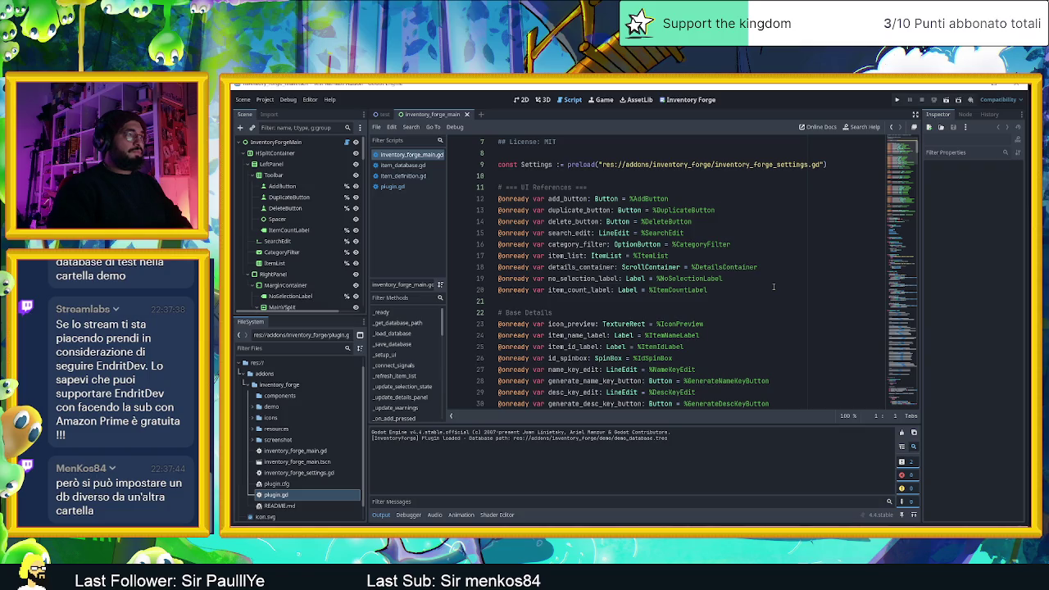
pyautogui.scroll(-1, 773, 285)
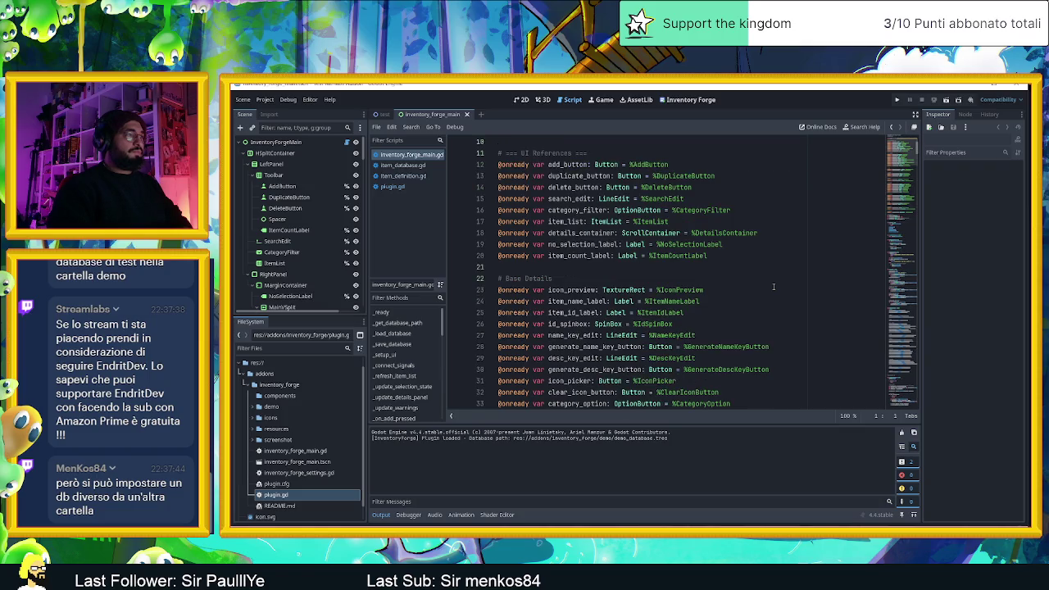
pyautogui.scroll(-1, 772, 286)
pyautogui.scroll(-1, 773, 286)
pyautogui.scroll(-1, 773, 286)
pyautogui.scroll(-2, 773, 286)
pyautogui.scroll(-2, 773, 286)
pyautogui.scroll(-2, 773, 286)
pyautogui.scroll(-2, 772, 286)
pyautogui.scroll(-2, 773, 286)
pyautogui.scroll(-1, 773, 286)
pyautogui.scroll(-1, 773, 286)
pyautogui.scroll(-1, 772, 286)
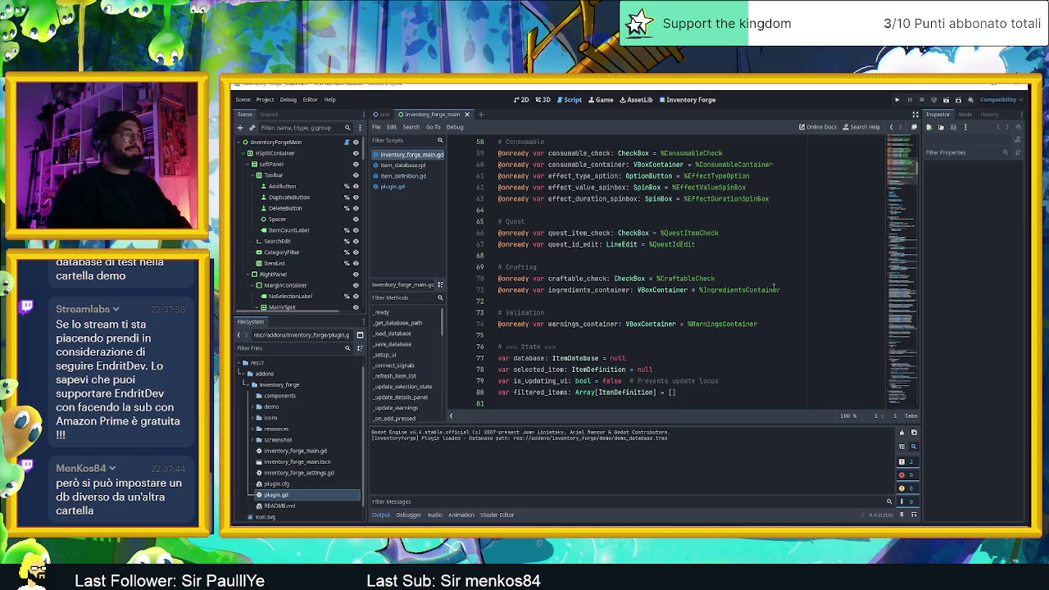
pyautogui.scroll(-1, 773, 286)
pyautogui.scroll(-1, 773, 286)
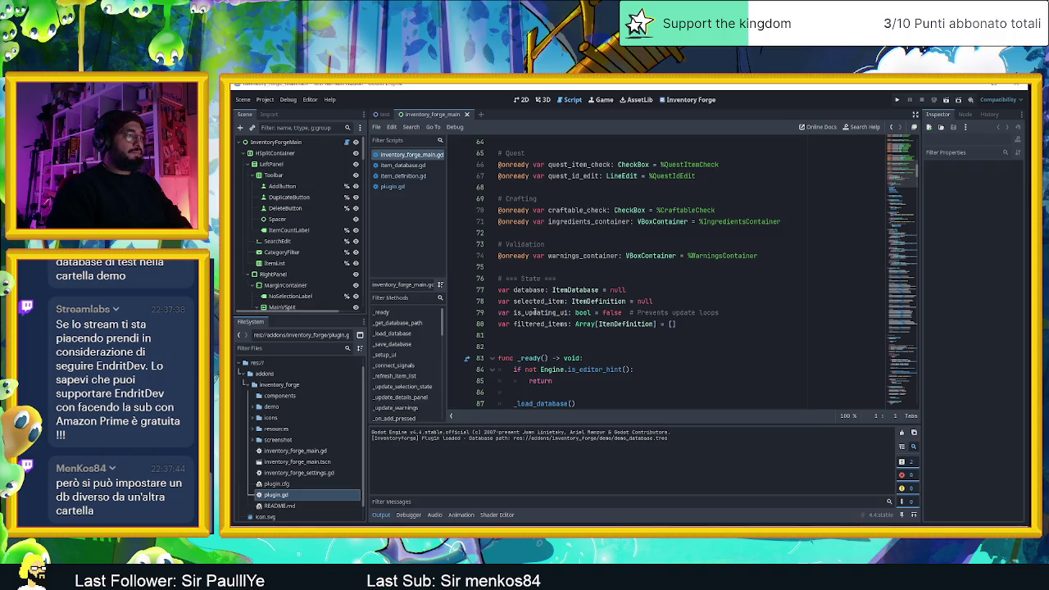
pyautogui.scroll(-1, 527, 341)
pyautogui.scroll(-1, 527, 341)
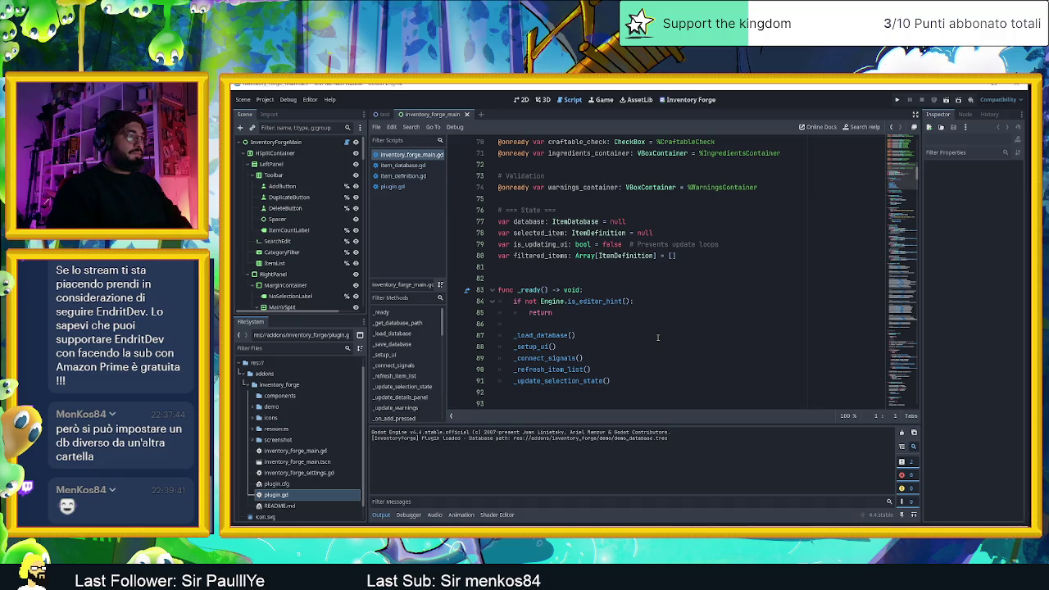
pyautogui.scroll(-1, 657, 338)
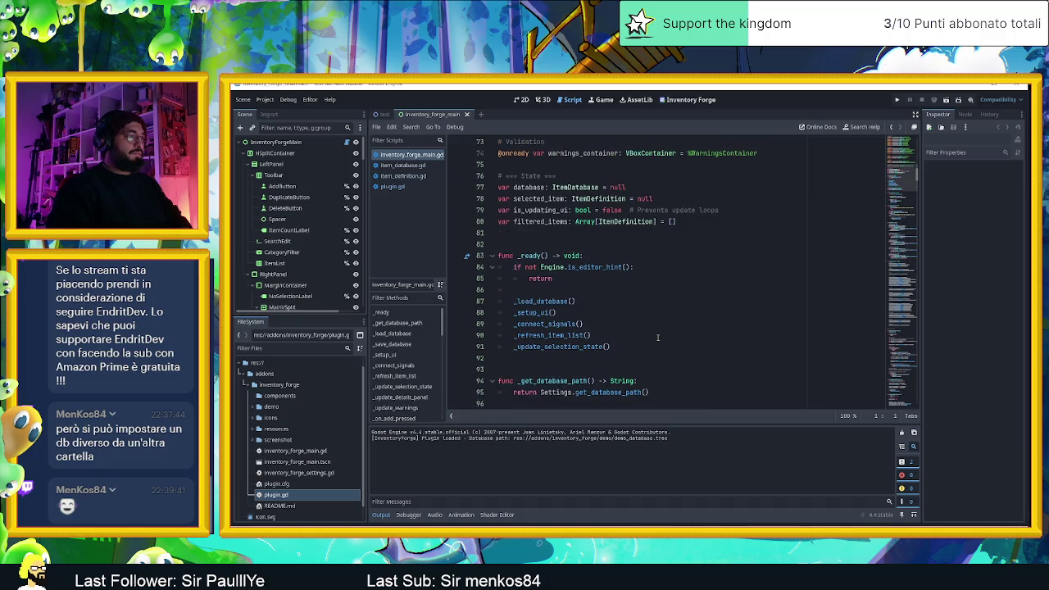
pyautogui.moveTo(514, 301); pyautogui.dragTo(569, 301)
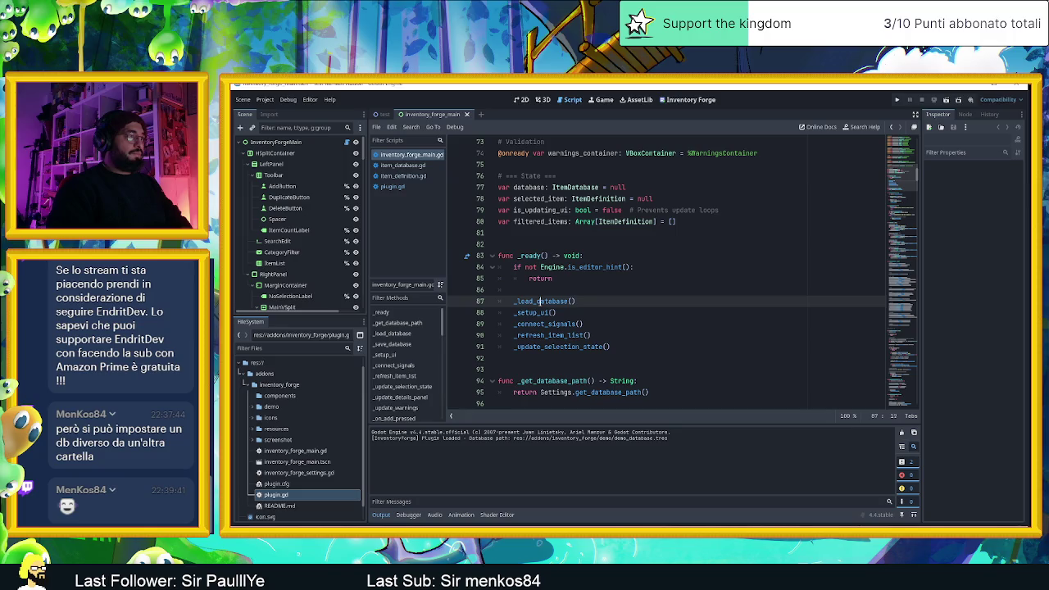
pyautogui.click(603, 303)
pyautogui.scroll(-3, 650, 320)
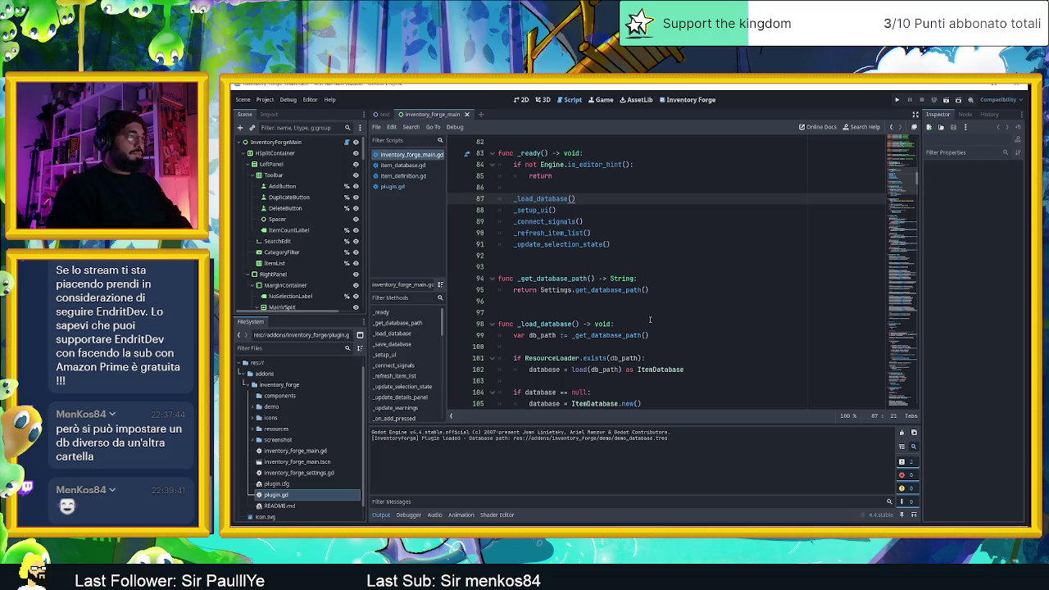
pyautogui.scroll(-1, 699, 331)
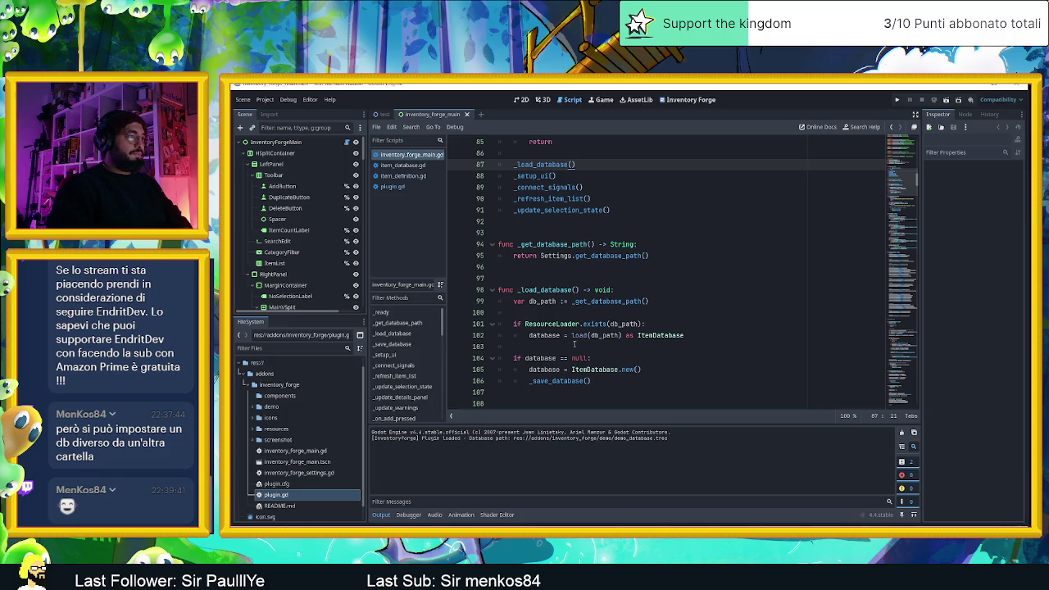
pyautogui.scroll(-1, 573, 358)
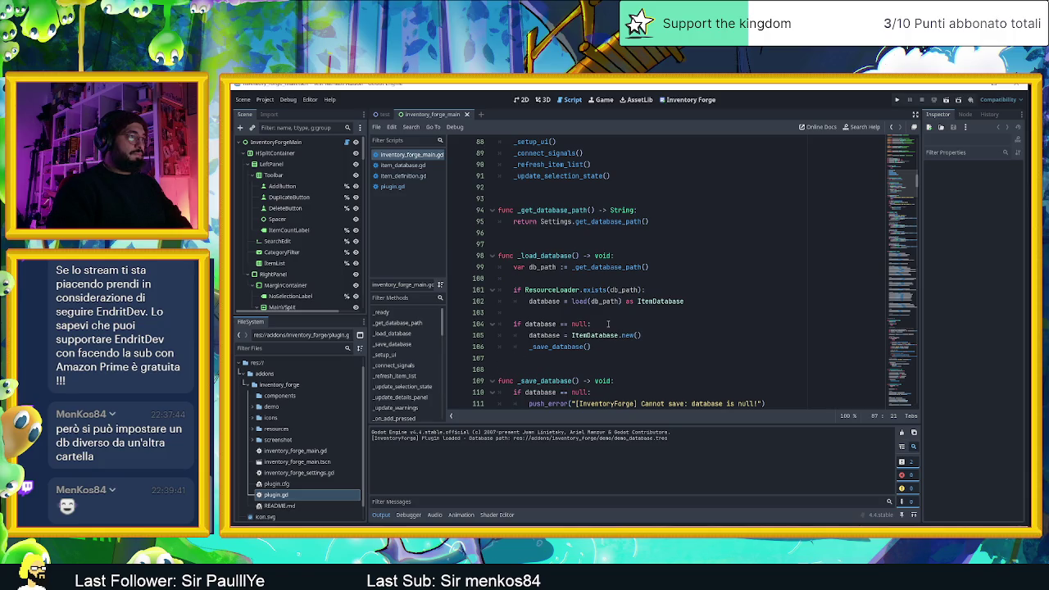
pyautogui.scroll(1, 573, 332)
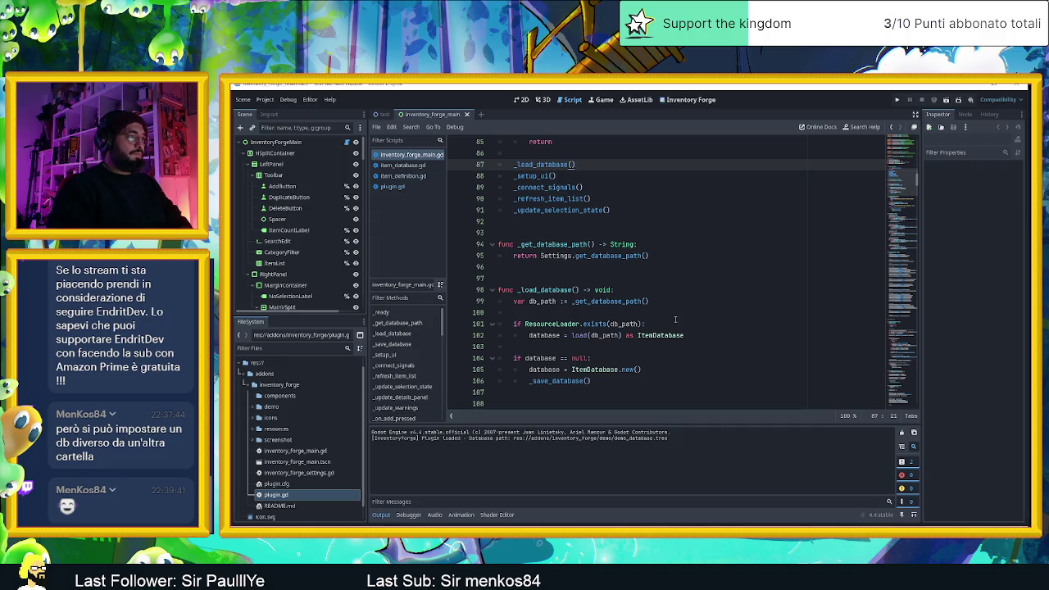
pyautogui.doubleClick(605, 335)
pyautogui.scroll(1, 630, 321)
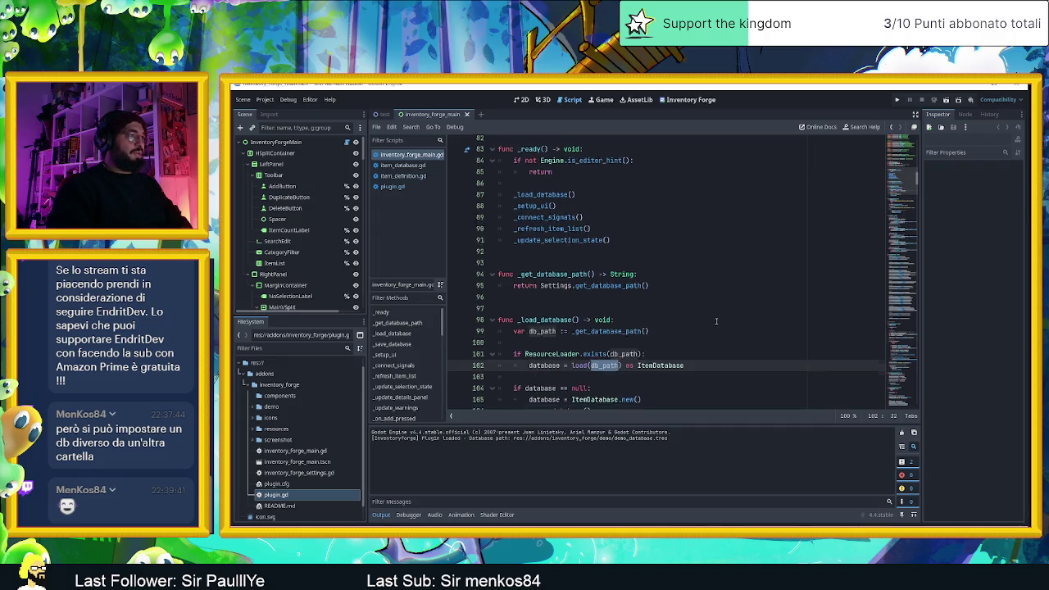
pyautogui.scroll(-1, 631, 321)
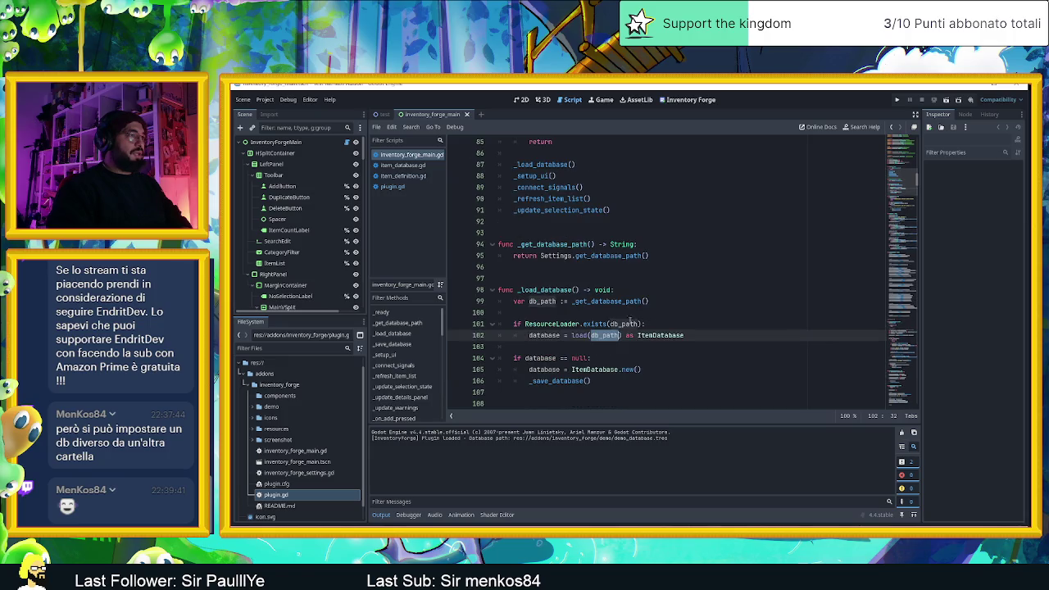
pyautogui.doubleClick(615, 302)
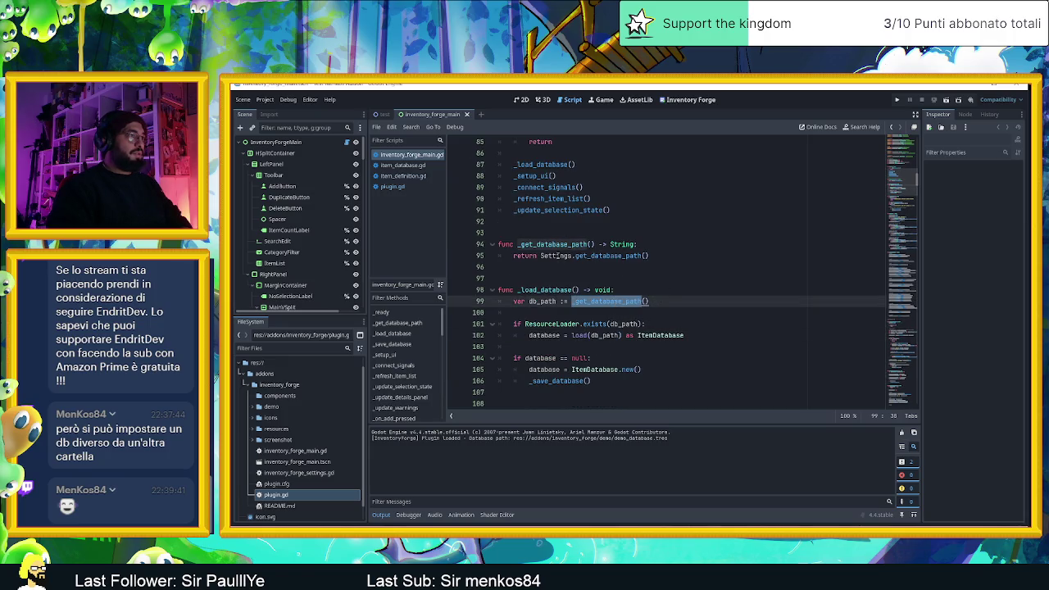
pyautogui.click(556, 256)
pyautogui.press('End')
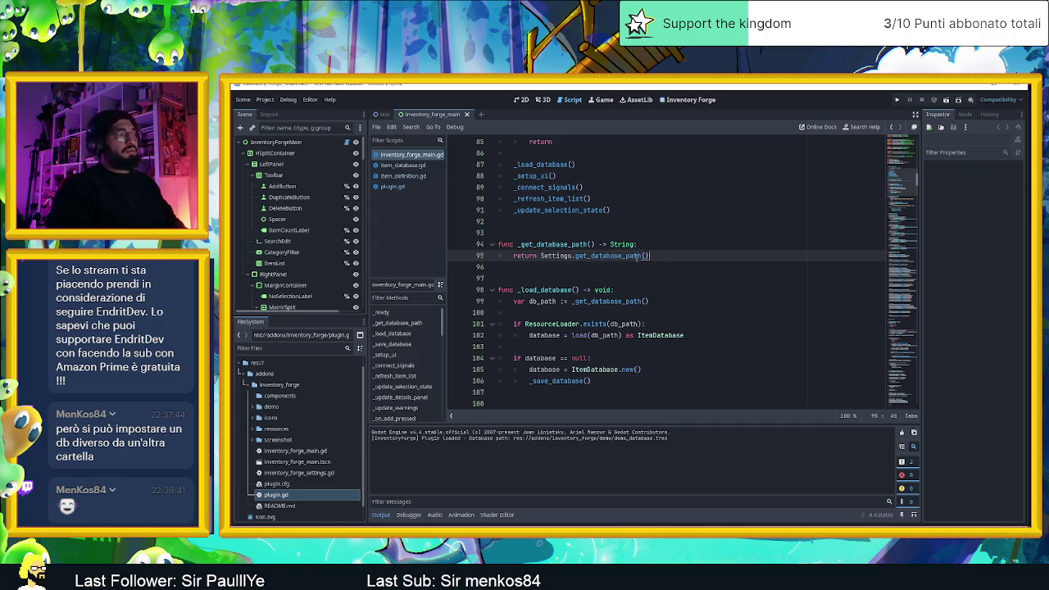
# - Follow get_database_path to DEFAULT_DATABASE_PATH in inventory_forge_settings.gd and expand the demo folder
pyautogui.keyDown('ctrl'); pyautogui.click(622, 256); pyautogui.keyUp('ctrl')
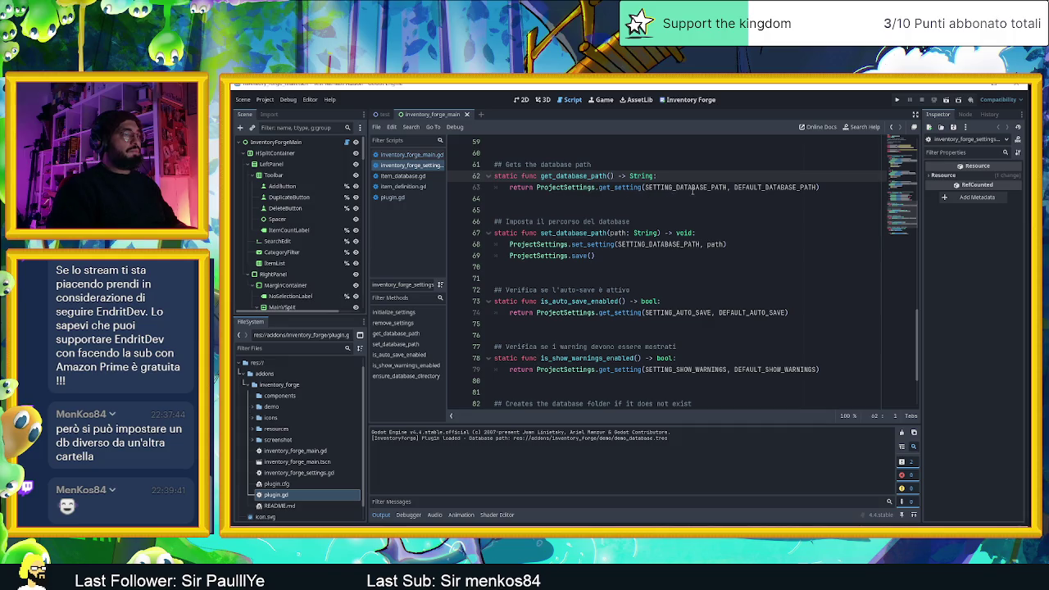
pyautogui.doubleClick(746, 187)
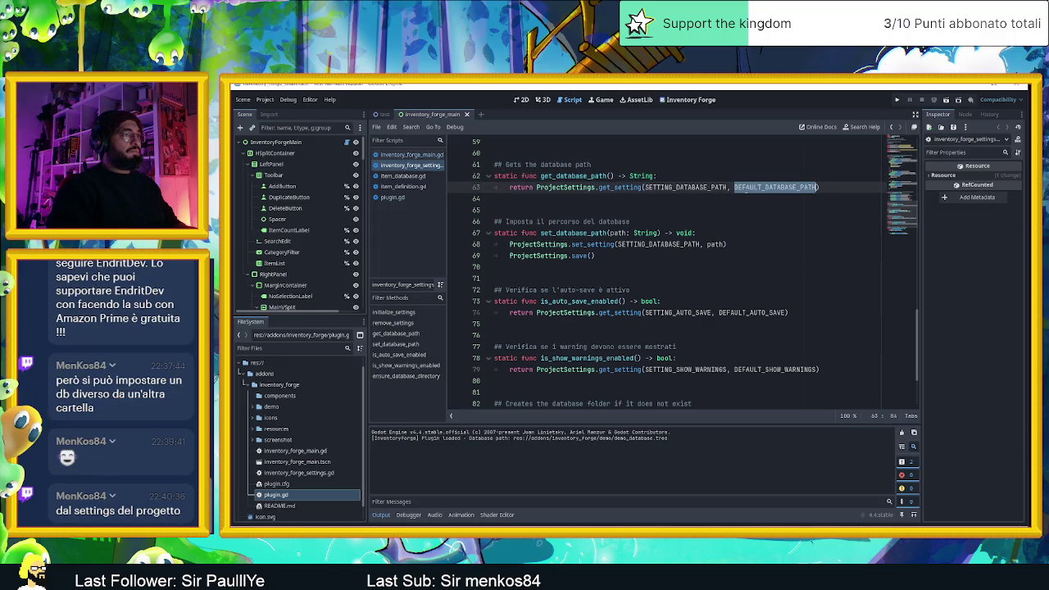
pyautogui.keyDown('ctrl'); pyautogui.click(767, 187); pyautogui.keyUp('ctrl')
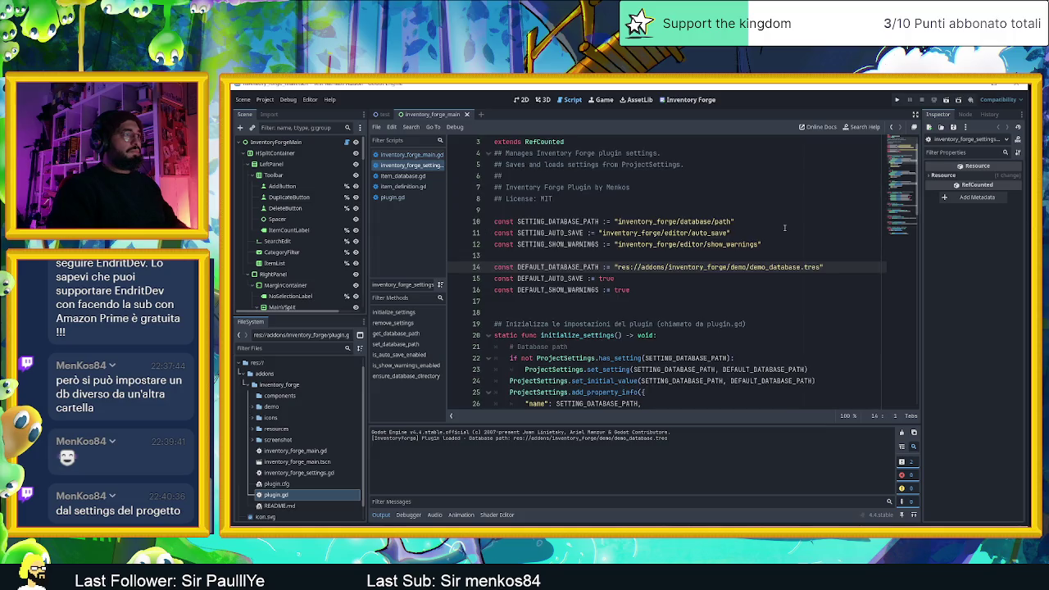
pyautogui.scroll(1, 784, 228)
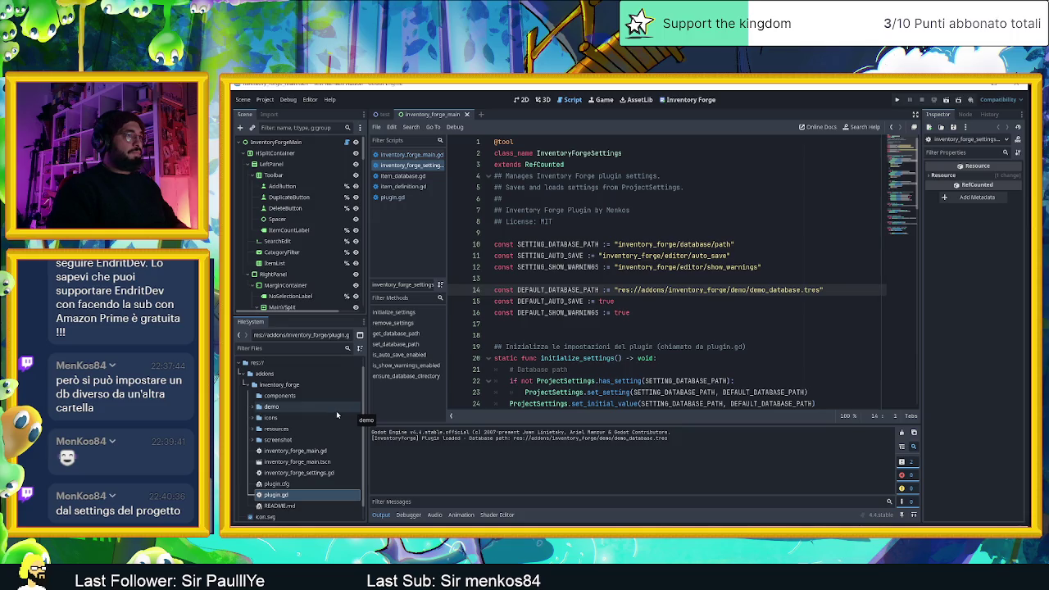
pyautogui.click(253, 407)
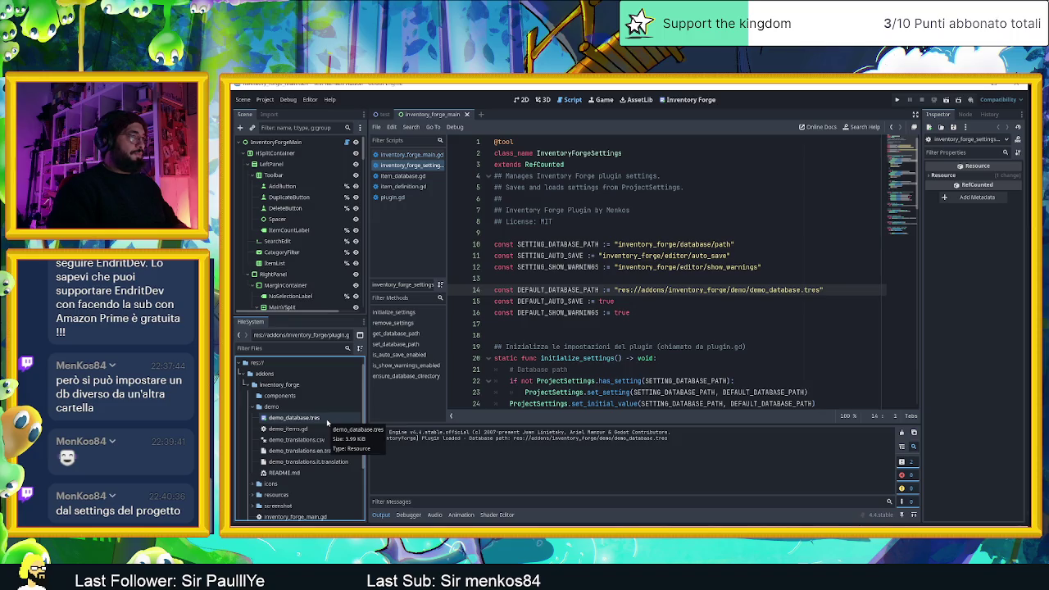
# - Inspect the demo_database.tres resource's properties and view the scene in 2D
pyautogui.click(327, 421)
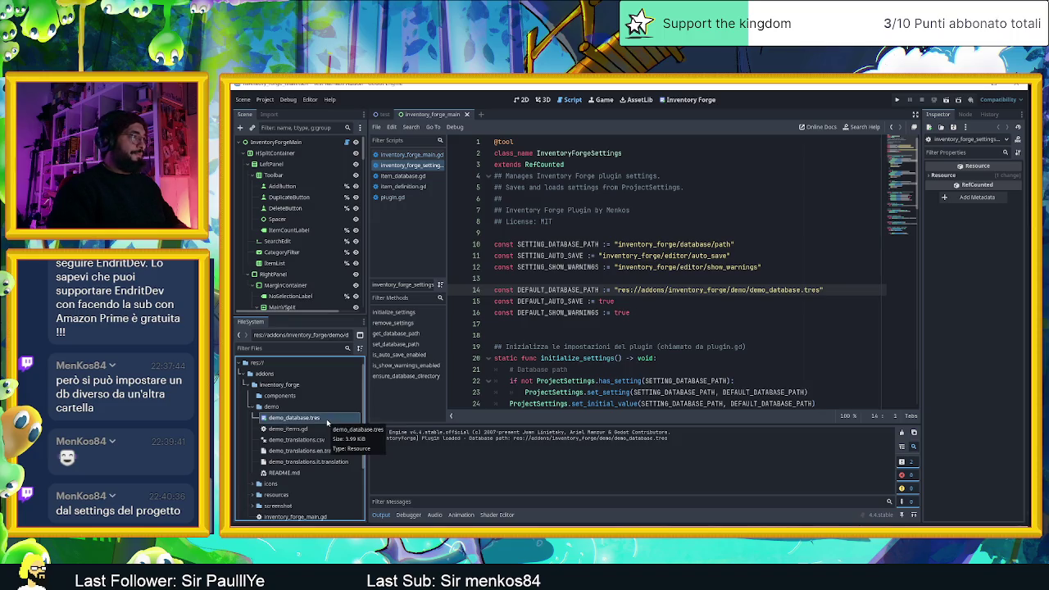
pyautogui.doubleClick(327, 419)
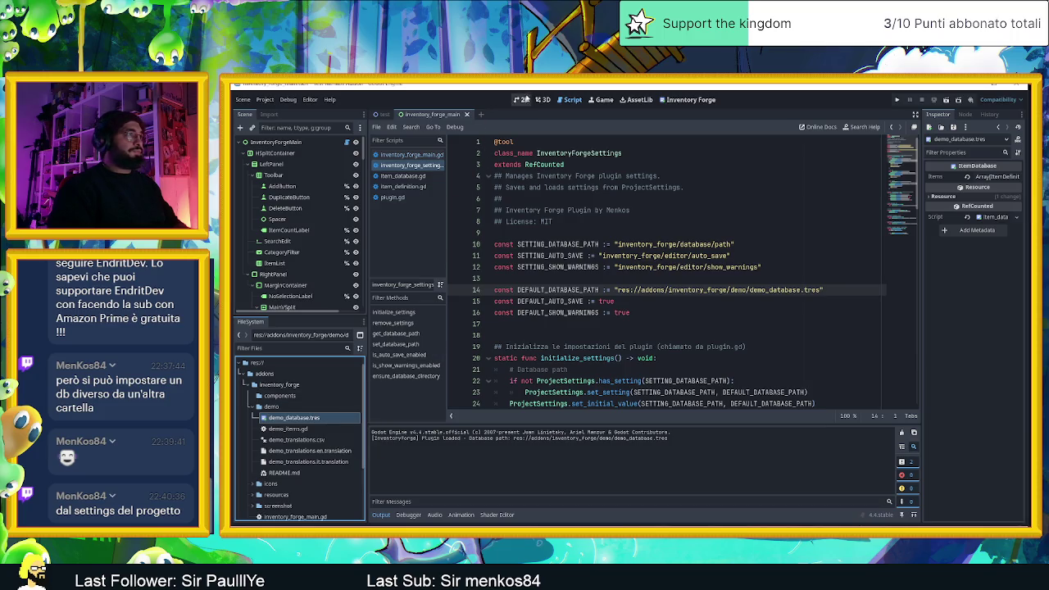
pyautogui.click(524, 99)
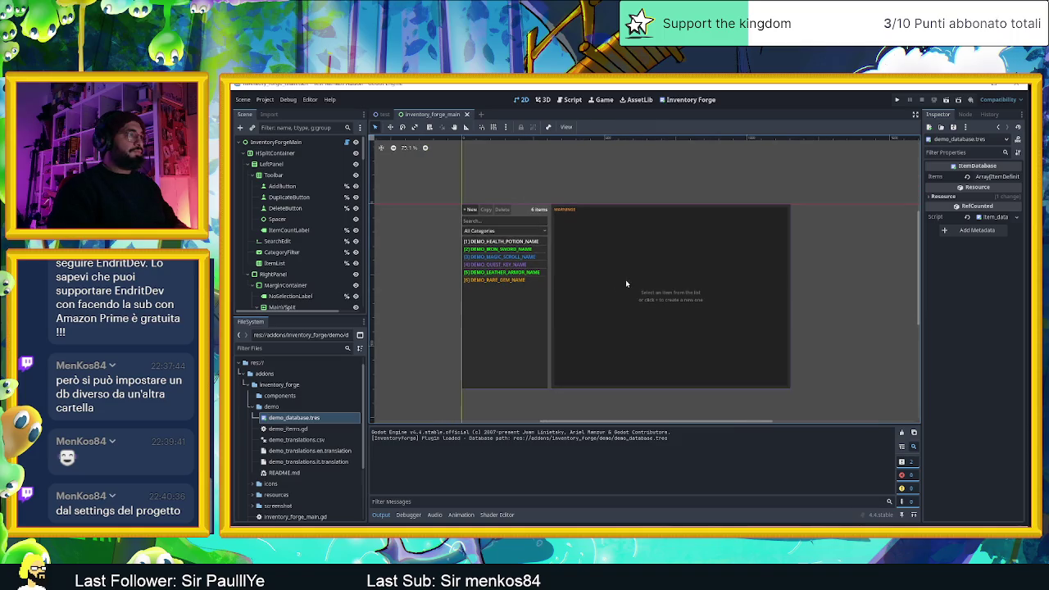
pyautogui.scroll(2, 646, 292)
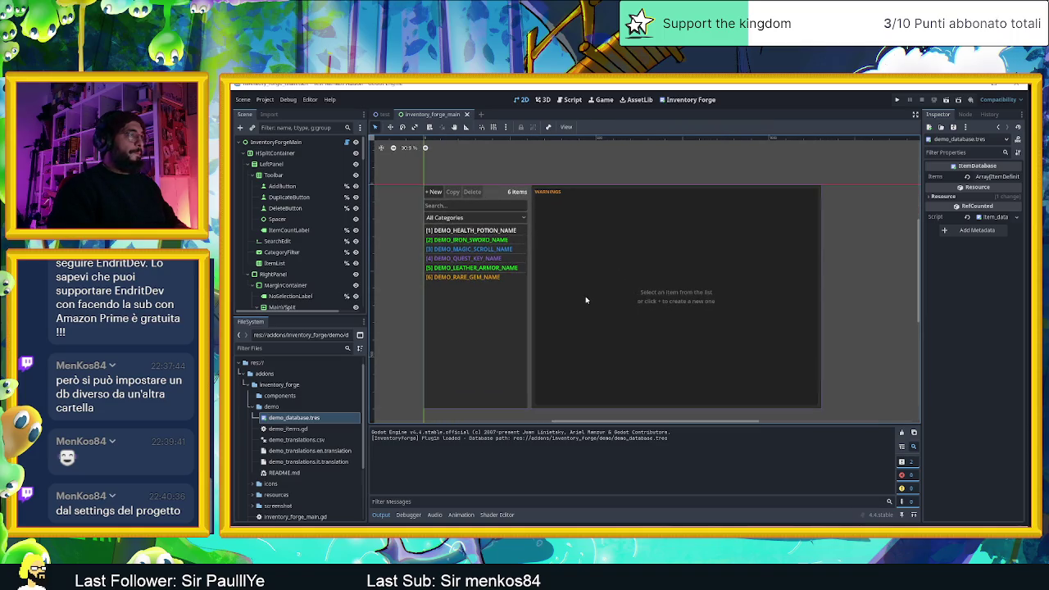
pyautogui.click(324, 419)
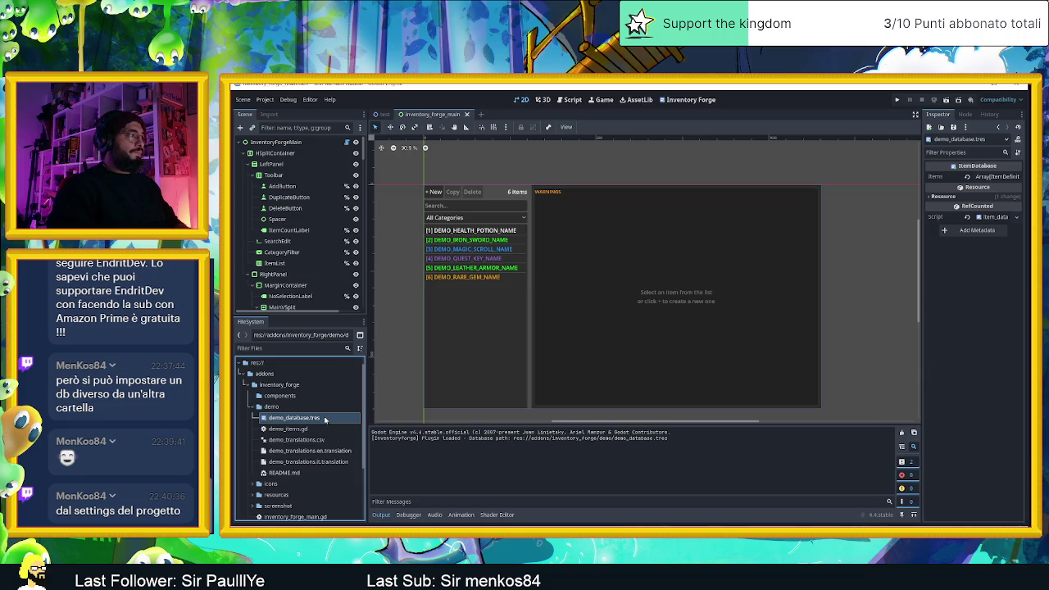
pyautogui.scroll(-2, 309, 214)
pyautogui.scroll(-4, 309, 214)
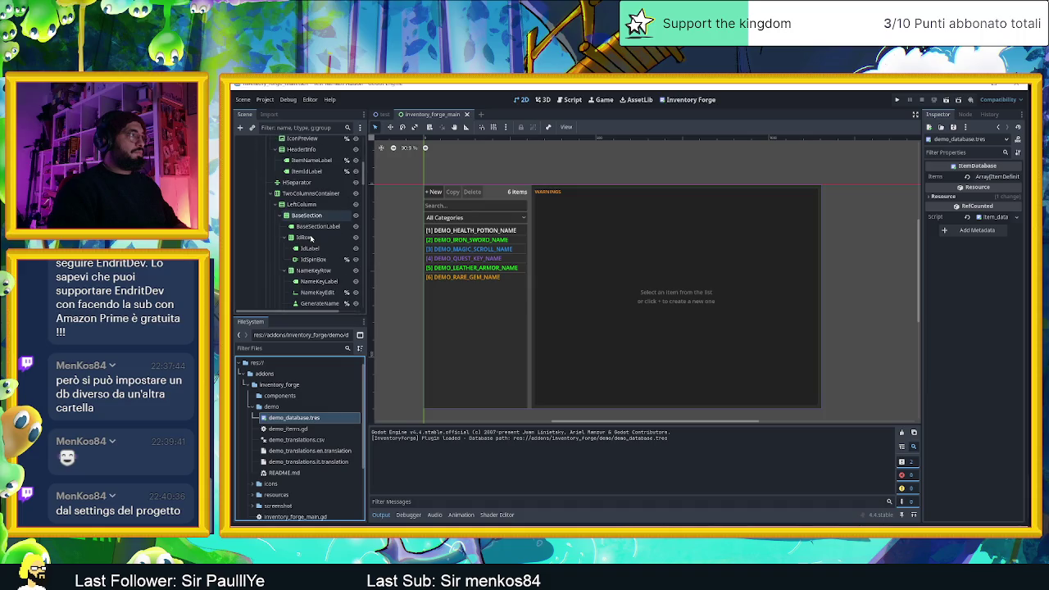
pyautogui.scroll(5, 316, 221)
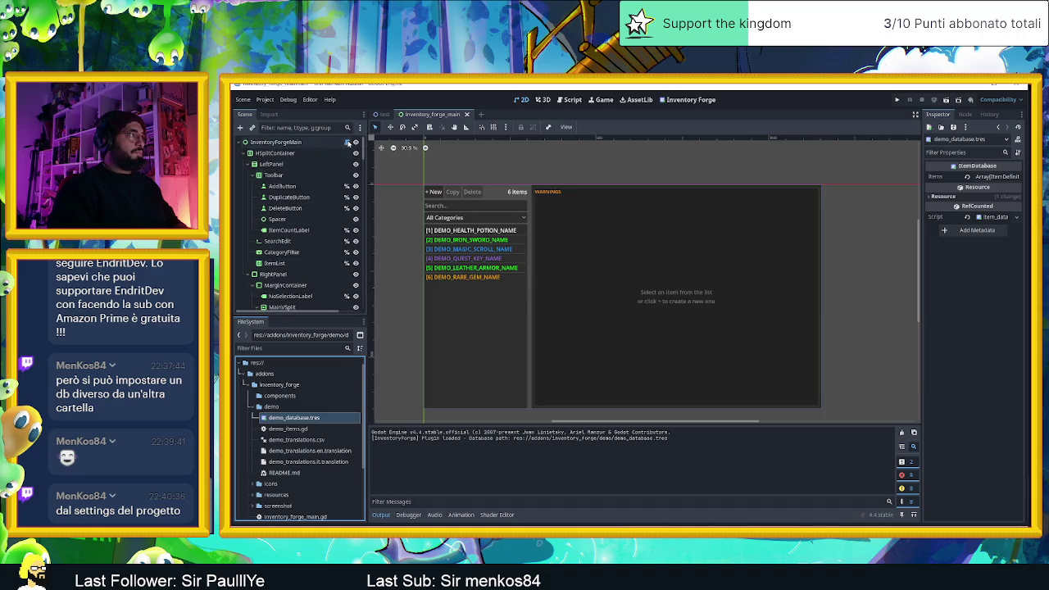
# - Open inventory_forge_main.gd and scroll down through its code
pyautogui.click(347, 143)
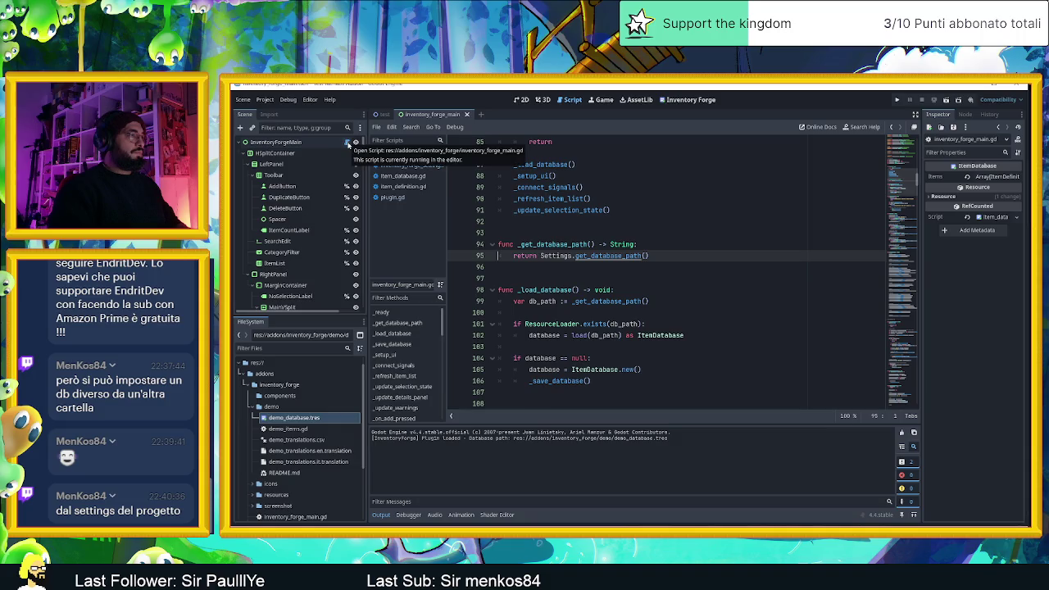
pyautogui.scroll(-3, 292, 244)
pyautogui.scroll(-2, 292, 245)
pyautogui.scroll(-2, 299, 250)
pyautogui.scroll(-2, 305, 255)
pyautogui.scroll(-2, 310, 262)
pyautogui.scroll(-2, 308, 262)
pyautogui.scroll(-2, 308, 265)
pyautogui.scroll(-2, 310, 267)
pyautogui.scroll(-2, 311, 270)
# - Return to the 2D scene view and open Project Settings on the Globals autoload list
pyautogui.scroll(4, 310, 271)
pyautogui.scroll(5, 311, 271)
pyautogui.scroll(5, 310, 270)
pyautogui.scroll(4, 311, 271)
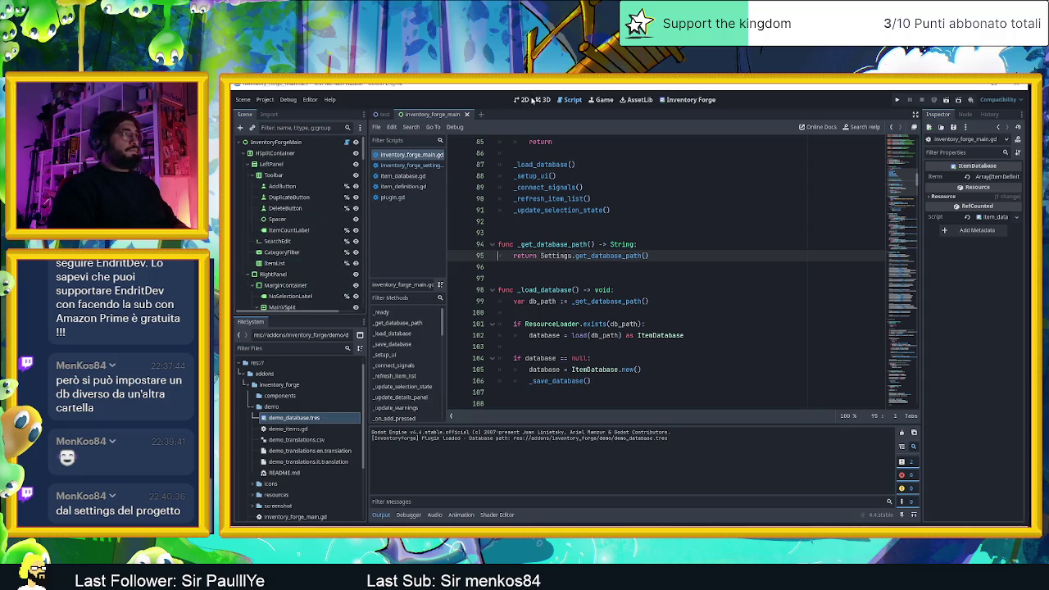
pyautogui.click(522, 99)
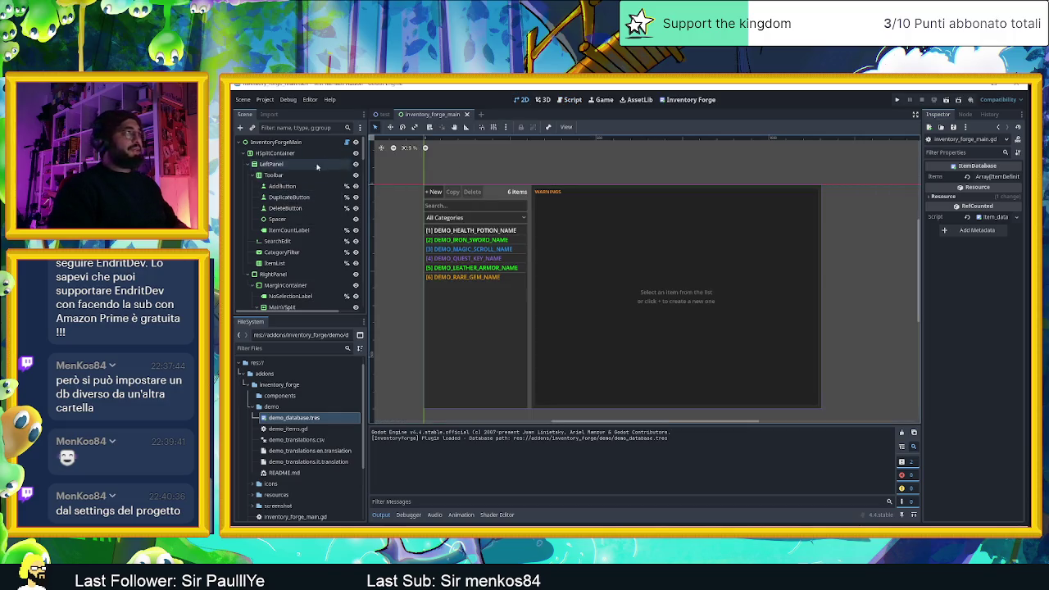
pyautogui.click(265, 99)
pyautogui.click(277, 111)
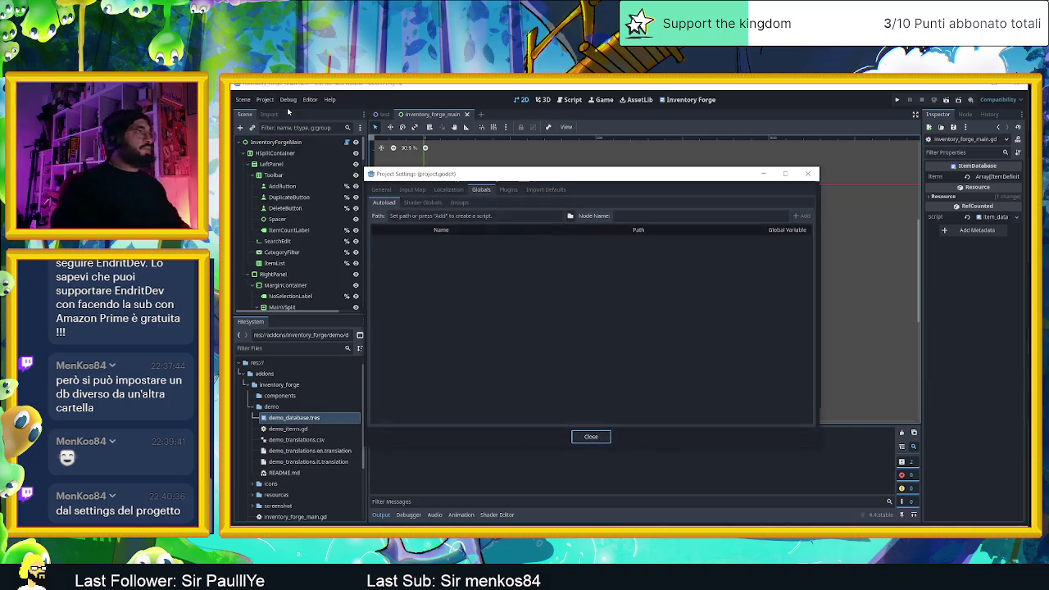
pyautogui.click(381, 190)
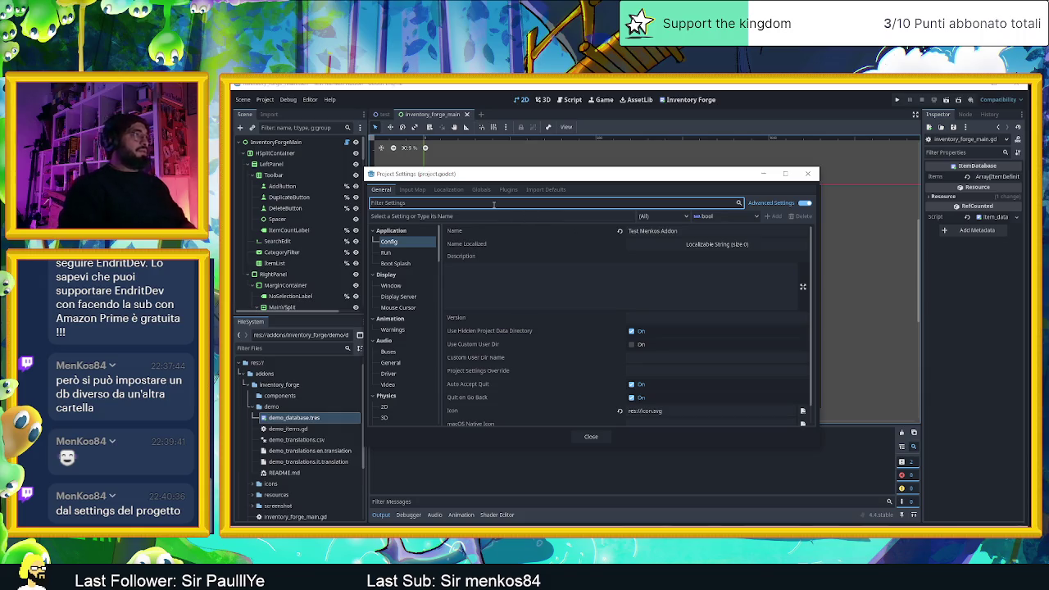
pyautogui.write('db')
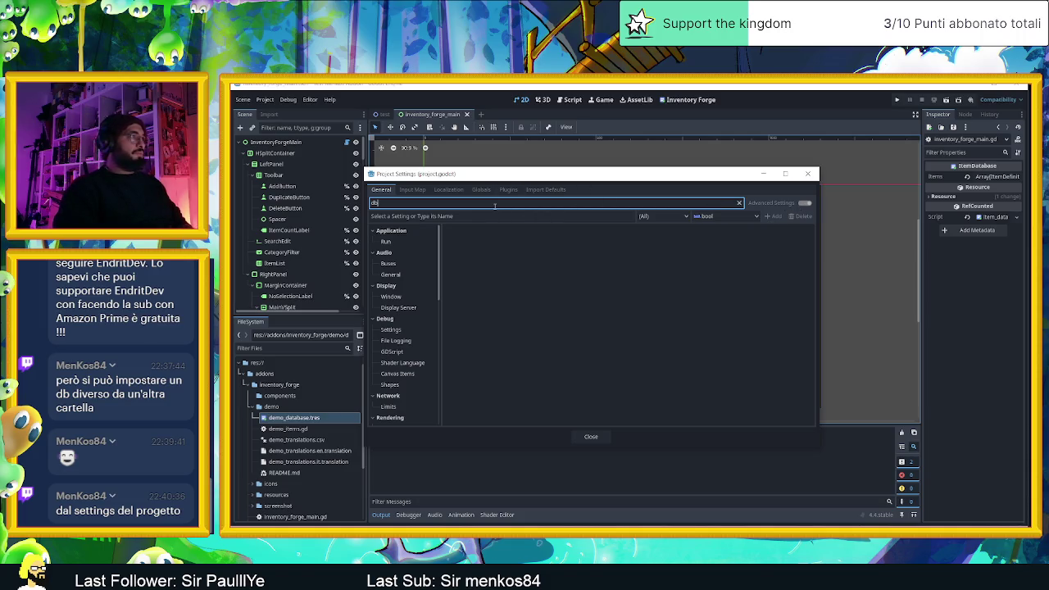
pyautogui.scroll(-5, 411, 334)
pyautogui.scroll(-5, 411, 334)
pyautogui.scroll(-1, 411, 334)
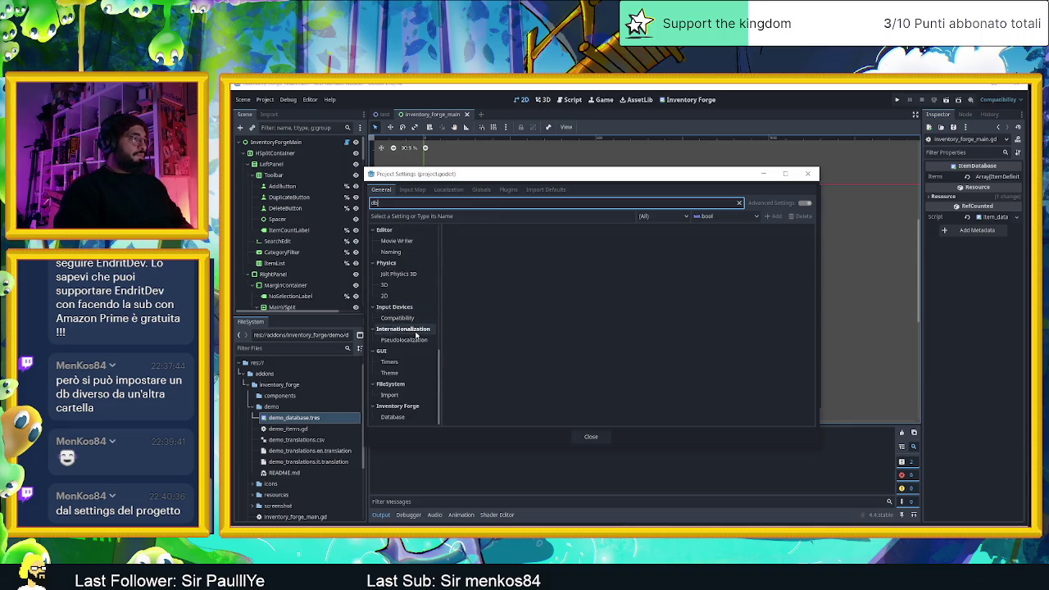
pyautogui.click(405, 407)
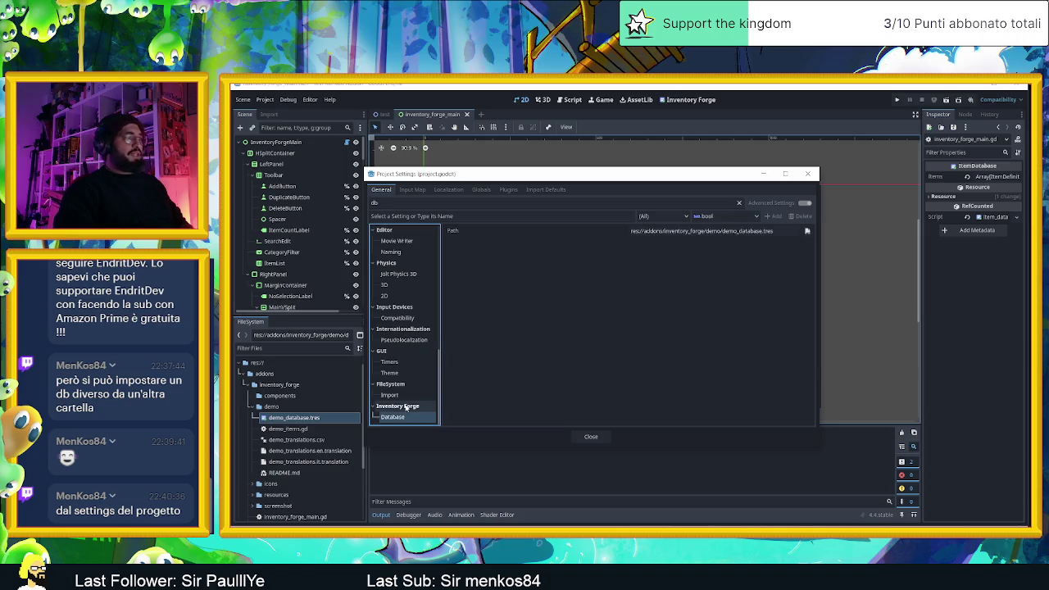
pyautogui.click(585, 438)
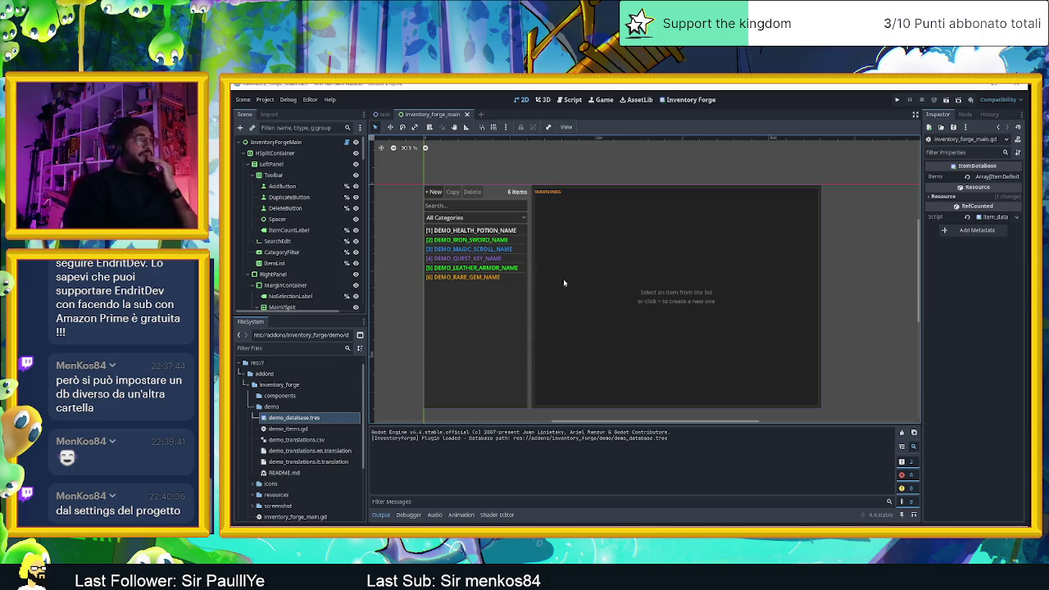
# - Show the health potion in the Inventory Forge editor: stack 99, buy 50, sell 25, Heal Hp 50
pyautogui.scroll(1, 562, 282)
pyautogui.moveTo(598, 283); pyautogui.dragTo(599, 282)
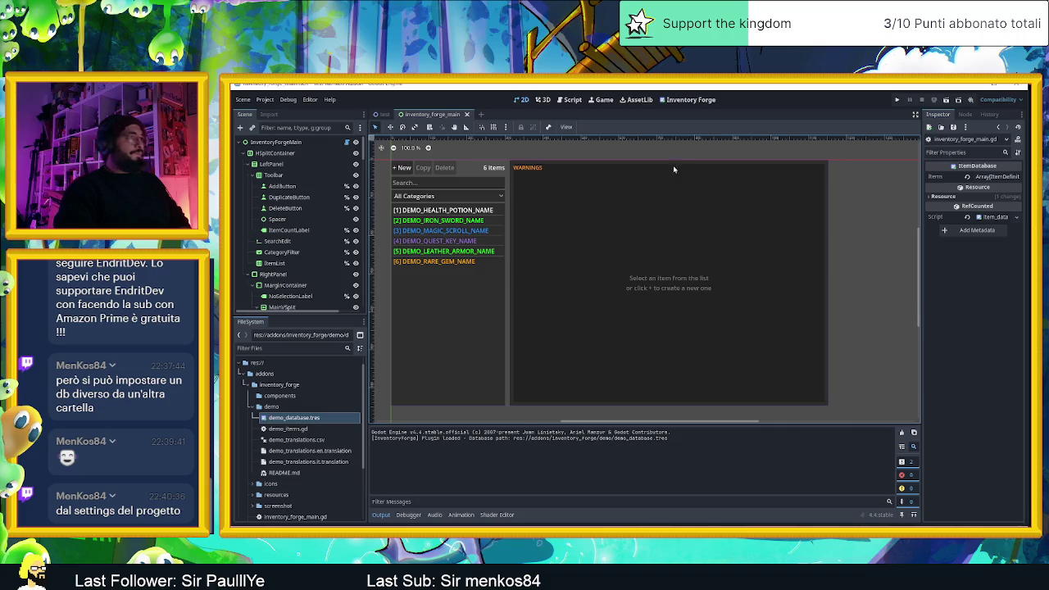
pyautogui.click(699, 100)
pyautogui.scroll(-1, 727, 323)
pyautogui.scroll(1, 726, 324)
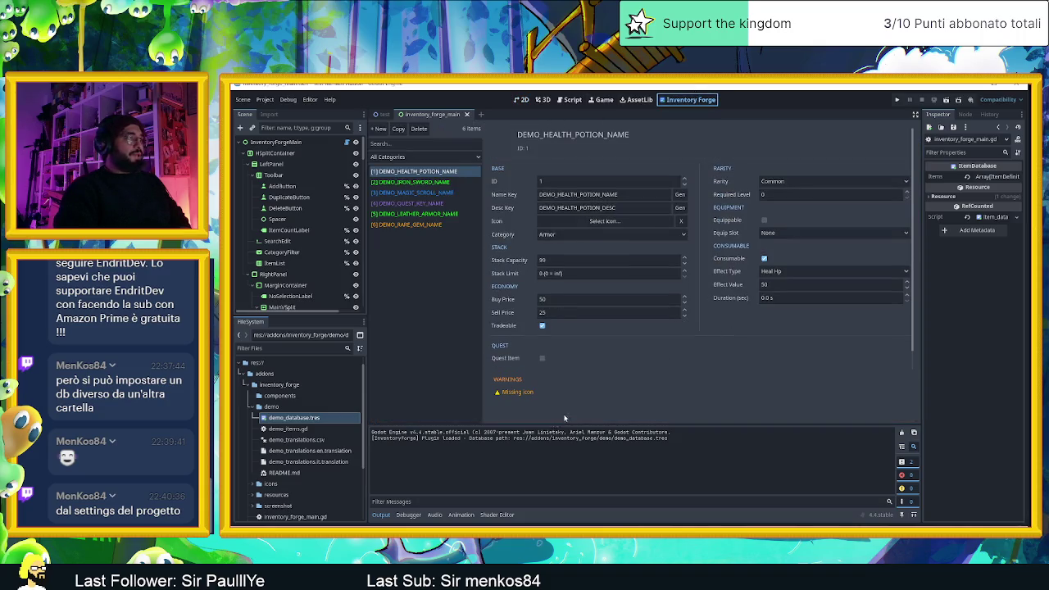
# - Browse the health potion, iron sword and magic scroll items' details
pyautogui.click(438, 182)
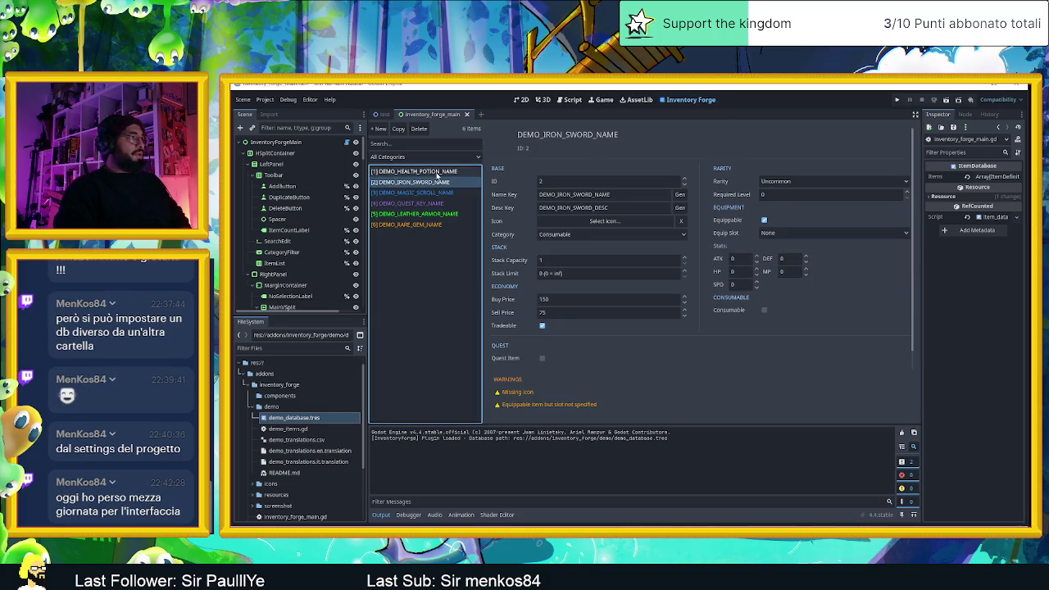
pyautogui.click(437, 172)
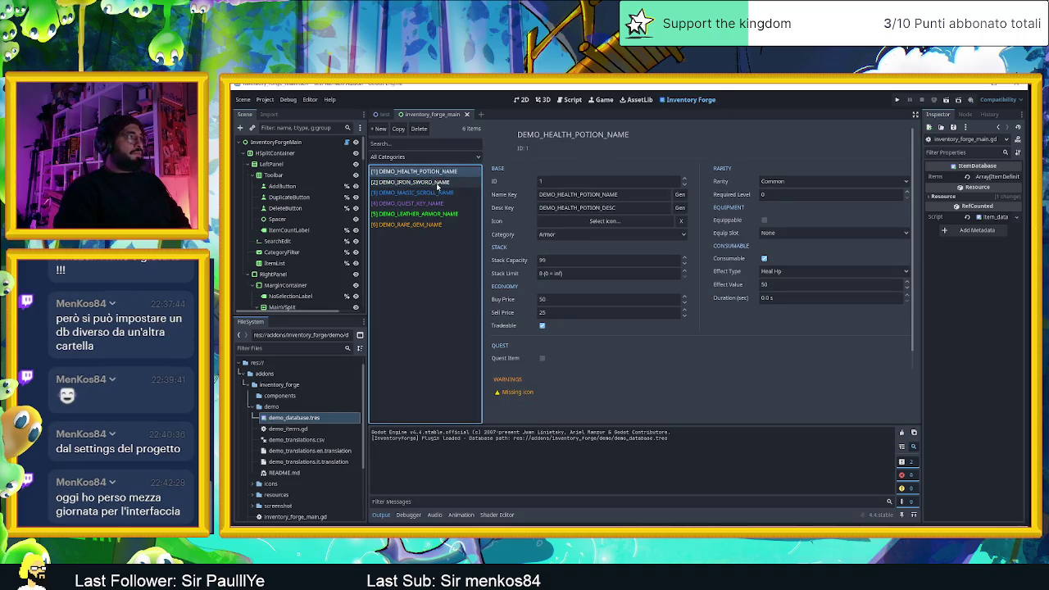
pyautogui.click(438, 183)
pyautogui.click(436, 193)
pyautogui.click(432, 181)
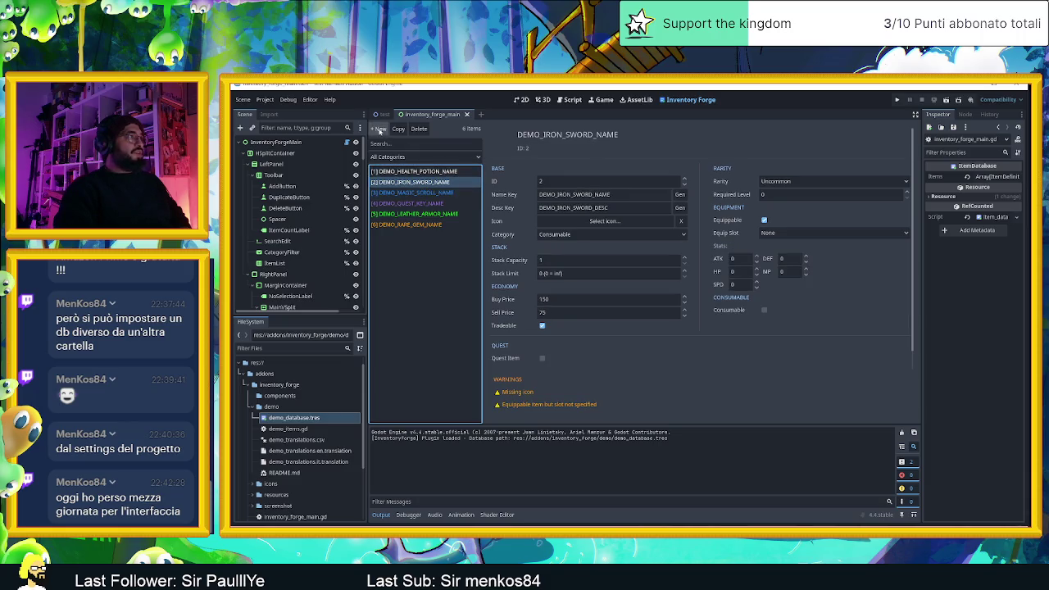
pyautogui.click(410, 171)
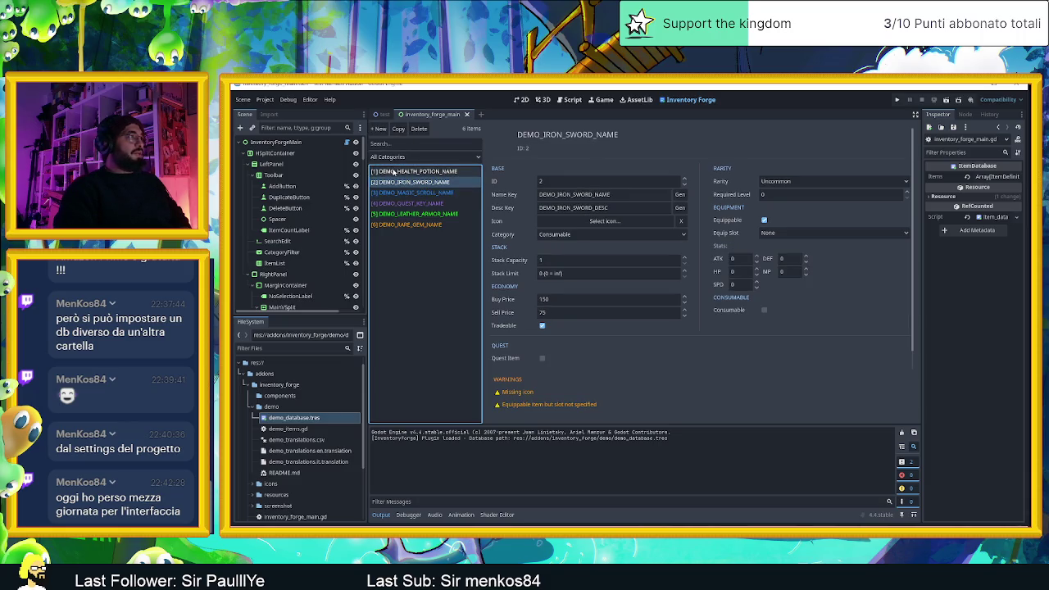
pyautogui.click(407, 192)
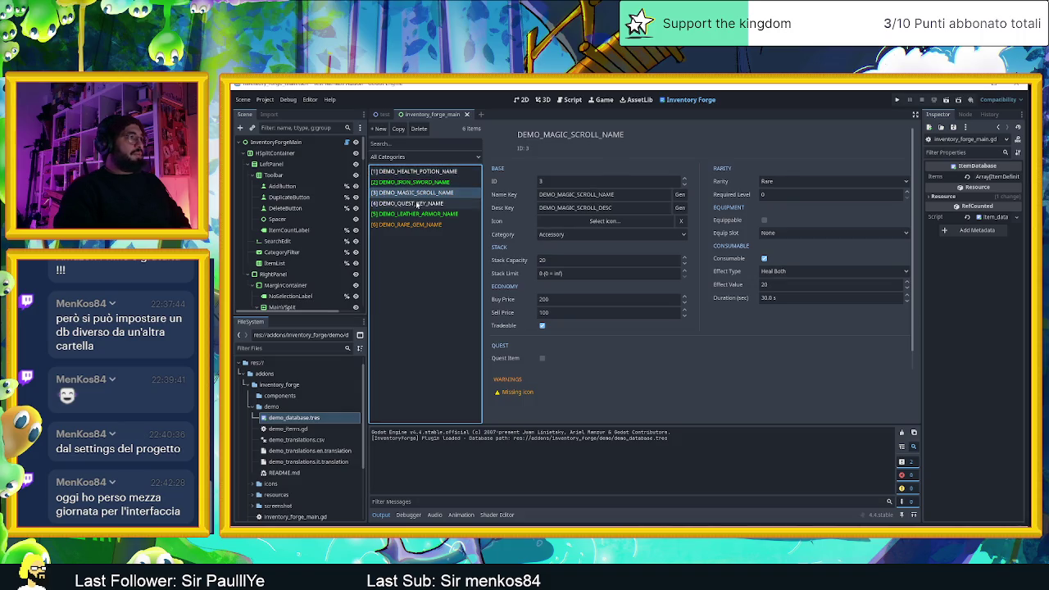
# - Select the quest key item and assign icon.svg as its icon
pyautogui.click(418, 203)
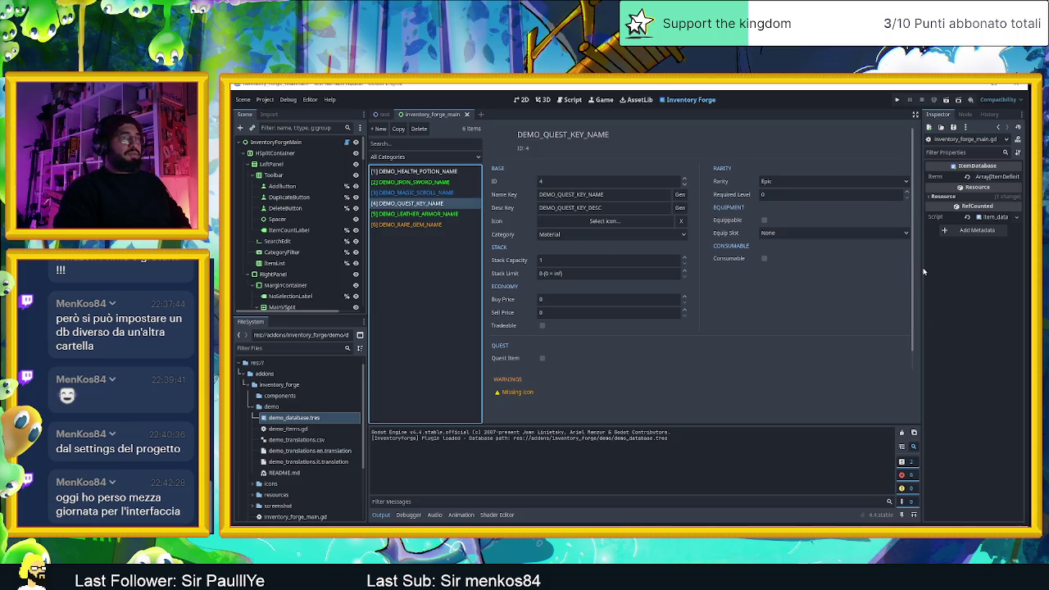
pyautogui.click(777, 234)
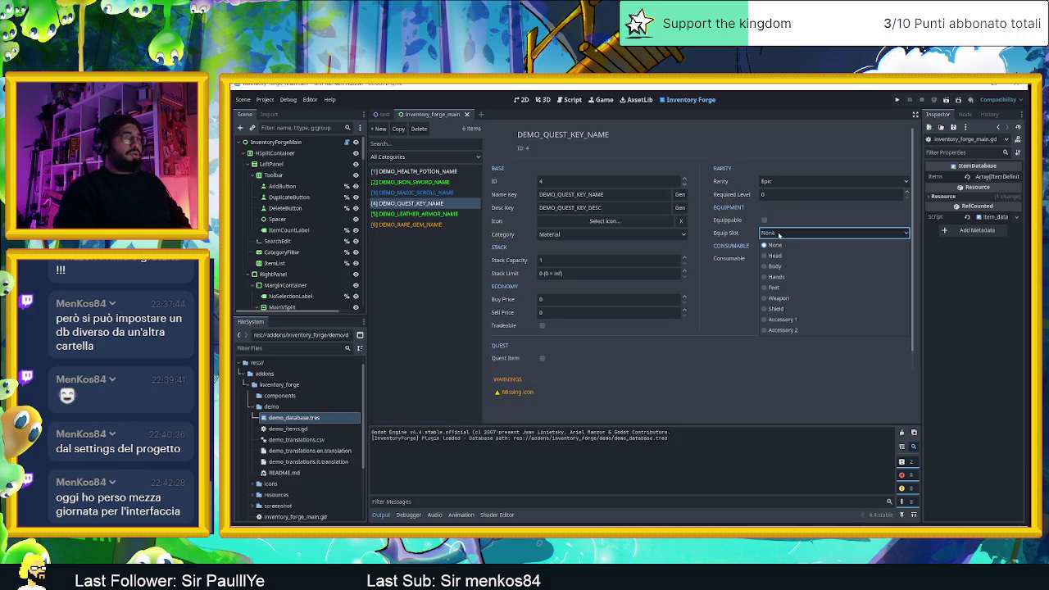
pyautogui.click(779, 234)
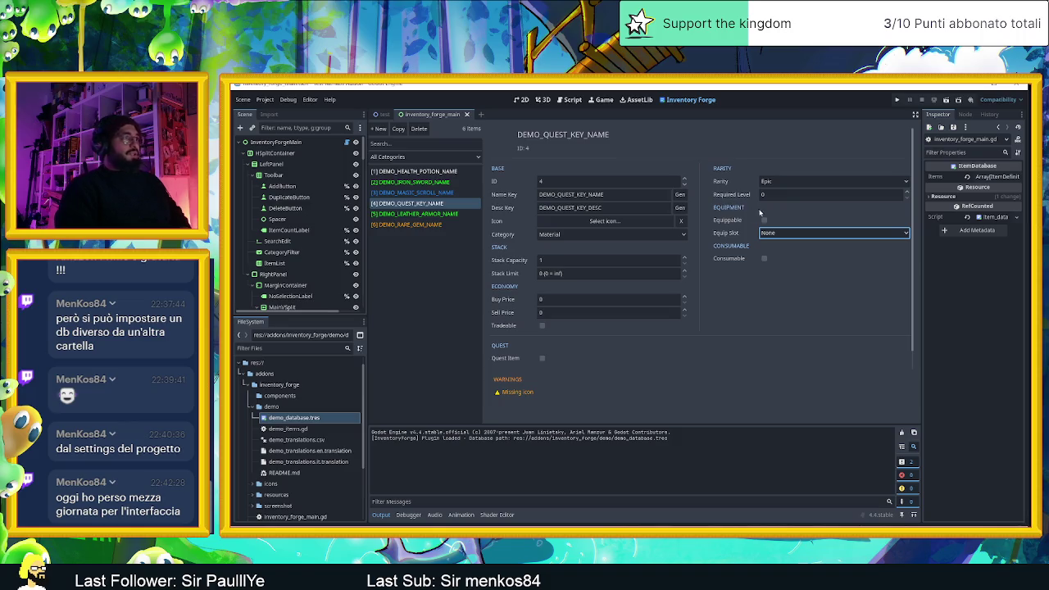
pyautogui.click(603, 221)
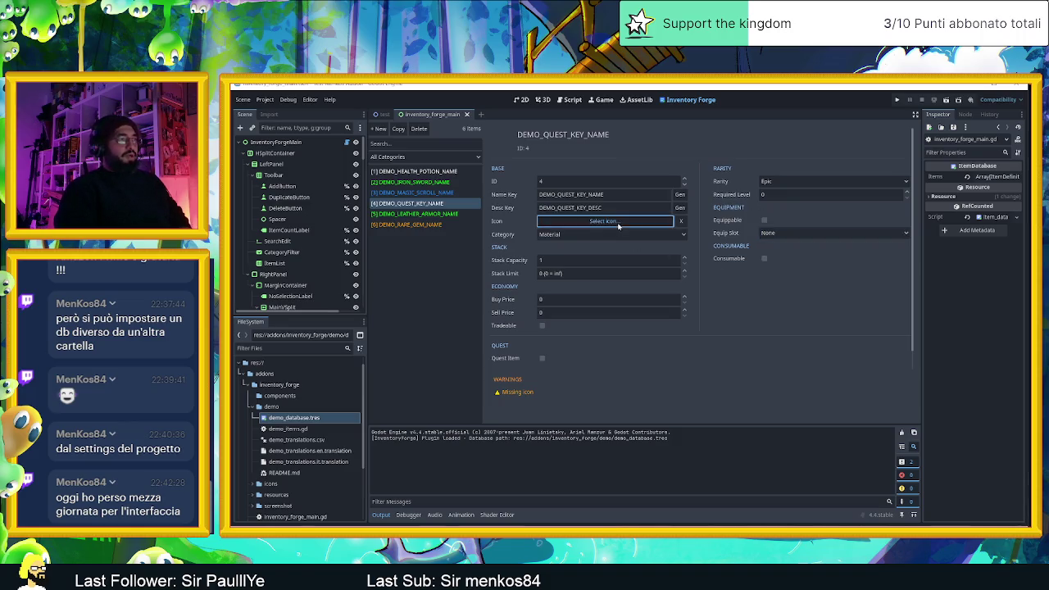
pyautogui.click(744, 502)
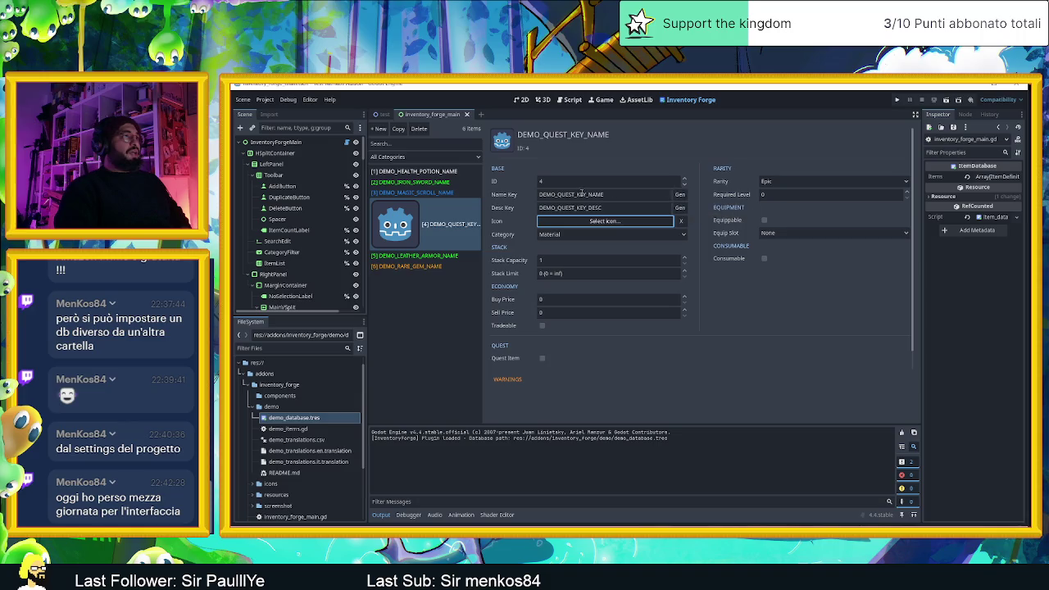
# - Clear the bloated Name Key and regenerate keys ITEM_ITEM__NAME and ITEM_ITEM__DESC
pyautogui.click(680, 195)
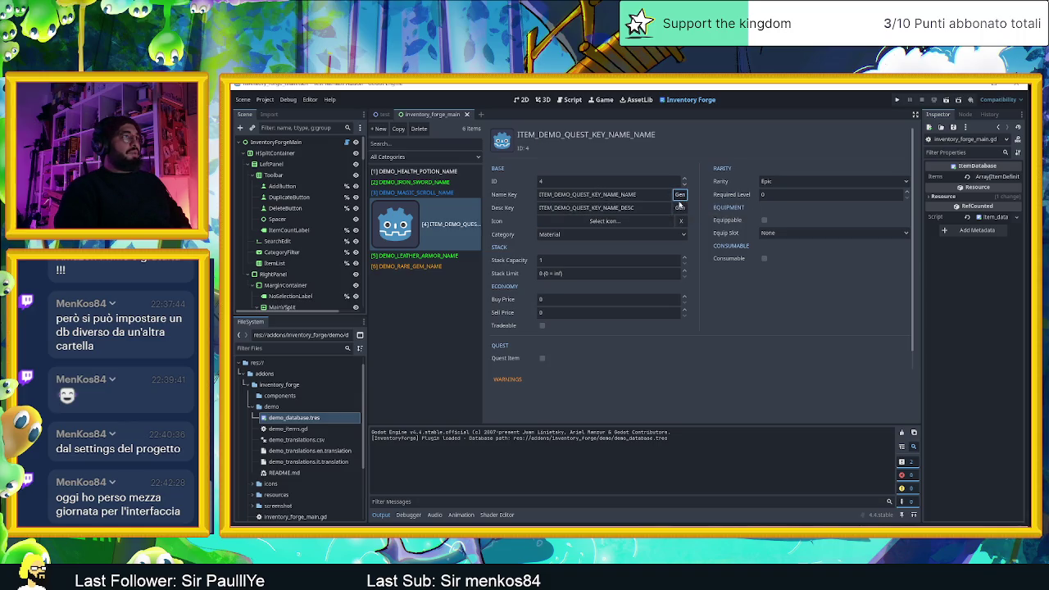
pyautogui.click(684, 197)
pyautogui.click(685, 196)
pyautogui.doubleClick(659, 195)
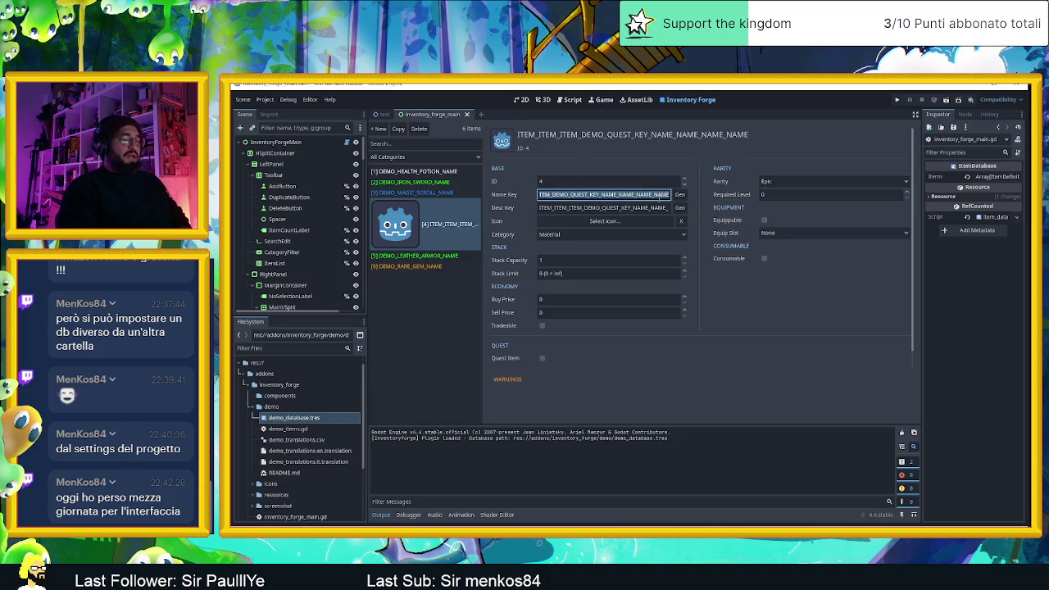
pyautogui.press('BackSpace')
pyautogui.click(680, 195)
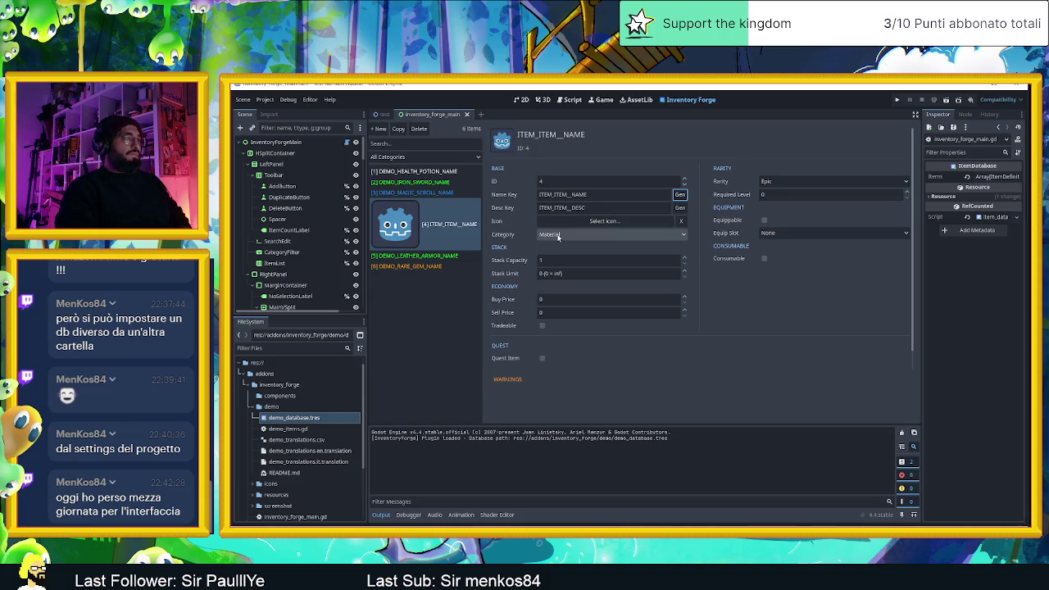
# - Leave the item category unchanged and switch back to the 2D scene view with Ctrl+F1
pyautogui.click(559, 237)
pyautogui.click(563, 238)
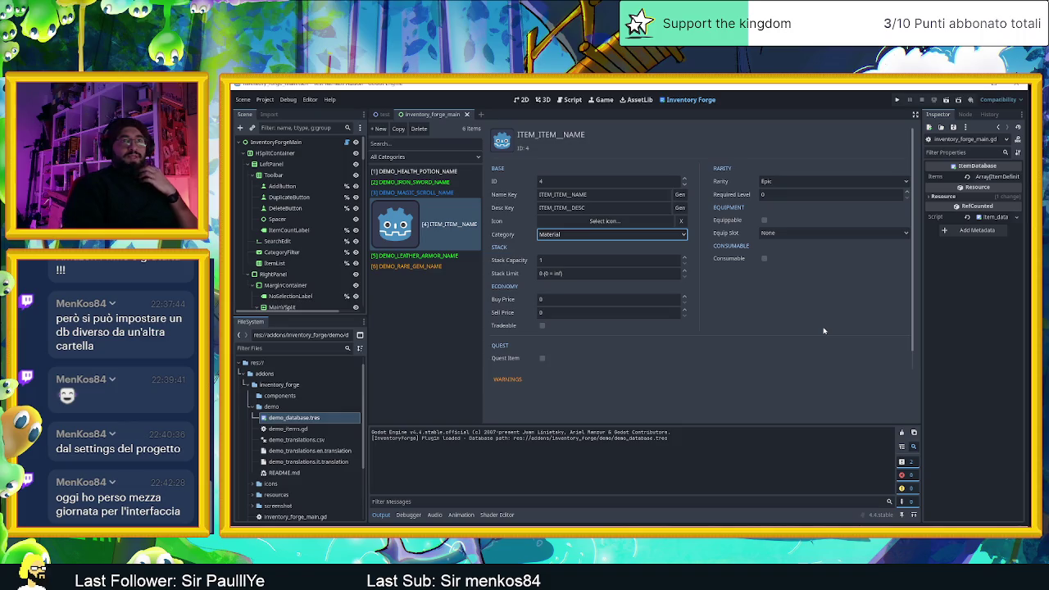
pyautogui.hotkey('ctrl', 'F1')
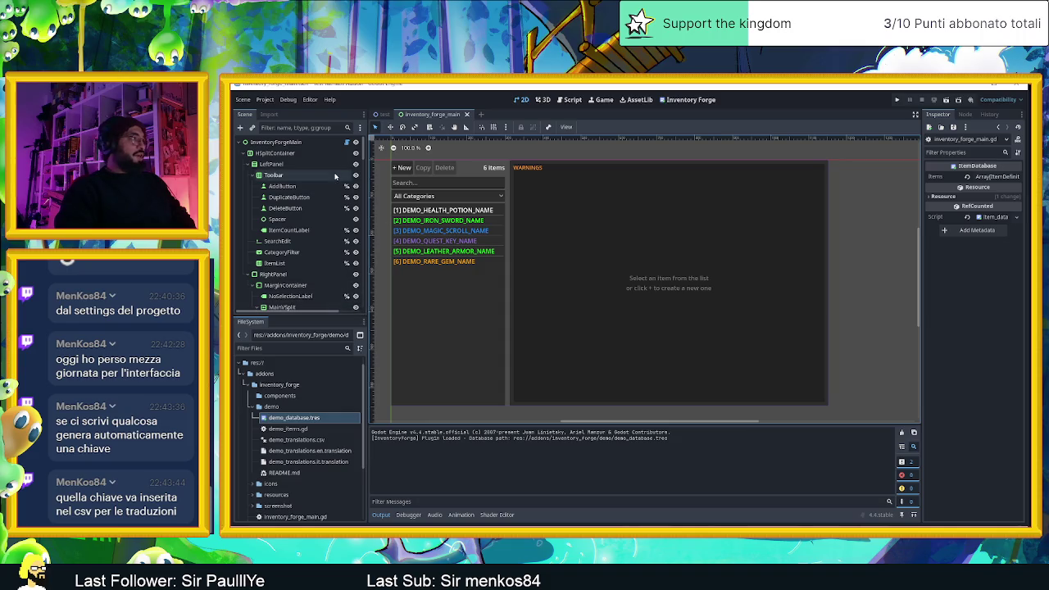
# - Rename the key item 'chiave di svolta' and generate ITEM_CHIAVE_DI_SVOLTA keys
pyautogui.click(691, 99)
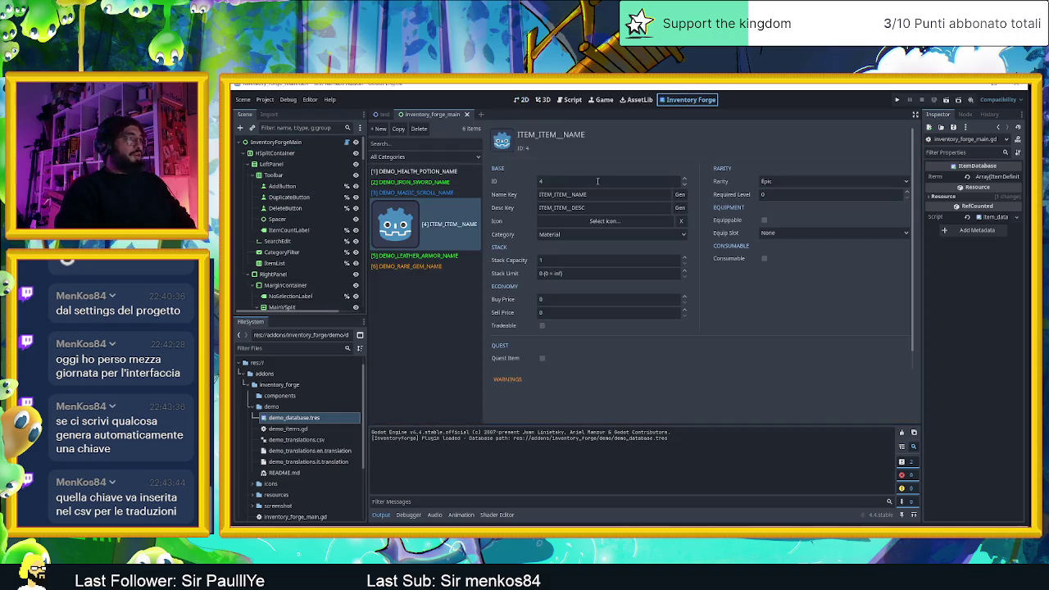
pyautogui.doubleClick(578, 195)
pyautogui.write('chiave di v')
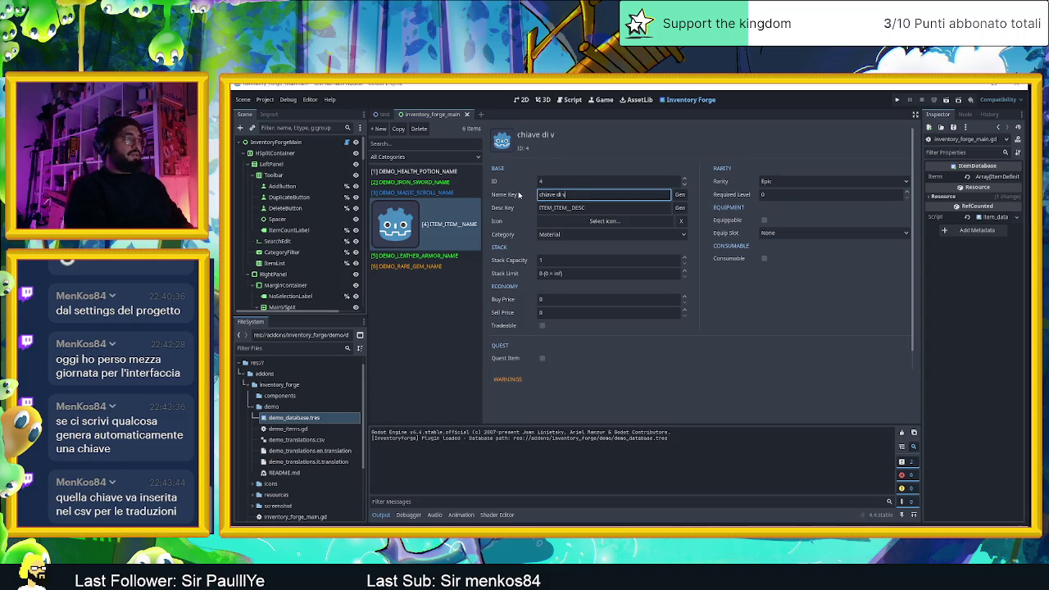
pyautogui.press('BackSpace')
pyautogui.write('svolta')
pyautogui.click(679, 194)
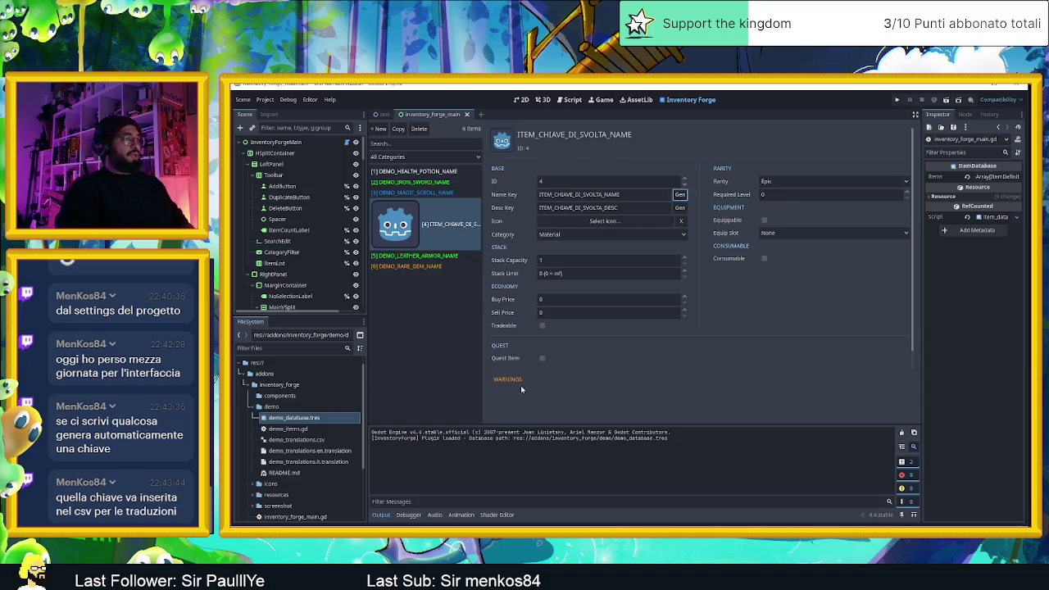
# - Mark the key as a quest item and check its main_quest_001 quest ID
pyautogui.click(542, 358)
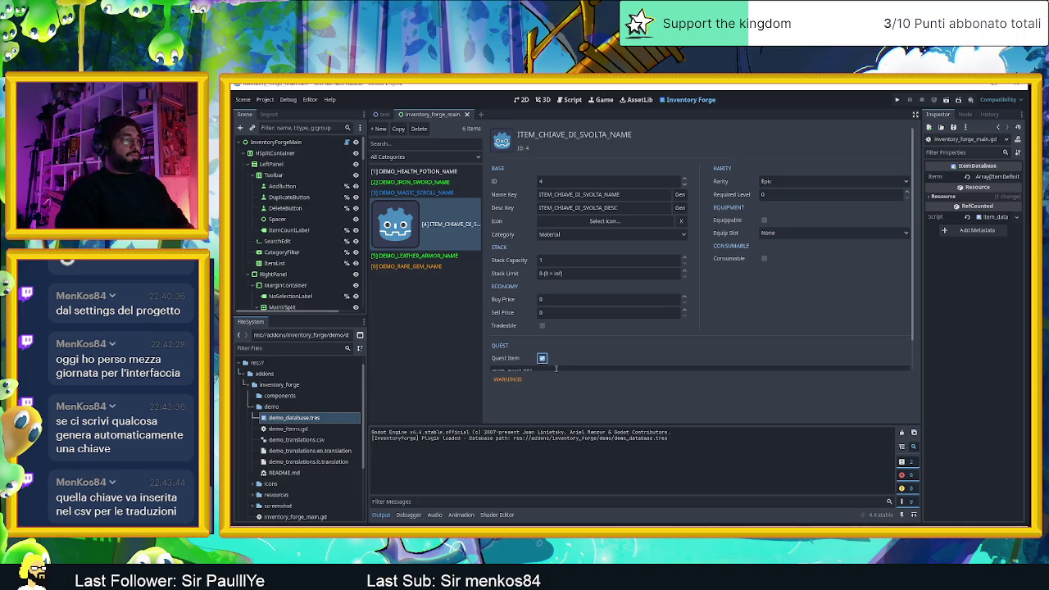
pyautogui.scroll(-1, 574, 360)
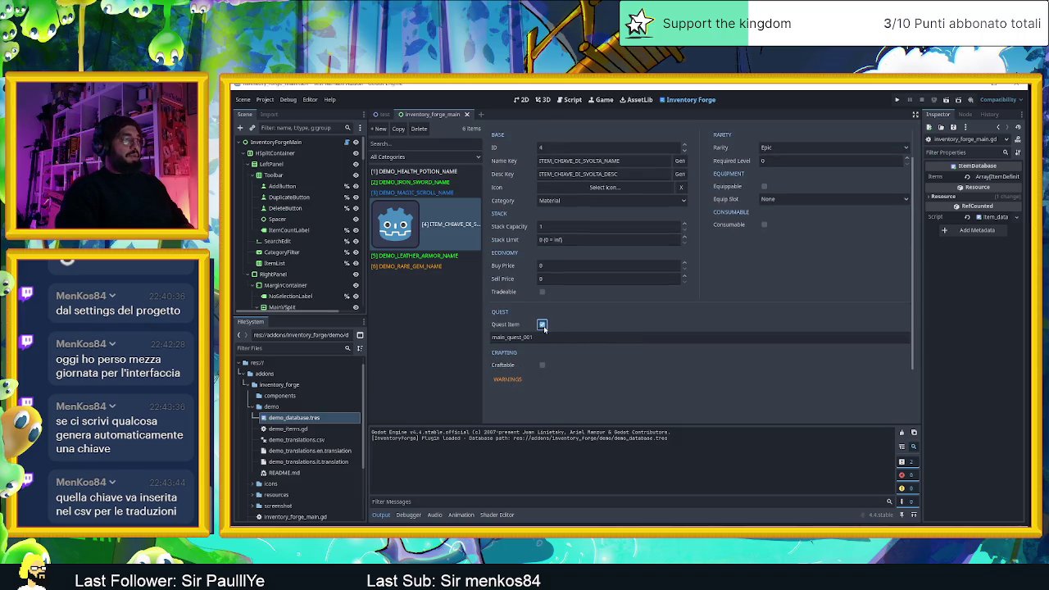
pyautogui.click(618, 336)
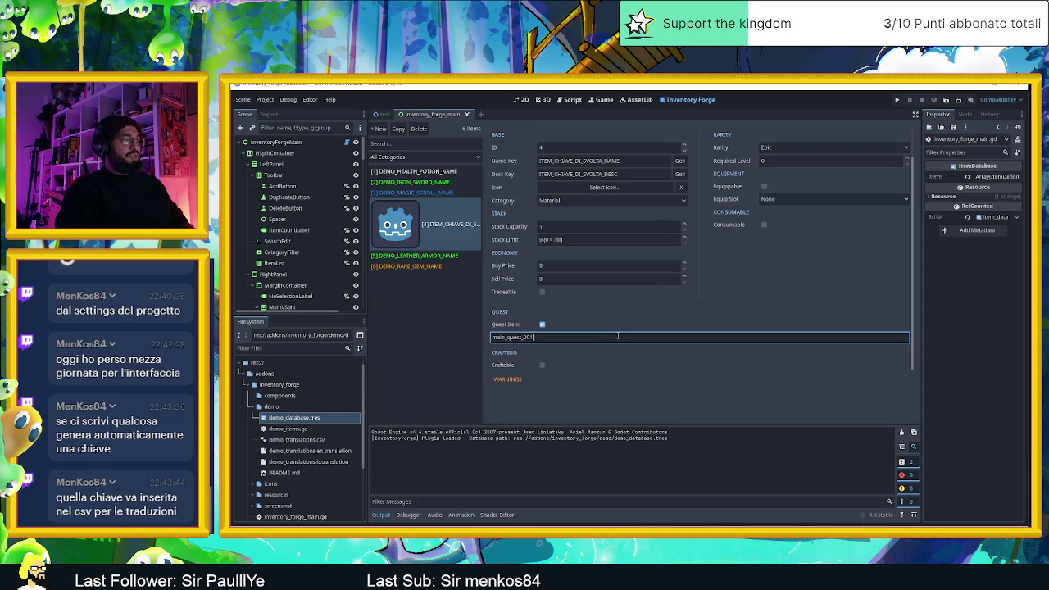
pyautogui.doubleClick(558, 336)
pyautogui.click(573, 339)
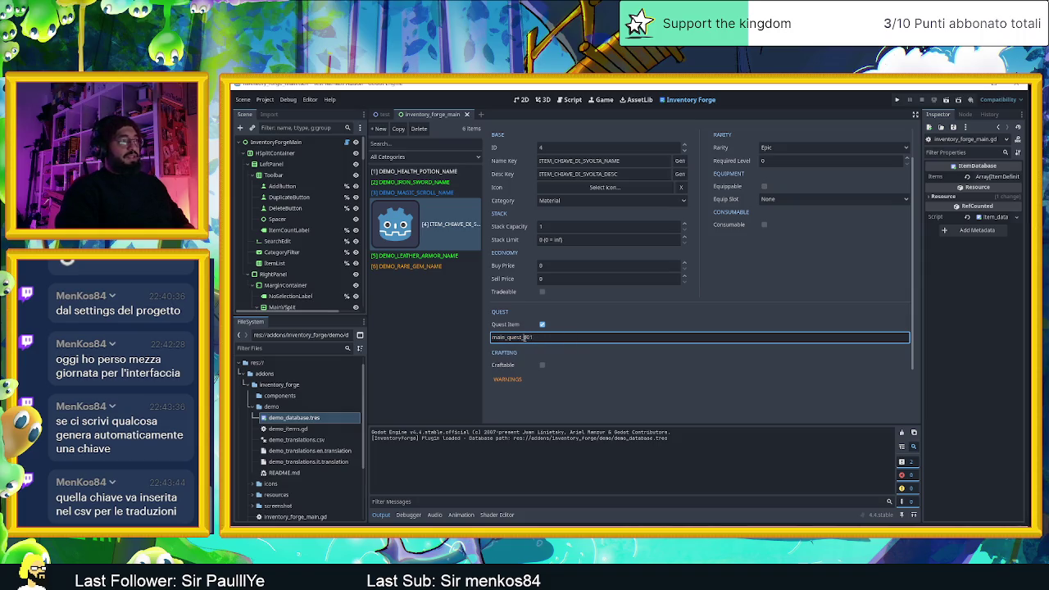
# - Toggle Craftable and Tradeable on and back off, leaving both disabled
pyautogui.click(542, 364)
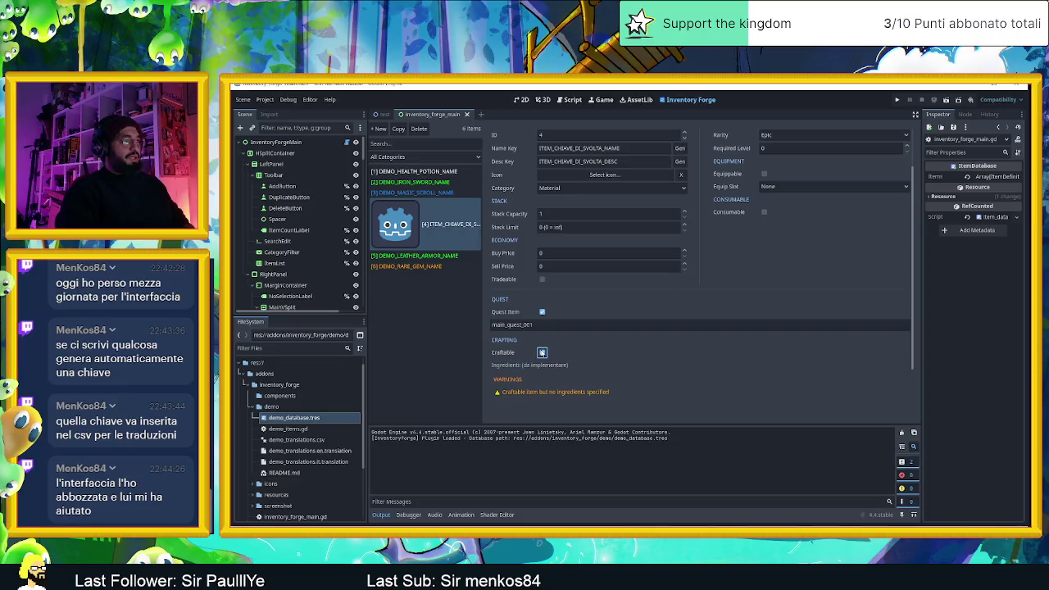
pyautogui.click(542, 352)
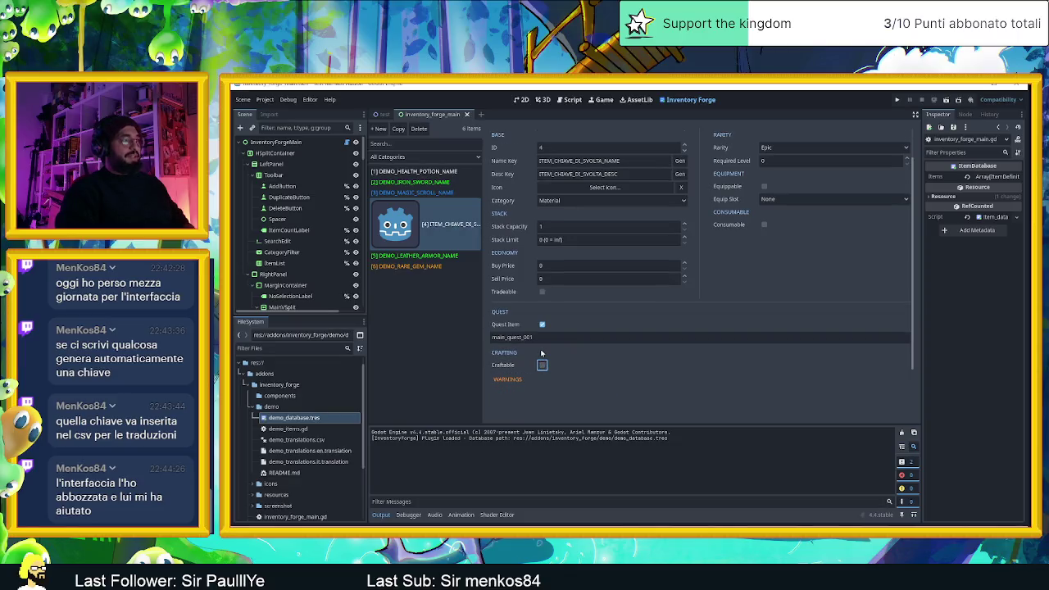
pyautogui.click(541, 293)
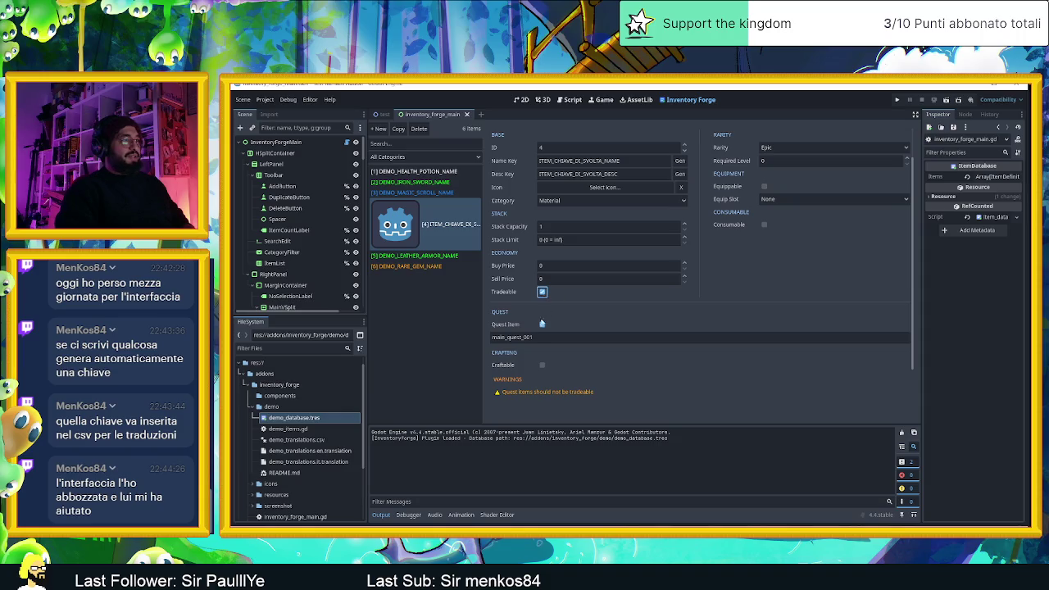
pyautogui.click(542, 293)
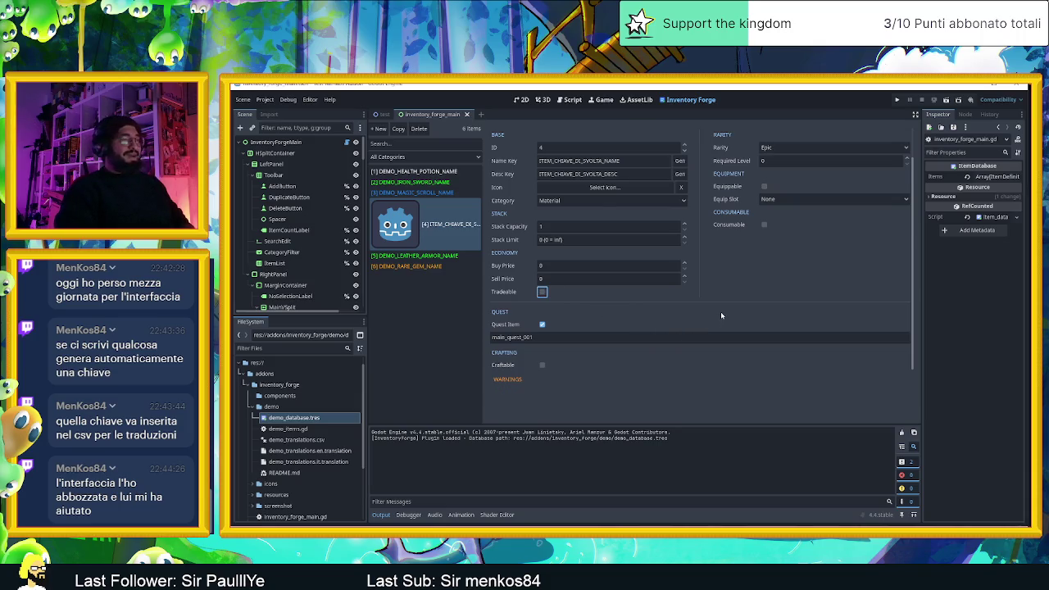
pyautogui.scroll(1, 720, 312)
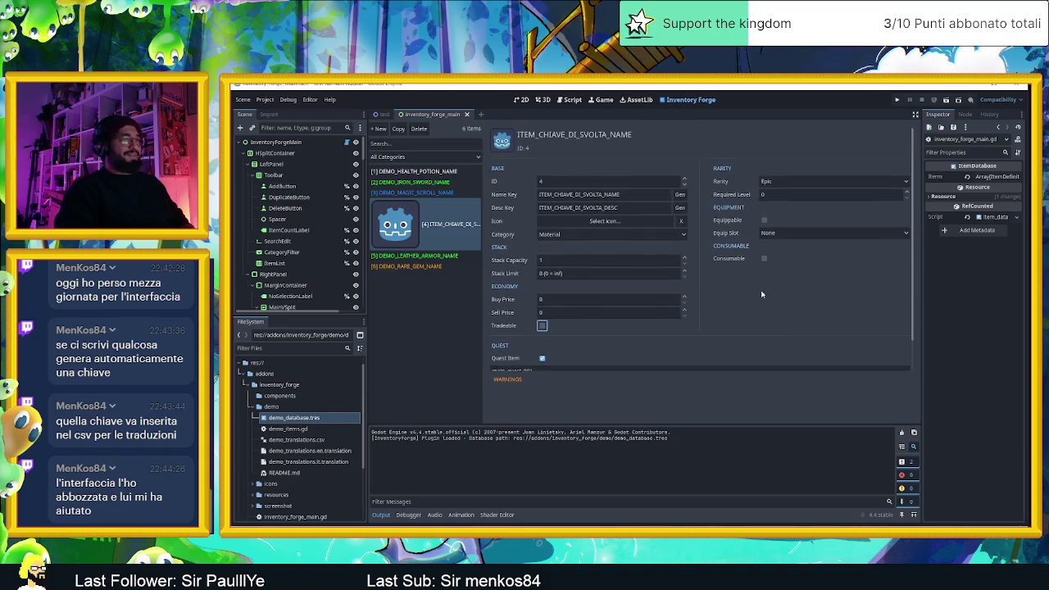
# - Leave Consumable off, make the key equippable in the Head slot, and untick Quest Item
pyautogui.click(764, 259)
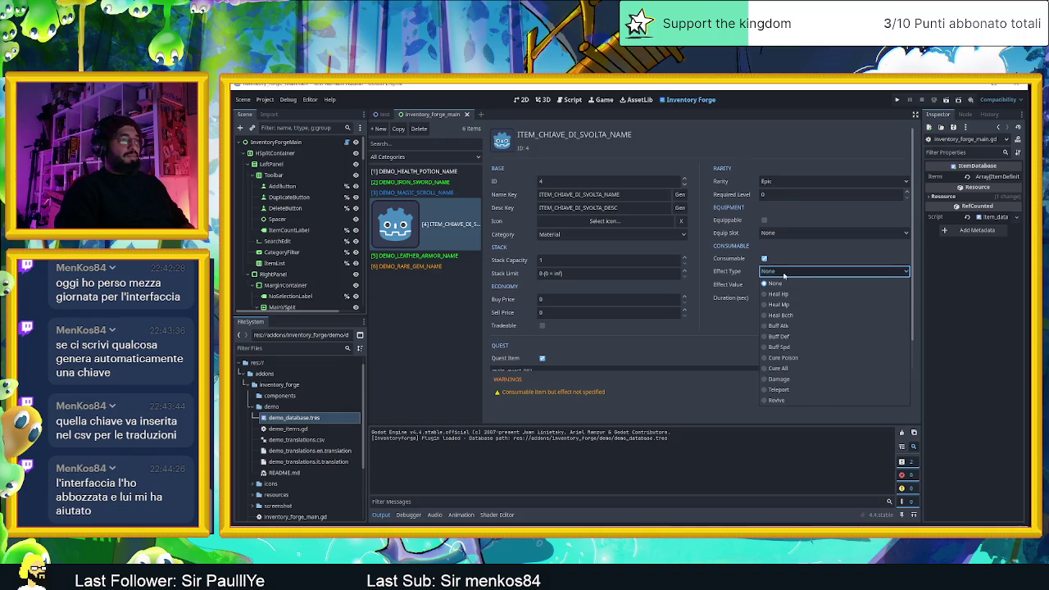
pyautogui.click(774, 282)
pyautogui.click(763, 259)
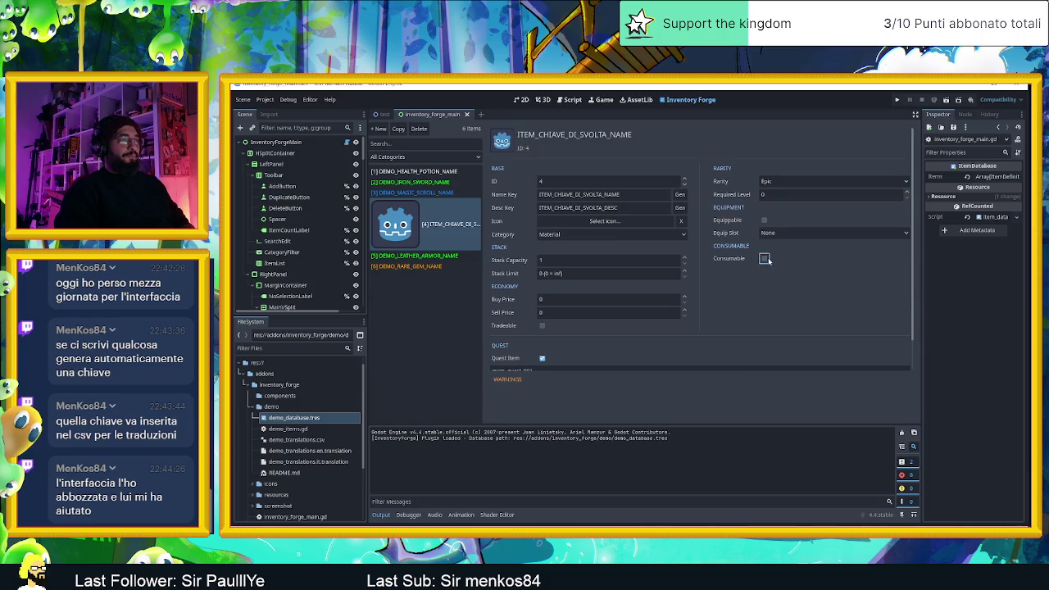
pyautogui.click(765, 219)
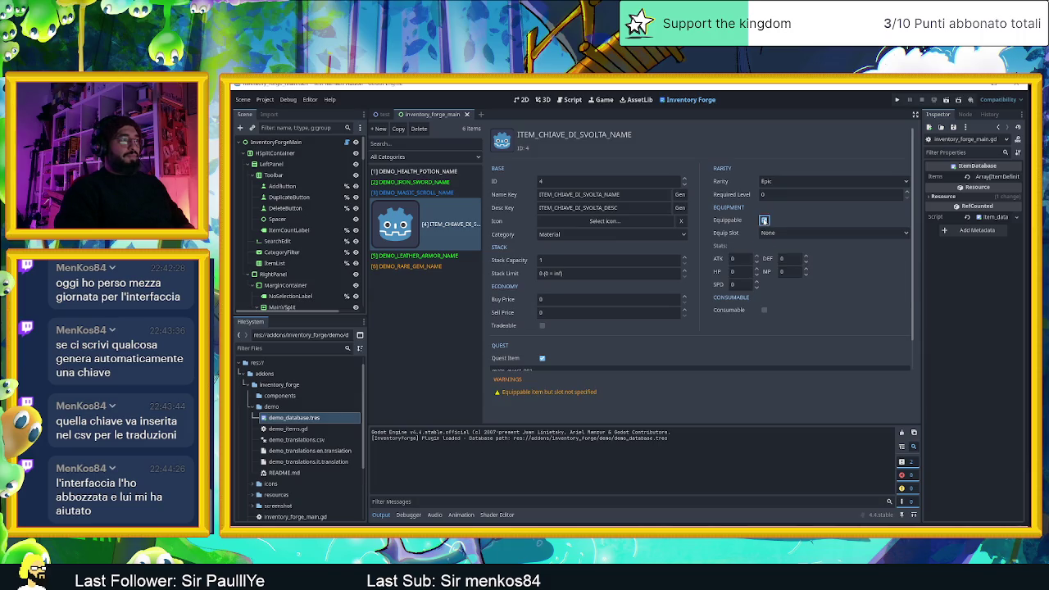
pyautogui.click(775, 233)
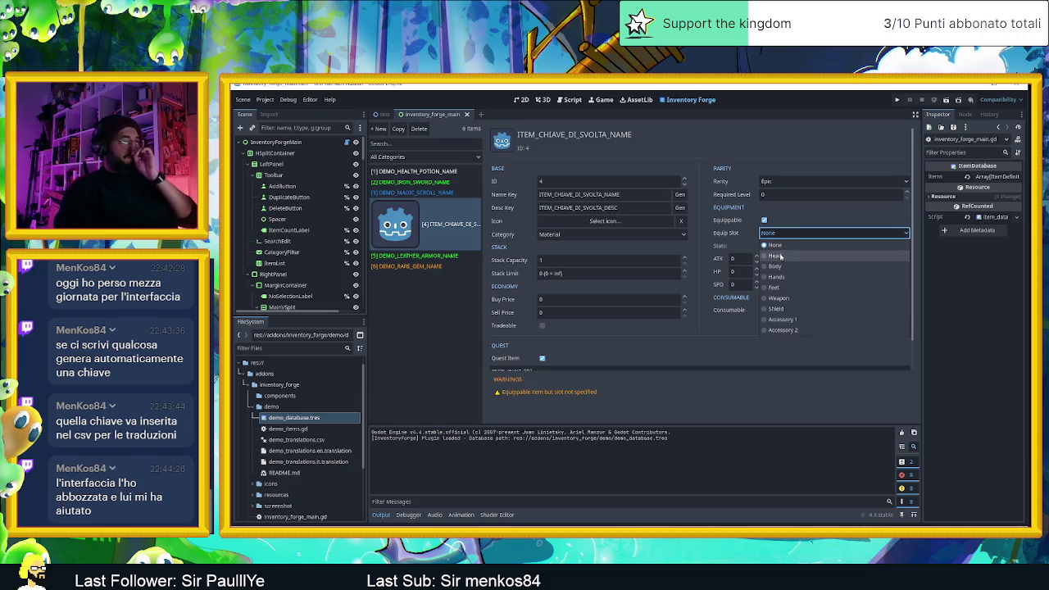
pyautogui.click(775, 256)
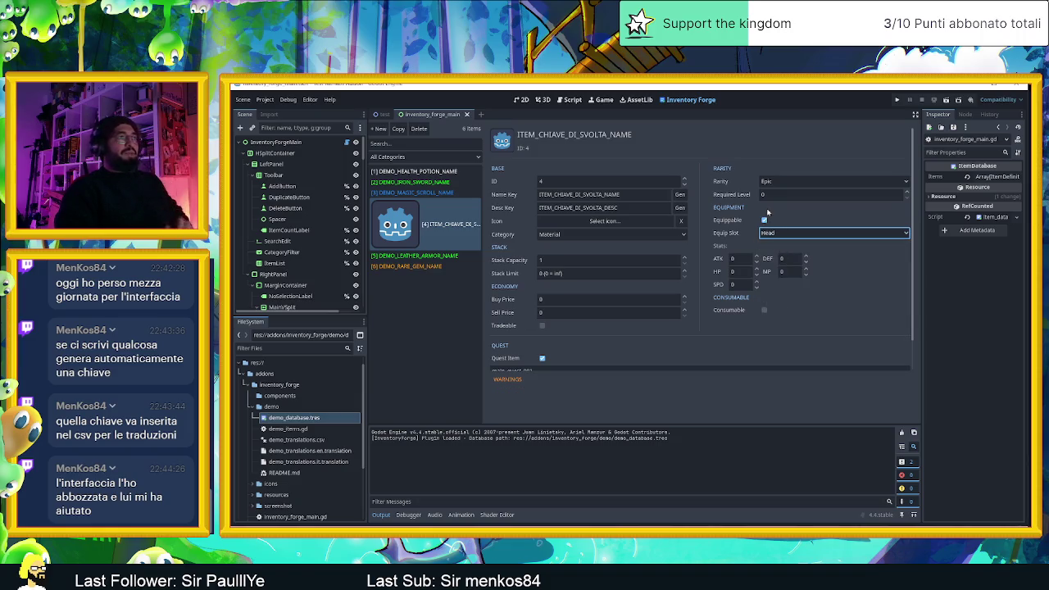
pyautogui.scroll(-1, 638, 332)
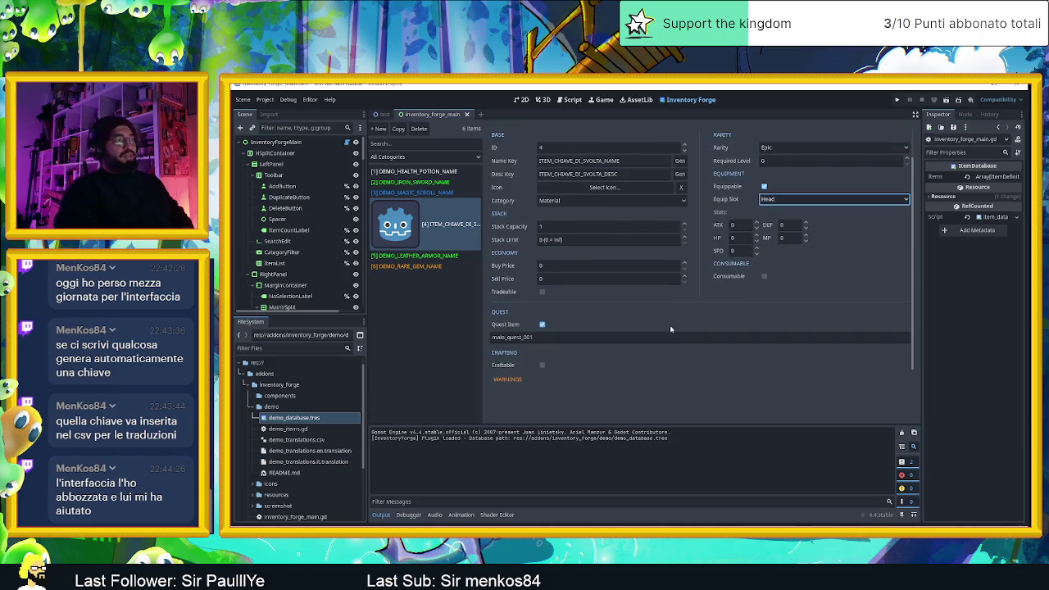
pyautogui.click(542, 325)
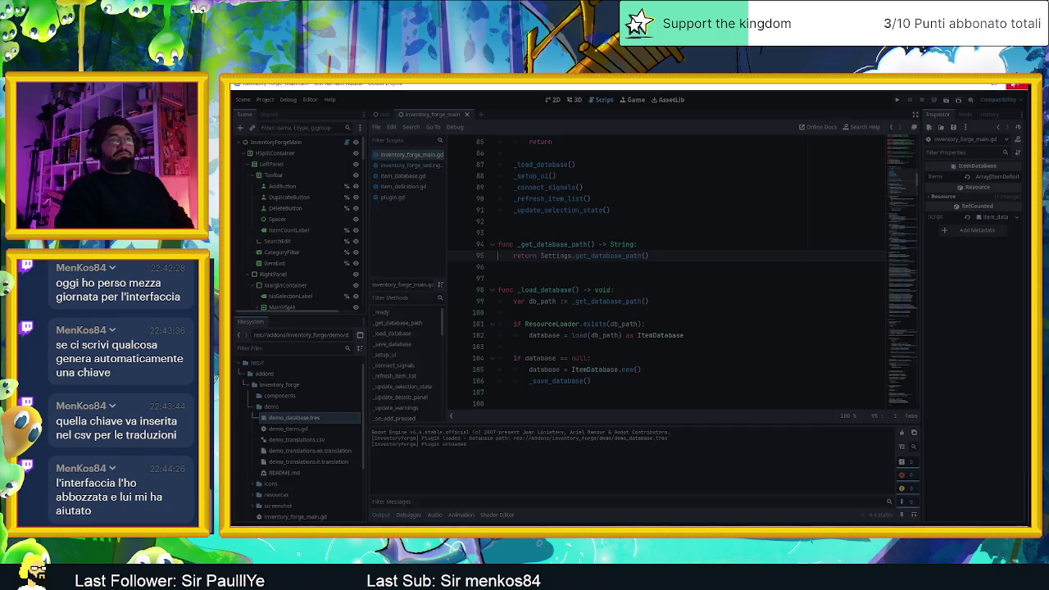
# - Review the six Inventory Forge v1.0.0 release assets on GitHub, then minimize the browser
pyautogui.hotkey('alt', 'Tab')
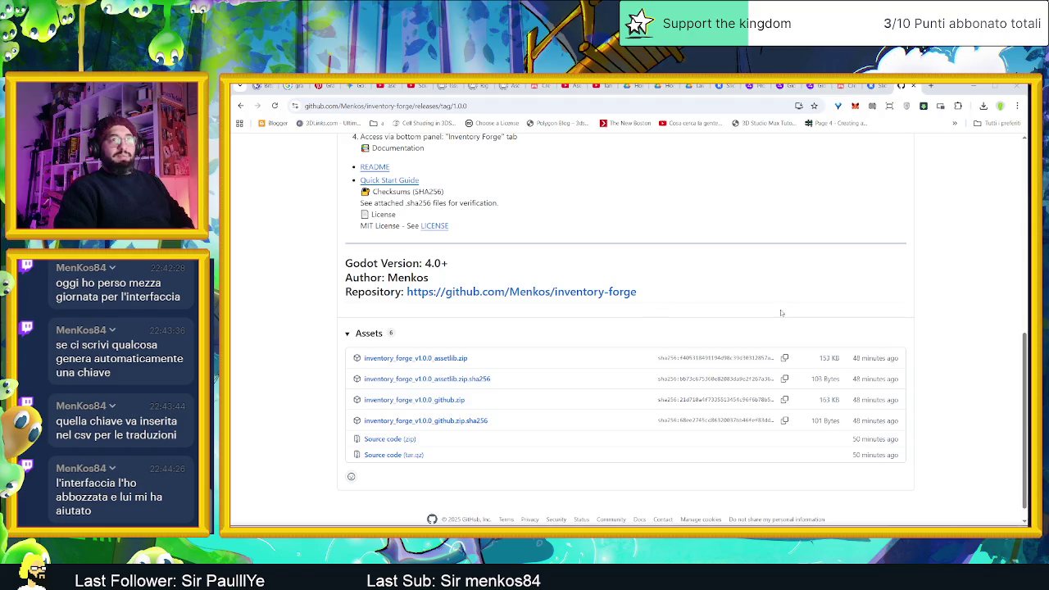
pyautogui.click(973, 86)
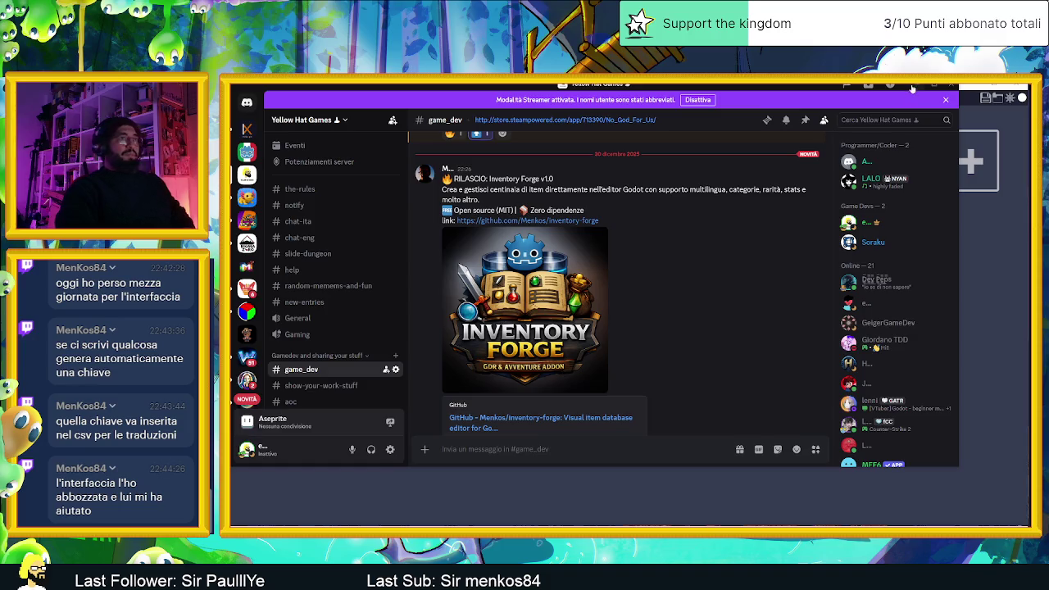
# - Add heart, upvote and fire reactions to the Inventory Forge release post, then minimize Discord
pyautogui.scroll(-3, 665, 344)
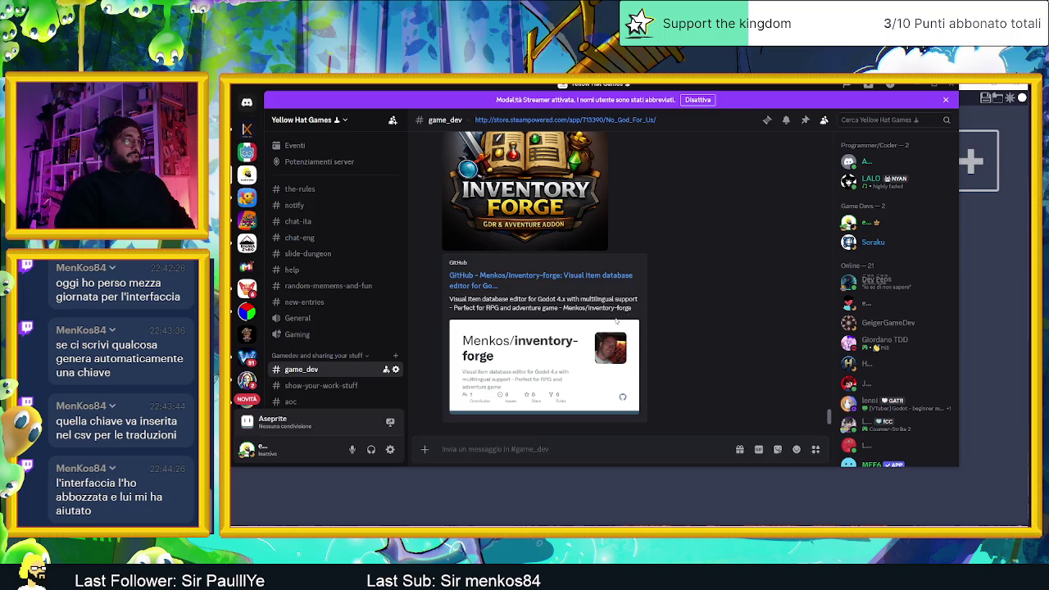
pyautogui.scroll(4, 616, 321)
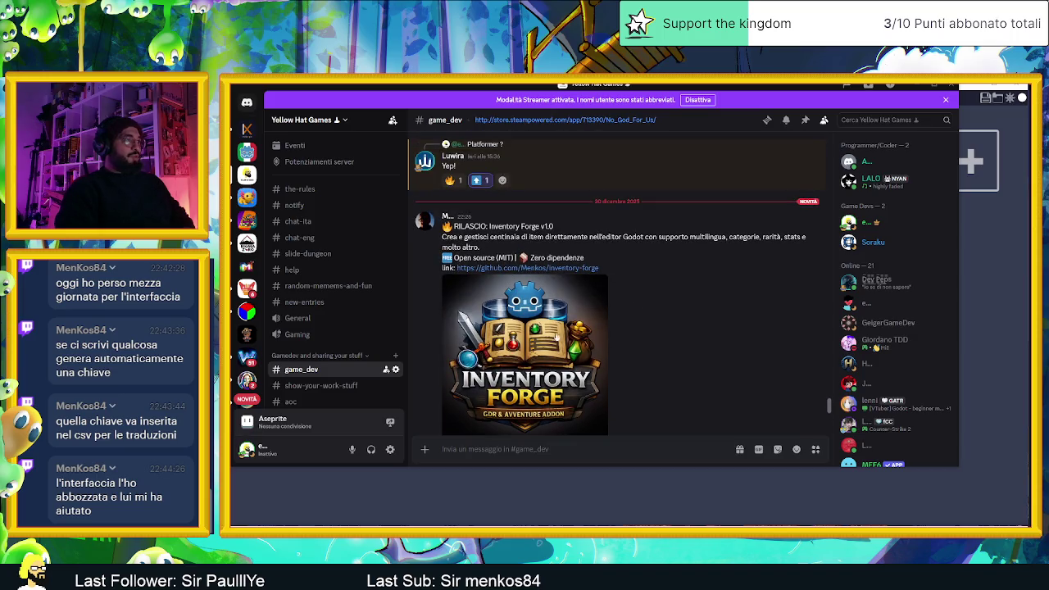
pyautogui.scroll(-3, 556, 336)
pyautogui.moveTo(545, 336)
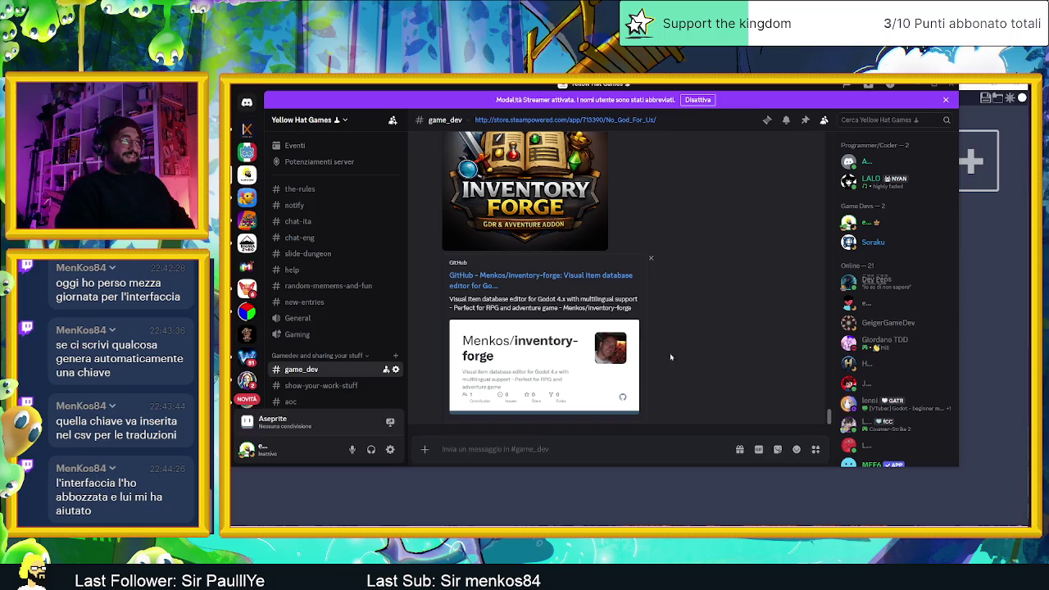
pyautogui.rightClick(531, 370)
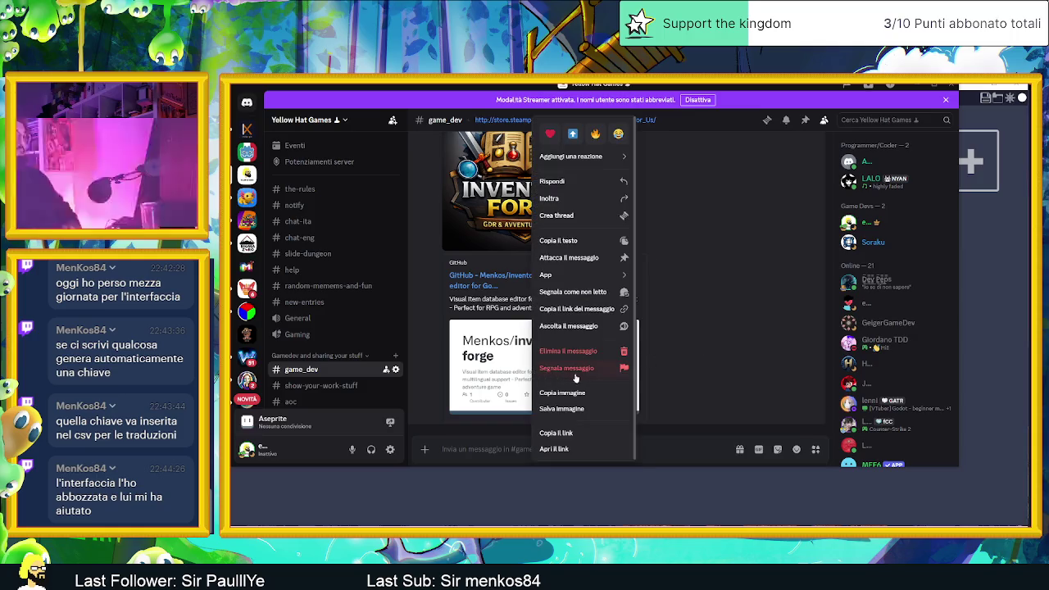
pyautogui.click(549, 134)
pyautogui.rightClick(585, 326)
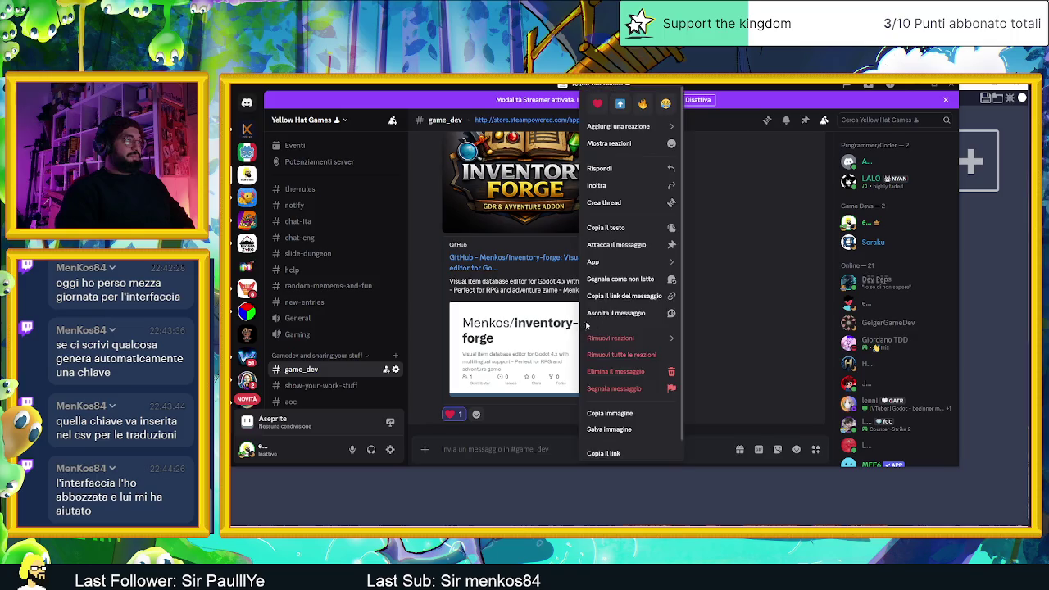
pyautogui.click(620, 103)
pyautogui.rightClick(554, 351)
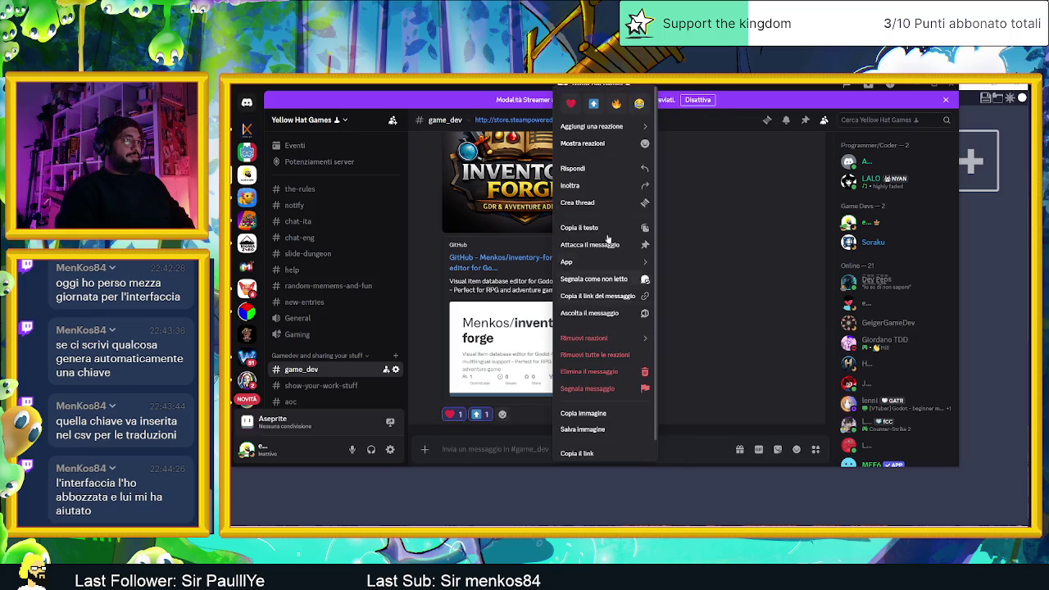
pyautogui.click(616, 103)
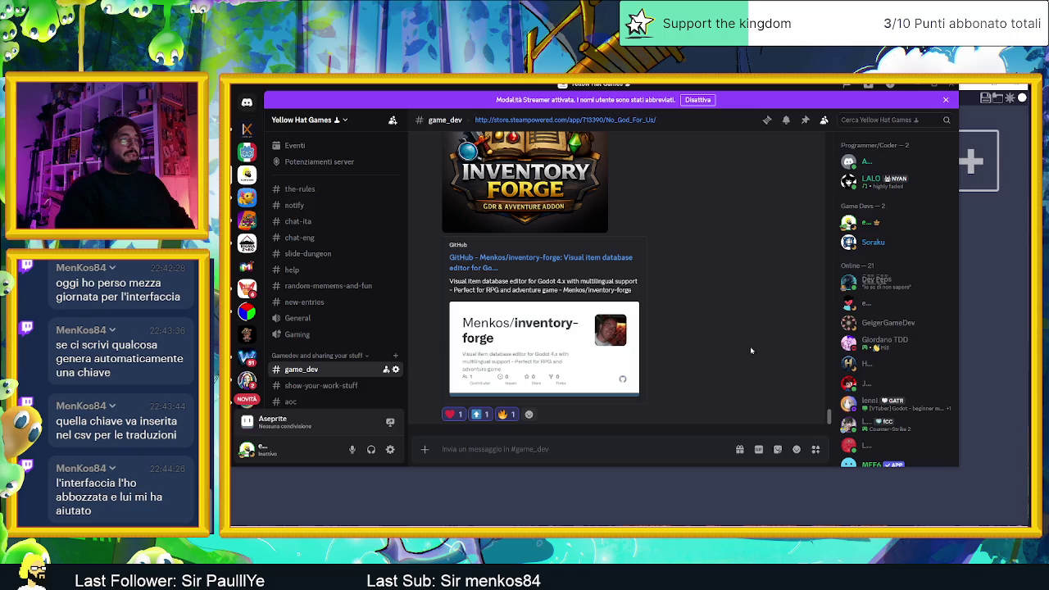
pyautogui.click(918, 86)
pyautogui.hscroll(-2, 642, 387)
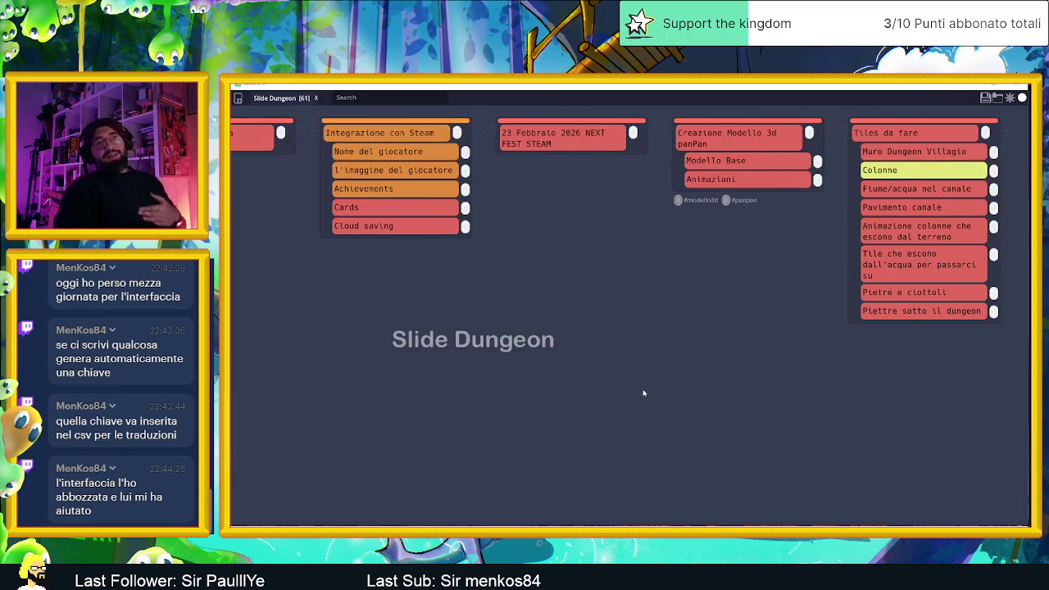
# - Scroll across the Slide Dungeon board's task columns, then minimize the board
pyautogui.hscroll(2, 639, 397)
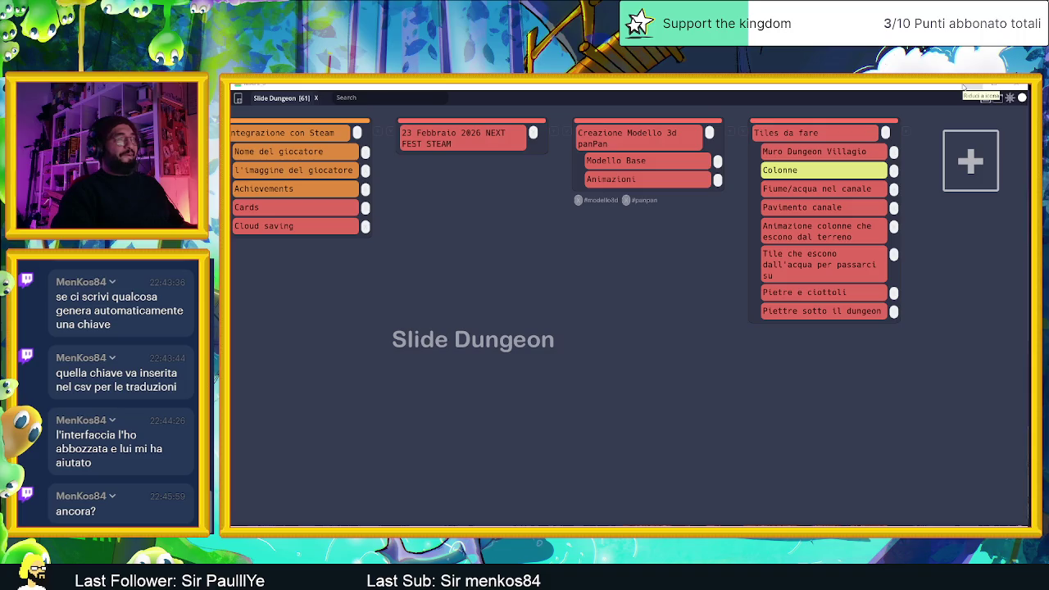
pyautogui.click(985, 98)
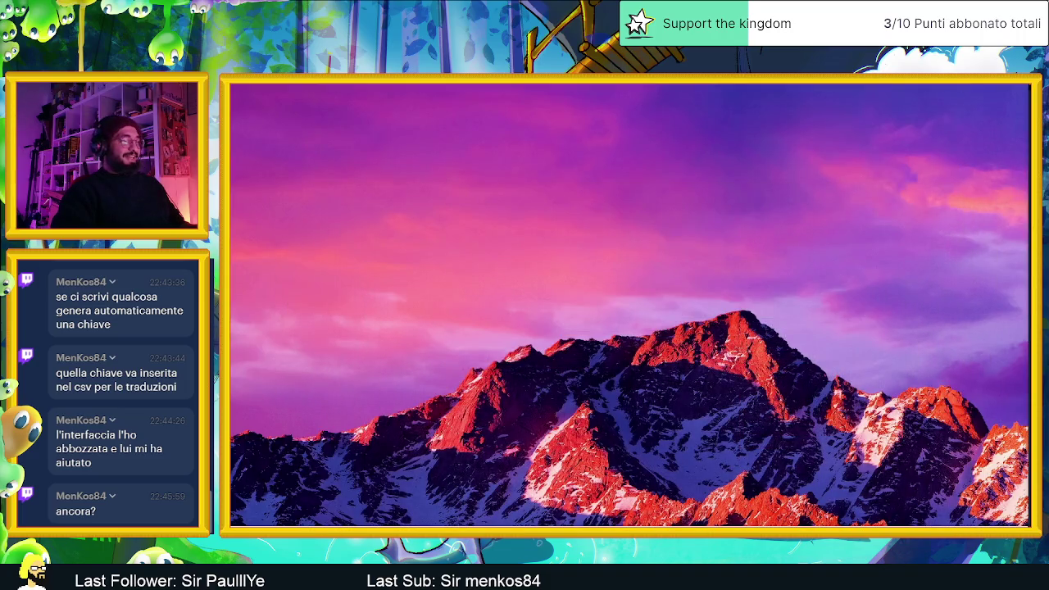
# - View the Ground Down sprite in Aseprite, then switch to the Godot tile-testing scene
pyautogui.hotkey('alt', 'Tab')
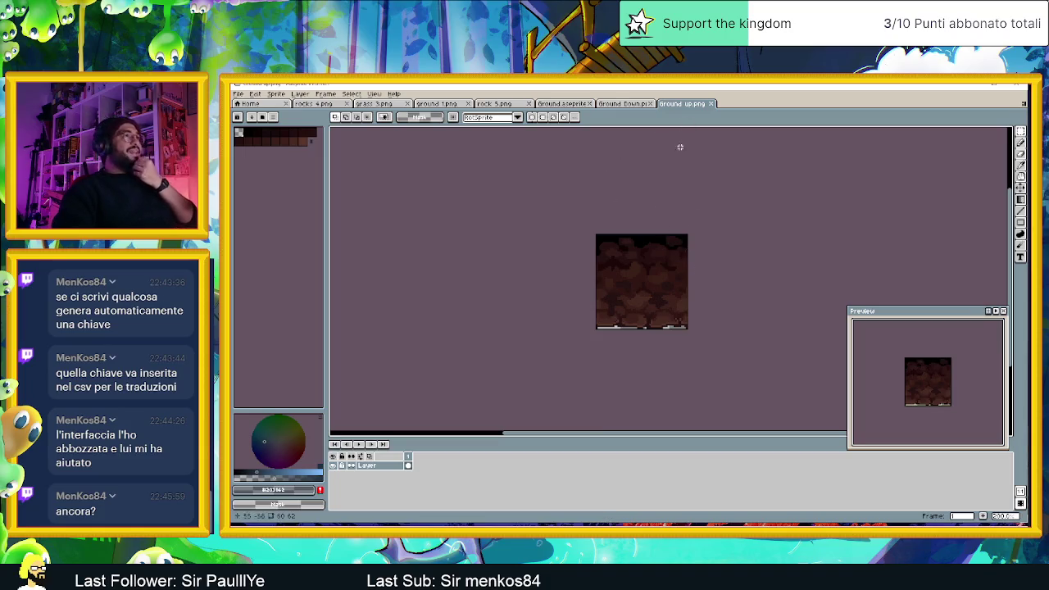
pyautogui.click(634, 104)
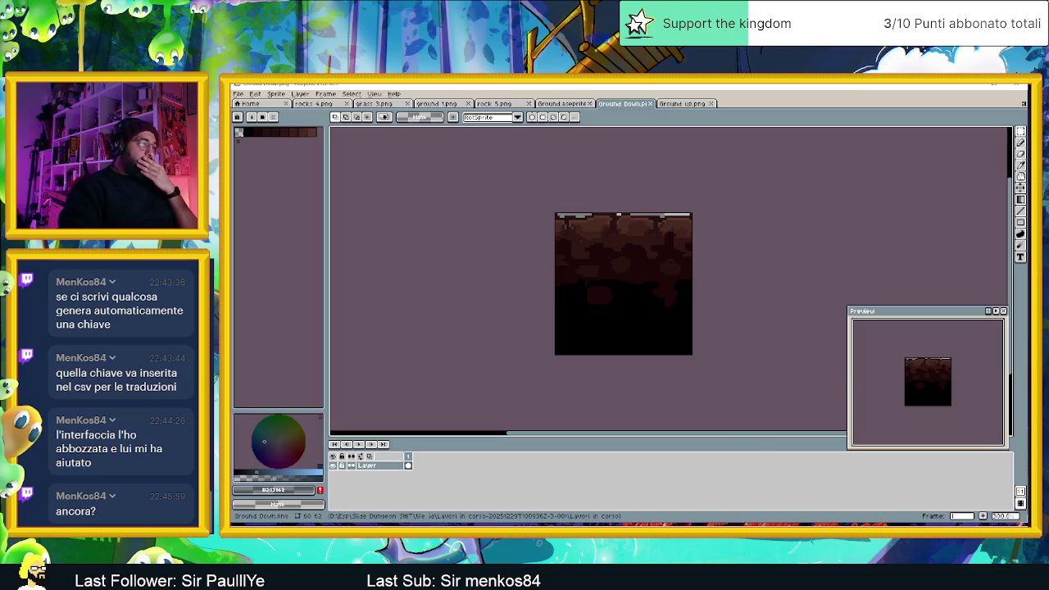
pyautogui.hotkey('alt', 'Tab')
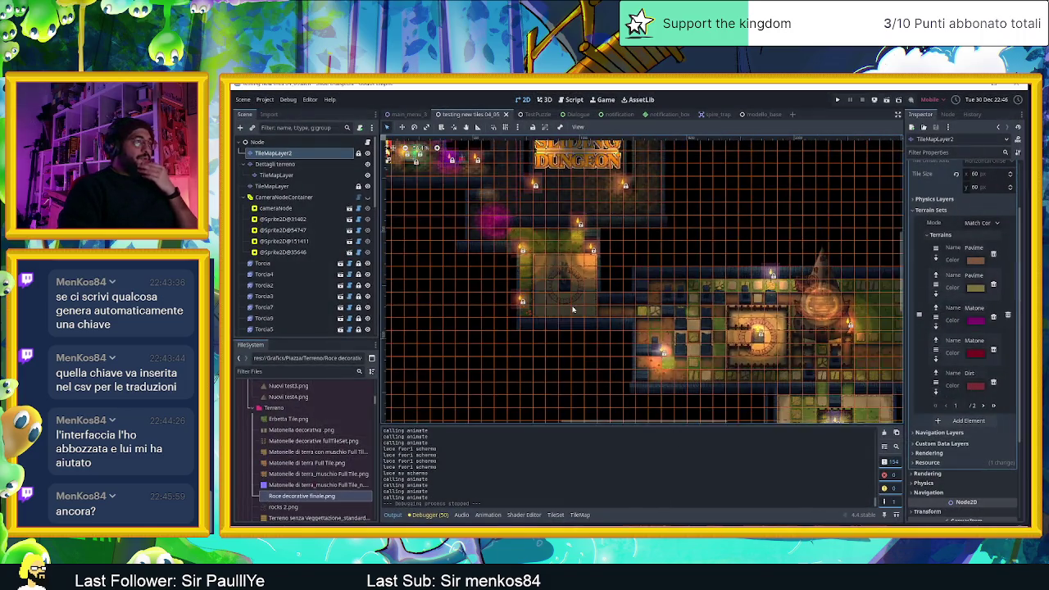
# - Zoom in and out on the dungeon tilemap and pan to another area
pyautogui.scroll(-2, 573, 310)
pyautogui.scroll(2, 733, 305)
pyautogui.scroll(2, 733, 306)
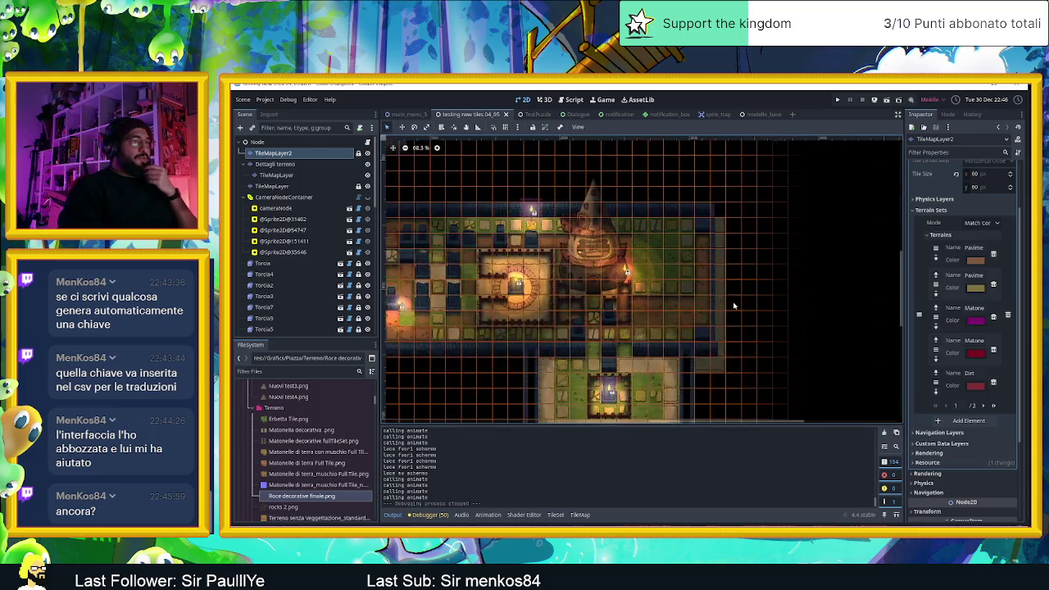
pyautogui.scroll(3, 734, 306)
pyautogui.scroll(-1, 718, 280)
pyautogui.scroll(-1, 722, 321)
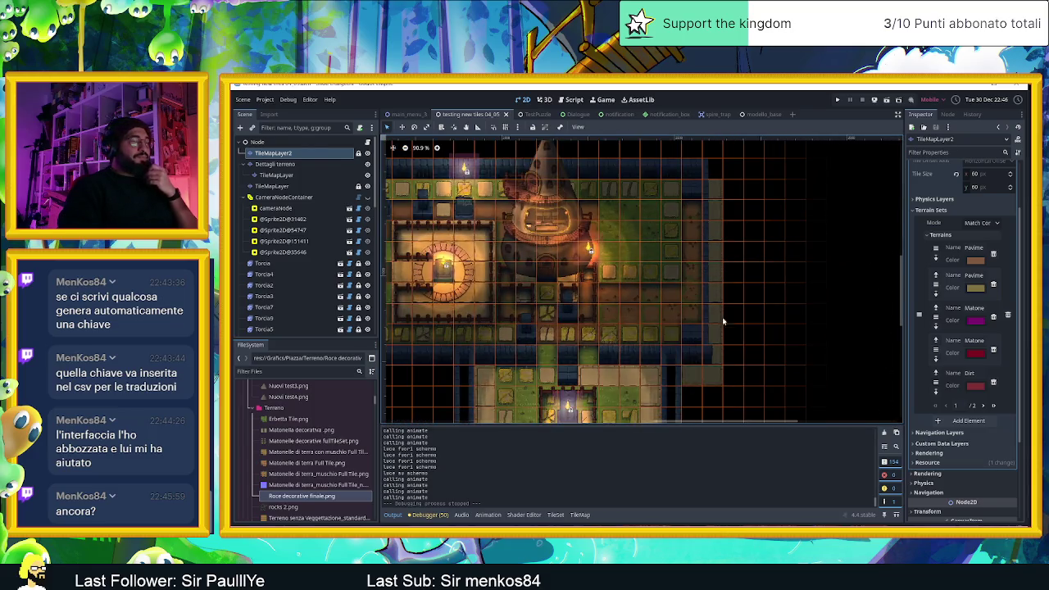
pyautogui.moveTo(723, 321); pyautogui.dragTo(710, 275)
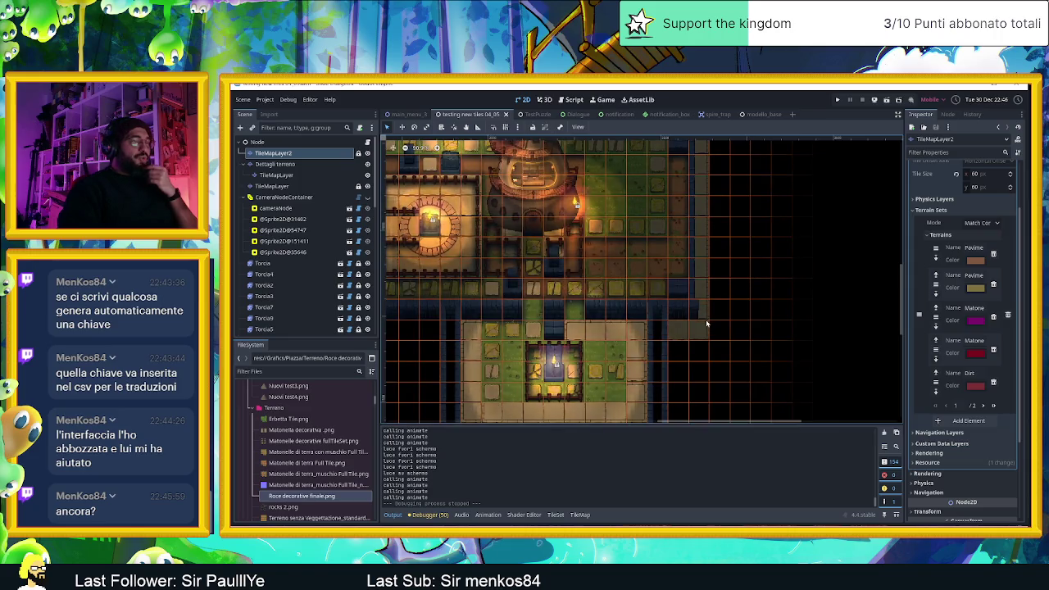
# - Pan toward the courtyard and zoom to inspect it, then return to Aseprite
pyautogui.scroll(2, 706, 323)
pyautogui.scroll(2, 705, 319)
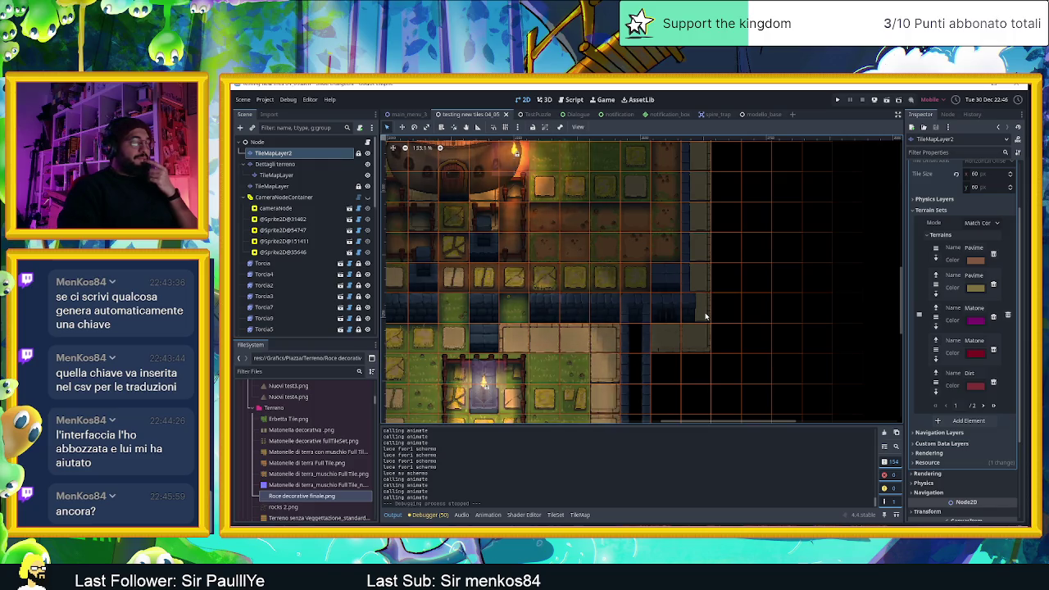
pyautogui.scroll(-1, 704, 316)
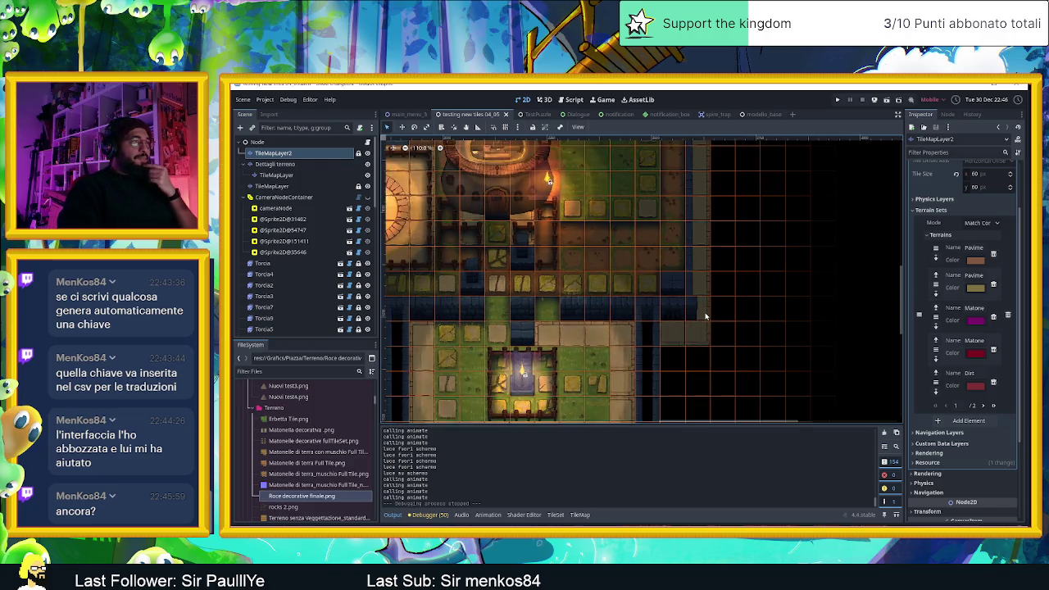
pyautogui.scroll(-2, 711, 308)
pyautogui.moveTo(713, 306)
pyautogui.mouseDown()
pyautogui.moveTo(756, 346)
pyautogui.moveTo(768, 259)
pyautogui.mouseUp()
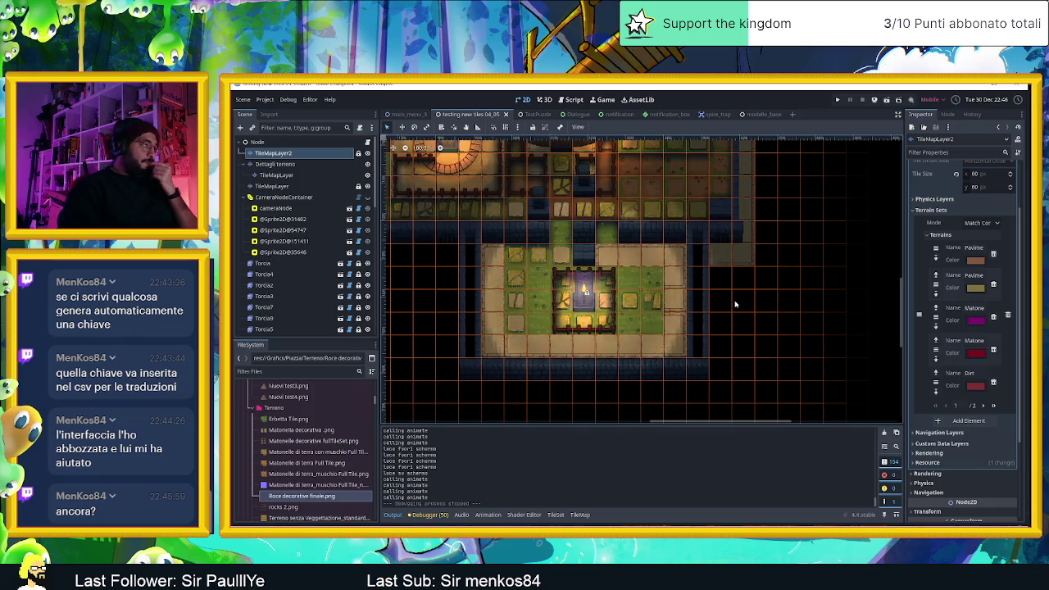
pyautogui.scroll(1, 735, 304)
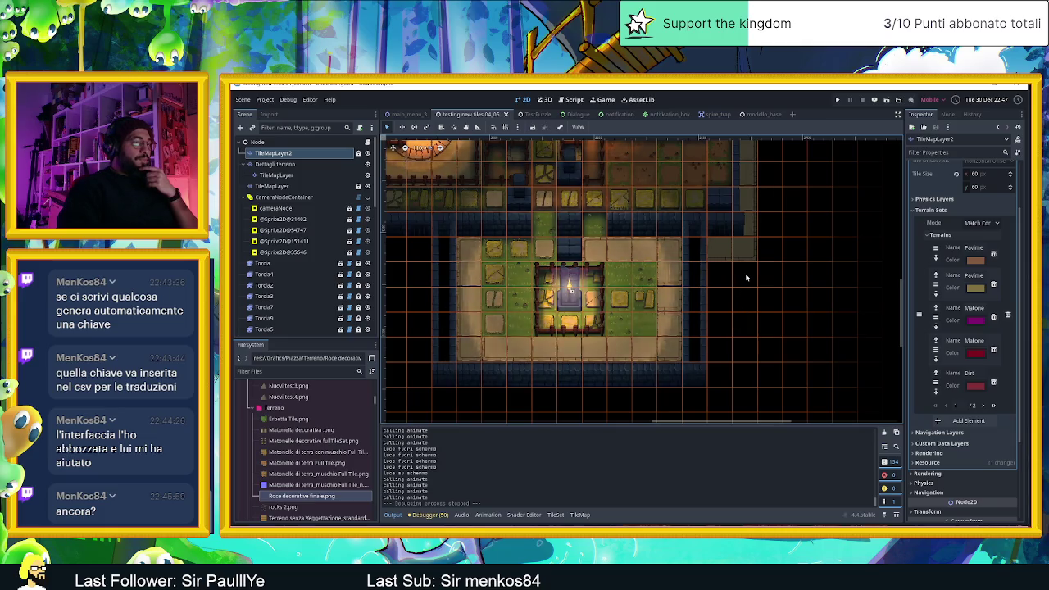
pyautogui.scroll(-2, 749, 270)
pyautogui.scroll(-1, 752, 262)
pyautogui.scroll(1, 752, 262)
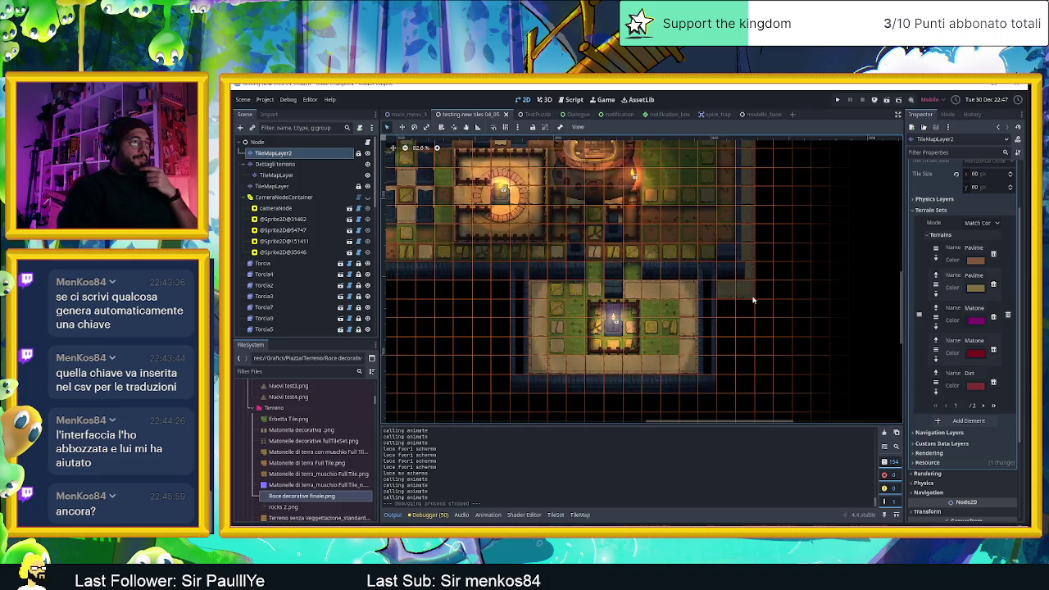
pyautogui.scroll(1, 742, 280)
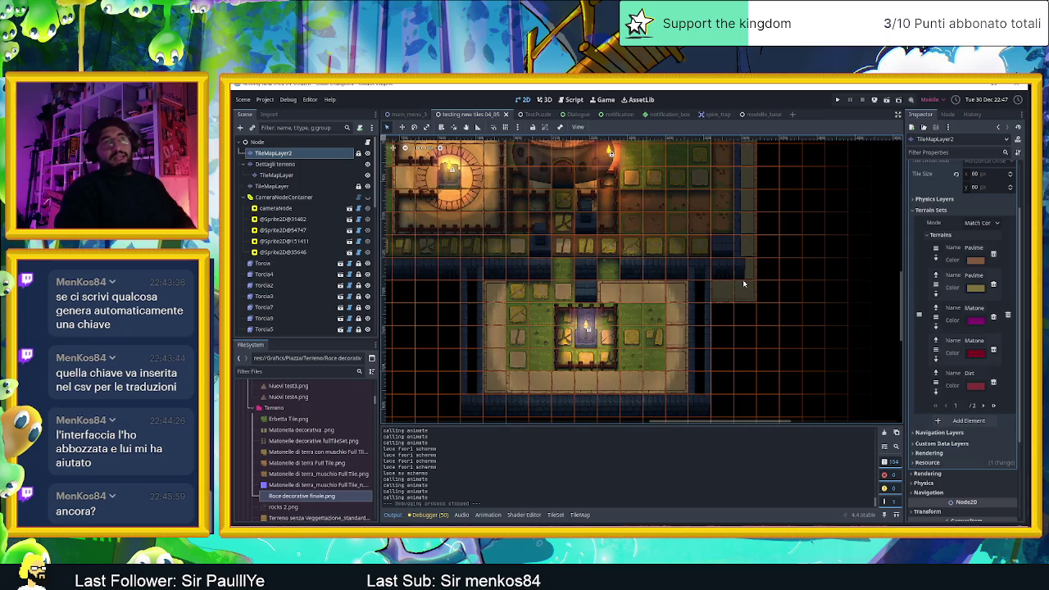
pyautogui.hotkey('alt', 'Tab')
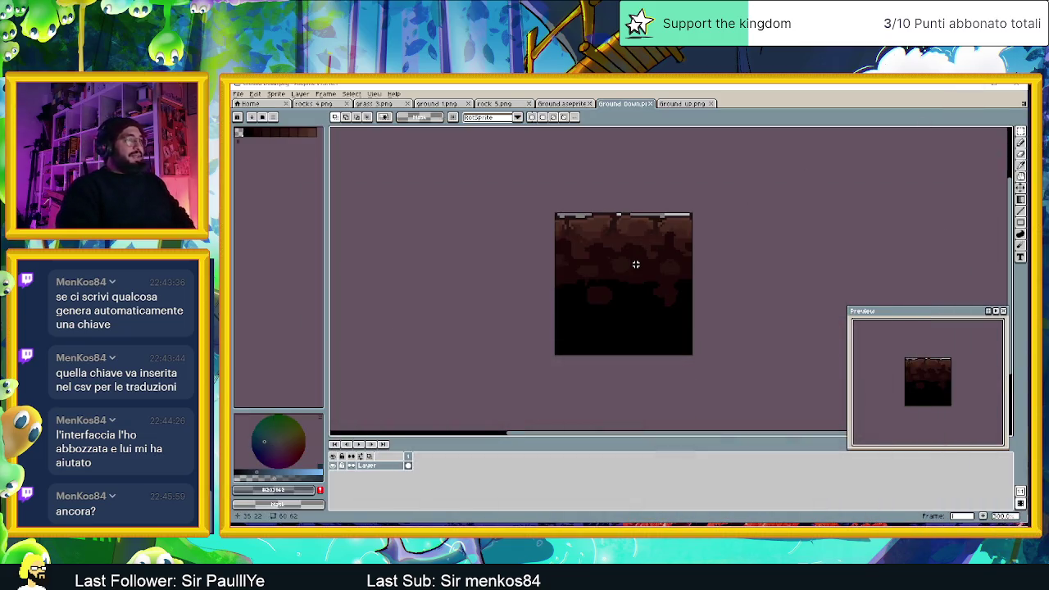
# - Create Sprite-0003 at 180×180 pixels with a transparent background
pyautogui.scroll(-1, 635, 264)
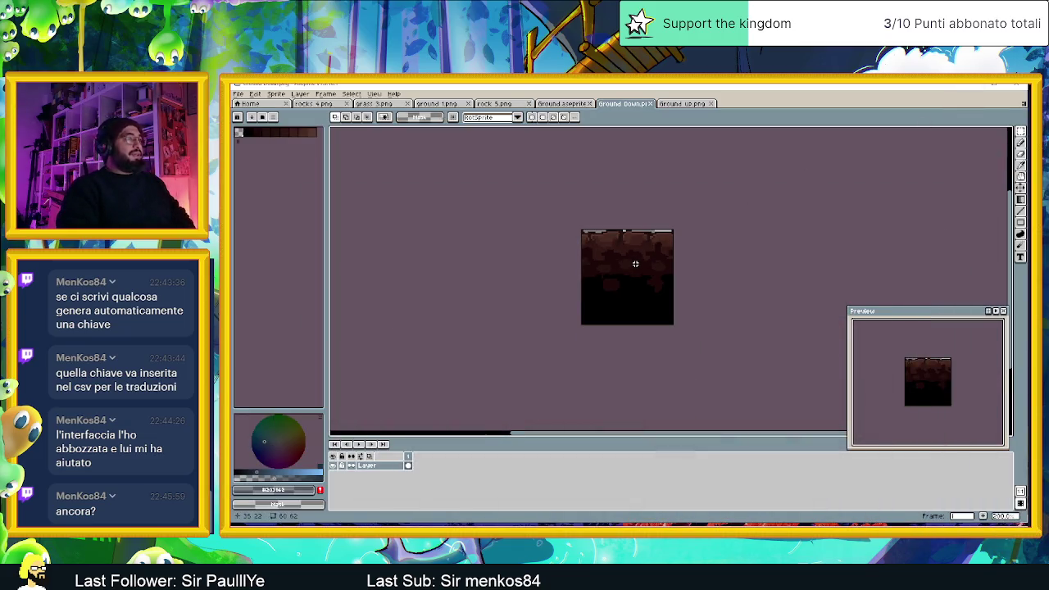
pyautogui.click(237, 93)
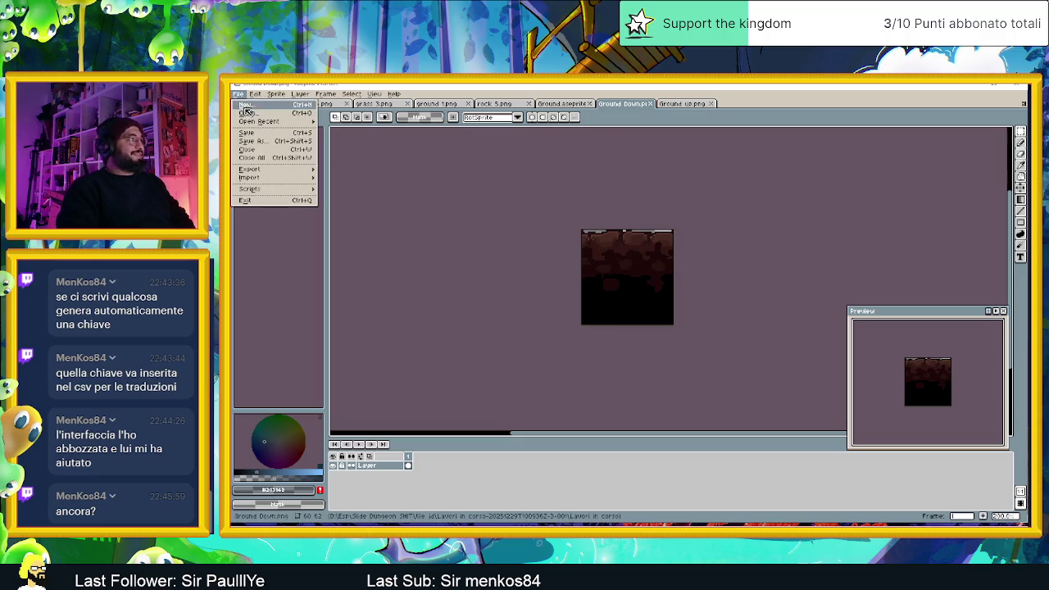
pyautogui.click(251, 106)
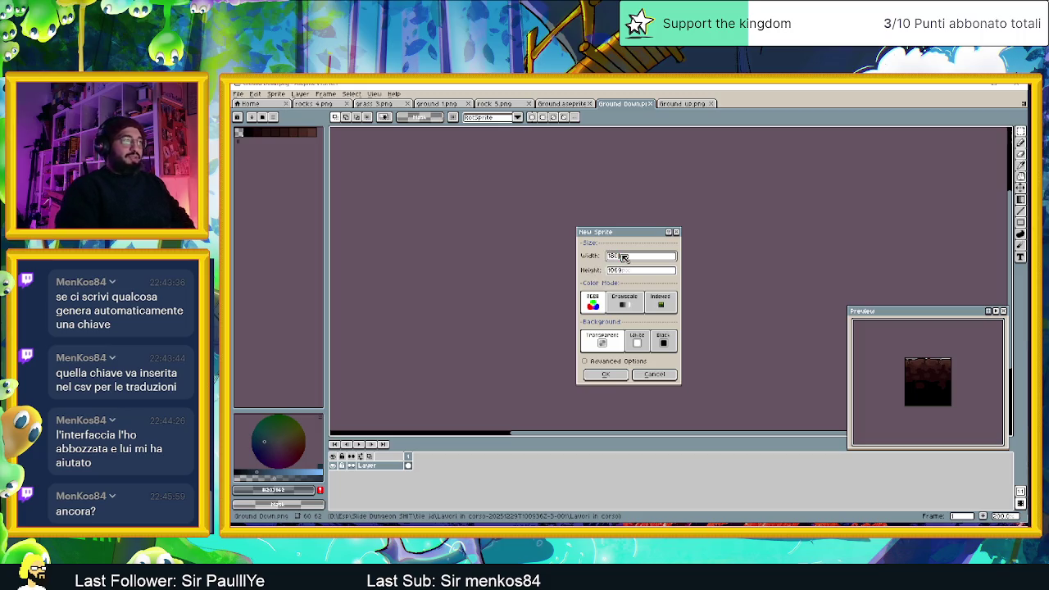
pyautogui.click(629, 271)
pyautogui.moveTo(629, 273); pyautogui.dragTo(595, 271)
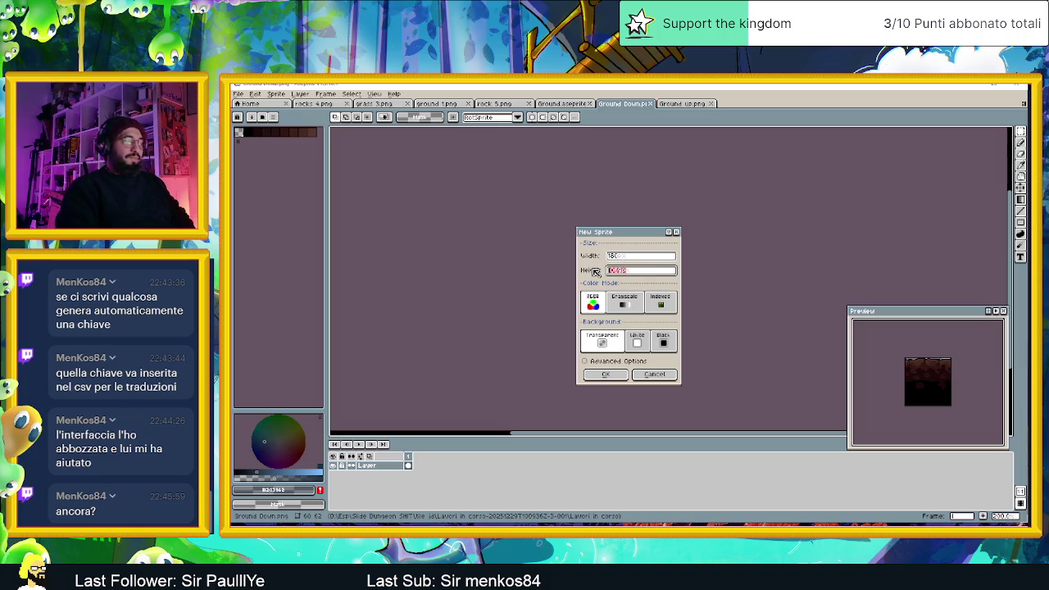
pyautogui.click(604, 374)
pyautogui.scroll(-1, 683, 292)
pyautogui.scroll(2, 605, 293)
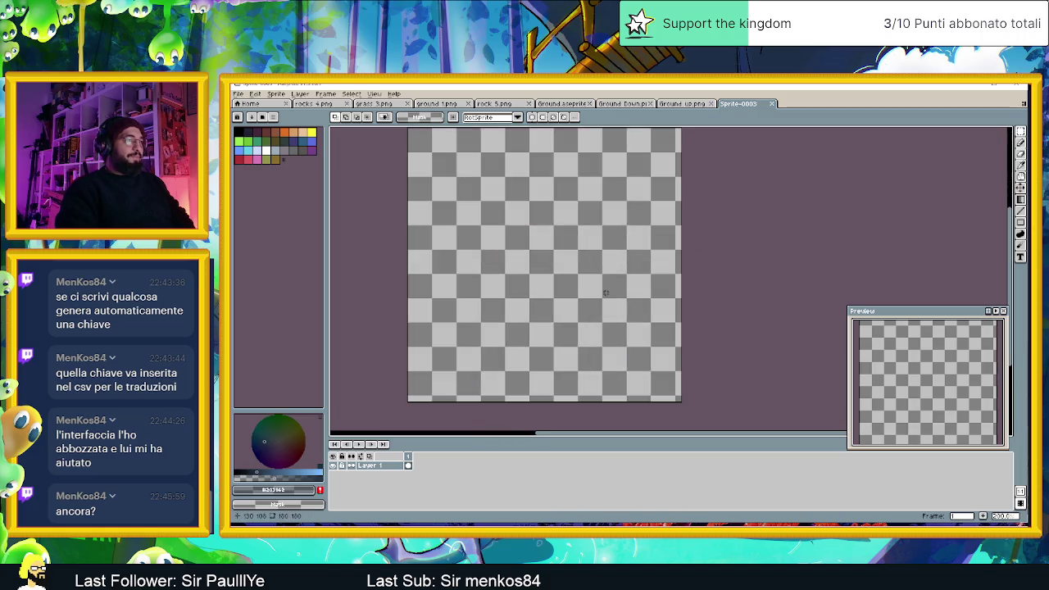
# - Set the grid to 60×60 cells, splitting Sprite-0003 into nine tiles
pyautogui.click(376, 94)
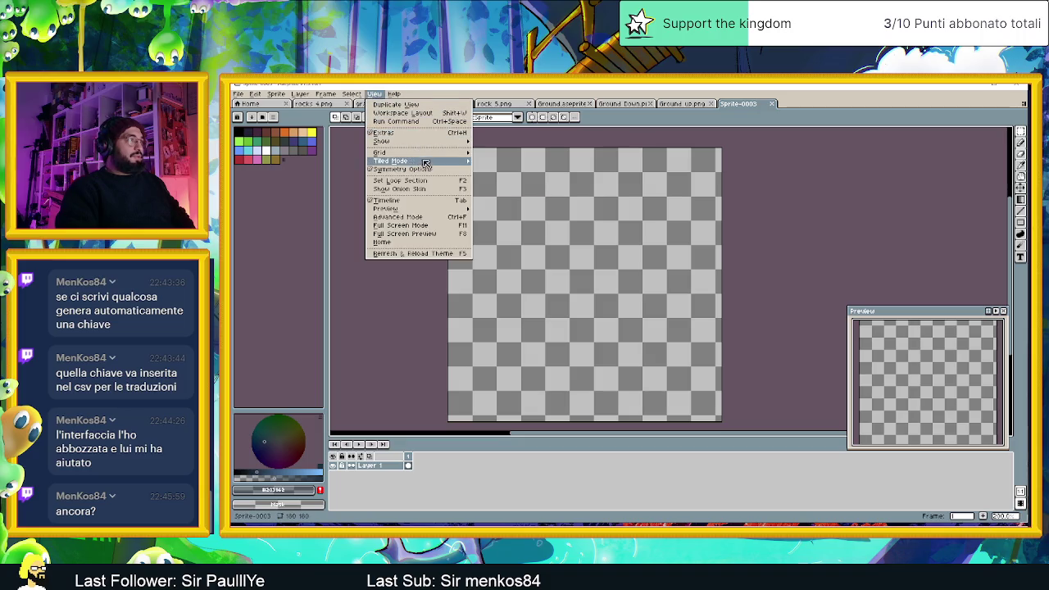
pyautogui.click(498, 153)
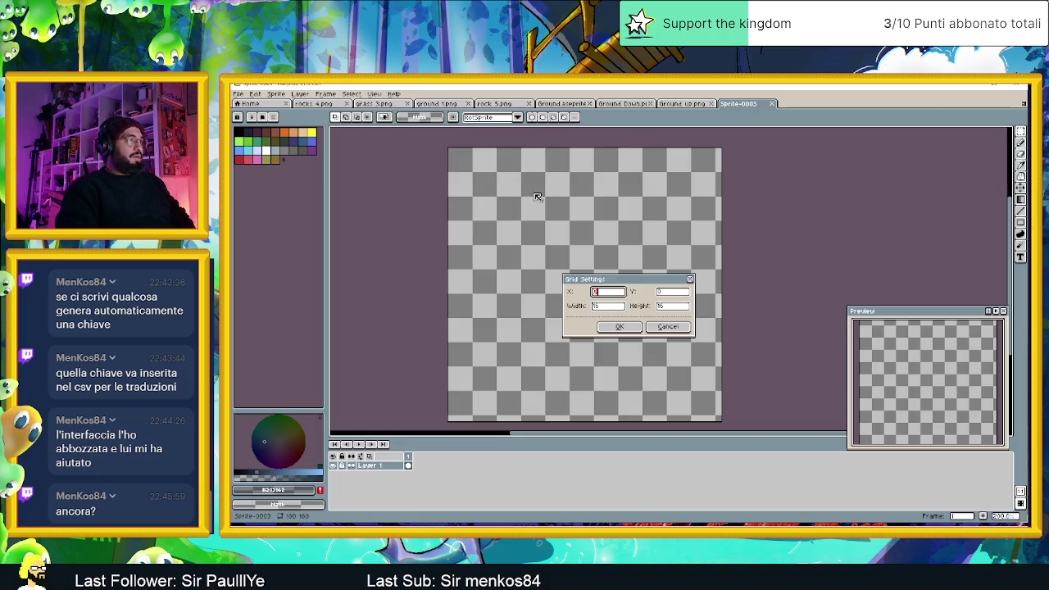
pyautogui.click(607, 307)
pyautogui.write('80')
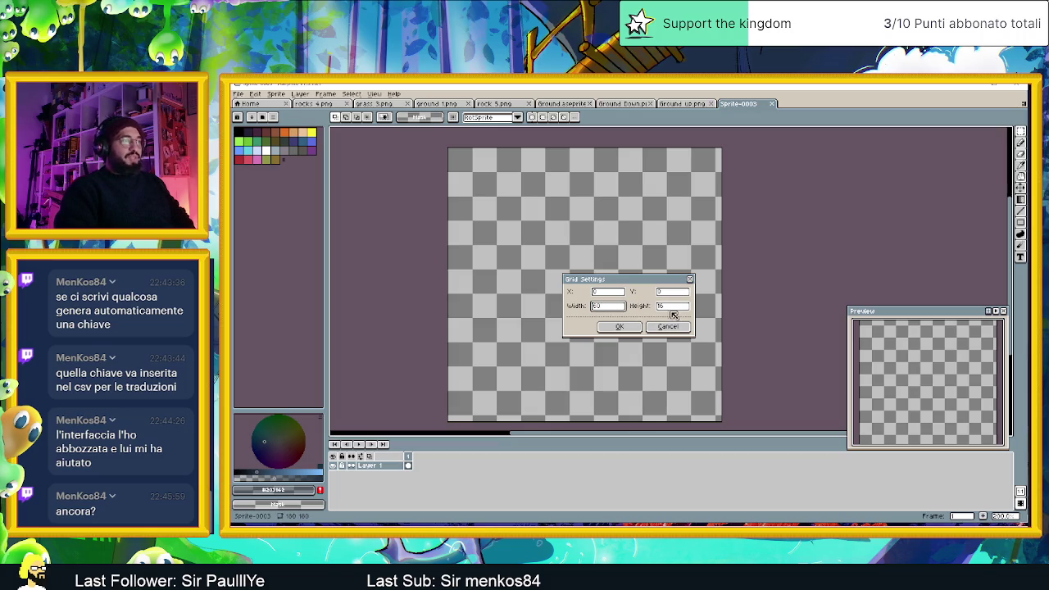
pyautogui.click(672, 306)
pyautogui.click(619, 326)
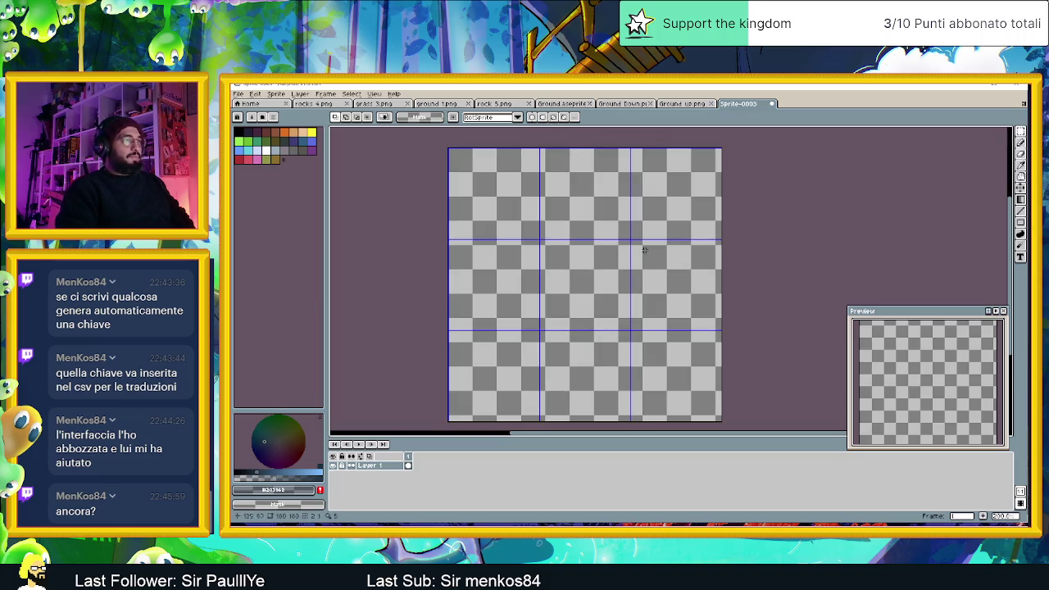
pyautogui.scroll(1, 652, 254)
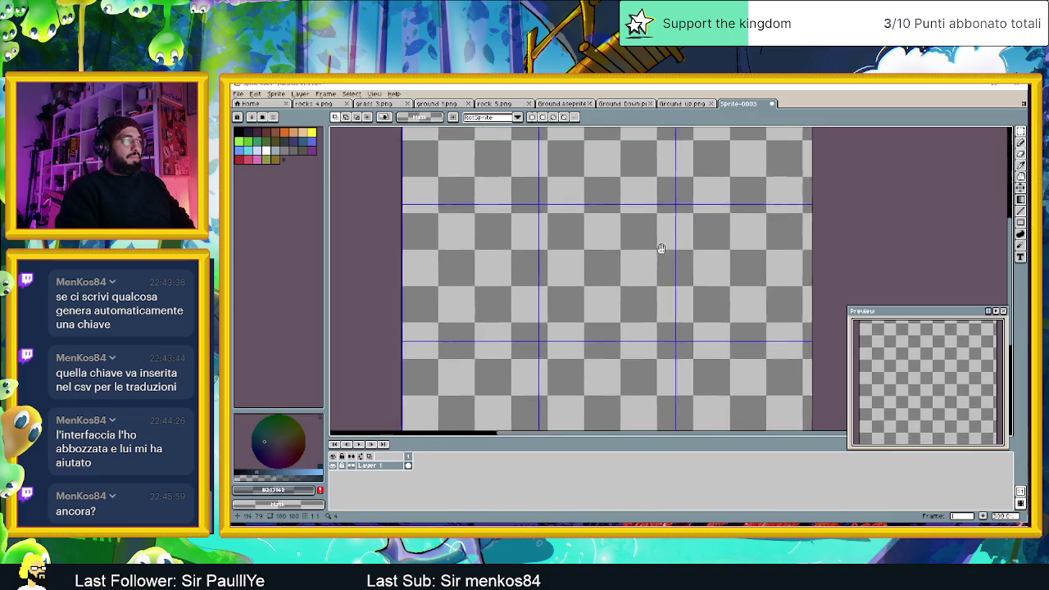
pyautogui.scroll(-1, 656, 250)
pyautogui.scroll(1, 645, 258)
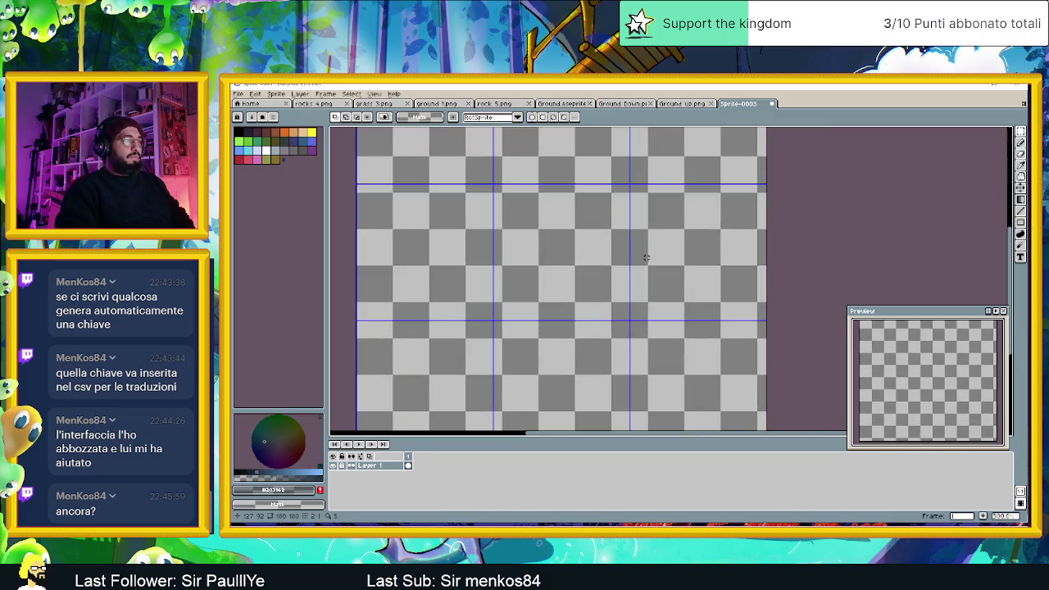
pyautogui.moveTo(548, 216); pyautogui.dragTo(579, 290)
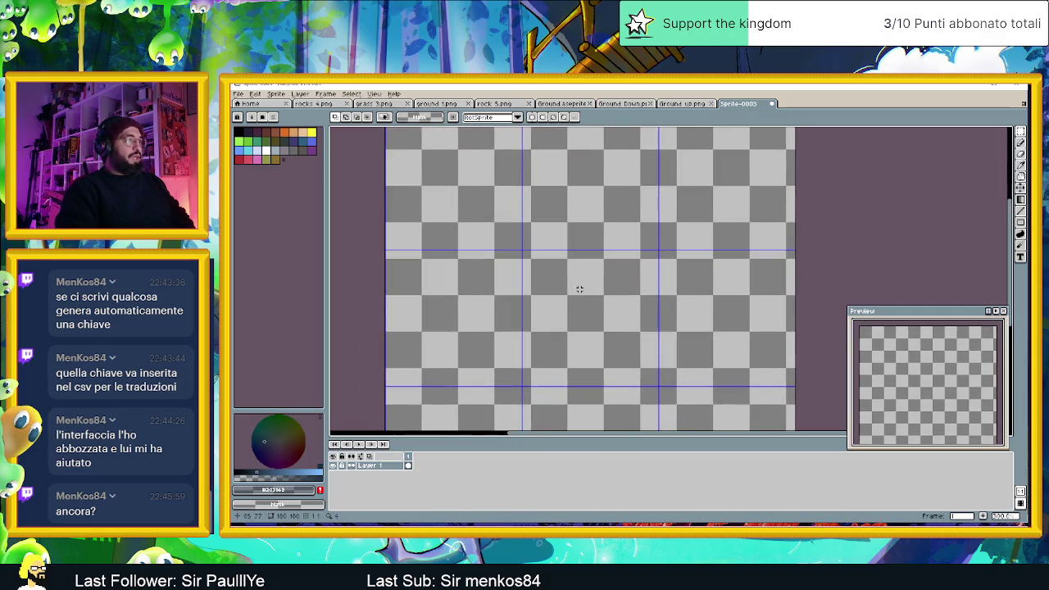
pyautogui.moveTo(563, 254); pyautogui.dragTo(575, 347)
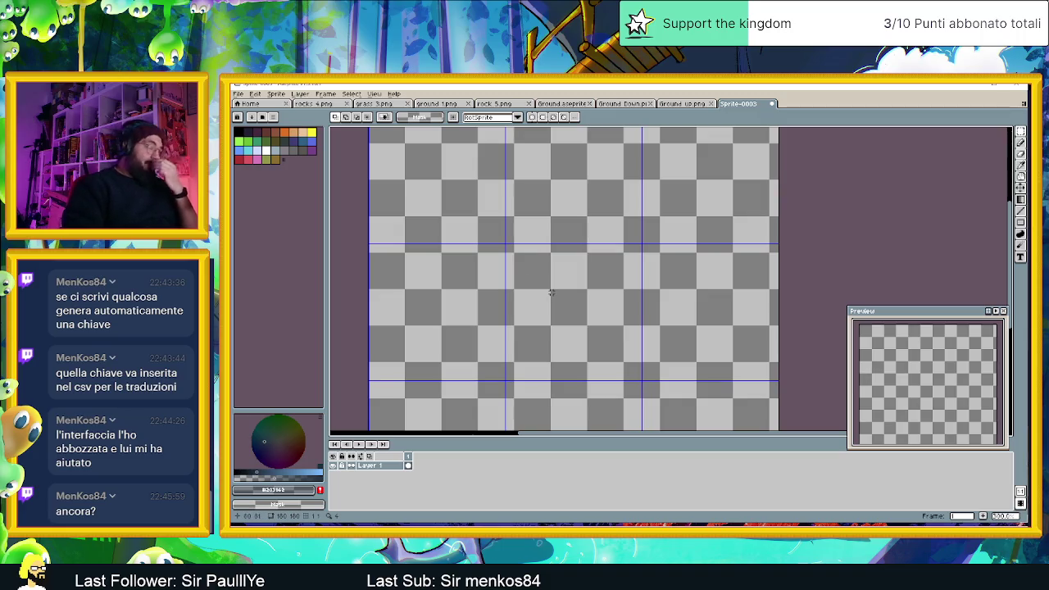
pyautogui.scroll(-1, 550, 260)
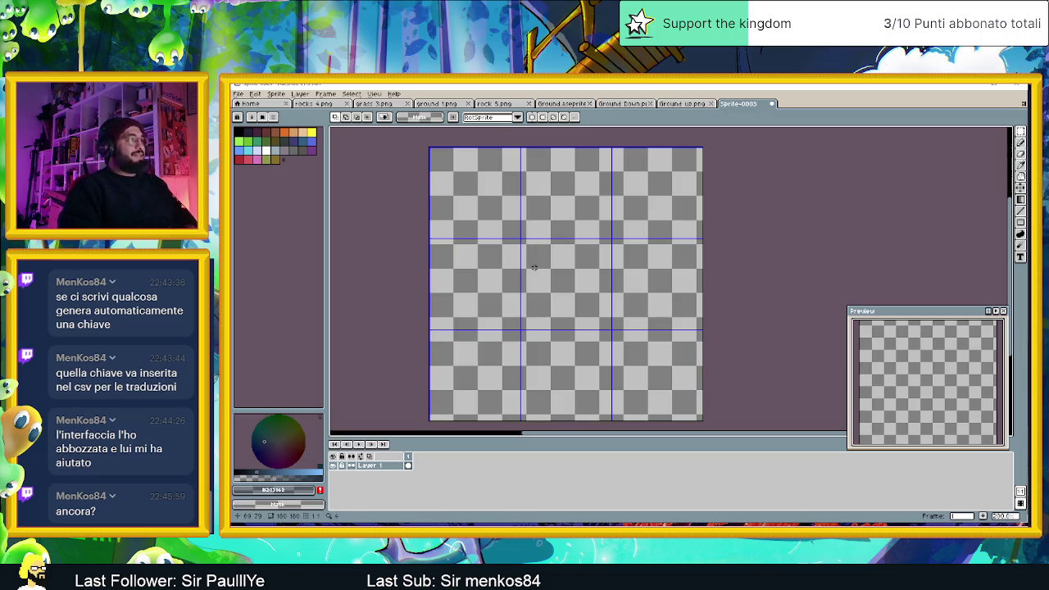
pyautogui.scroll(1, 534, 254)
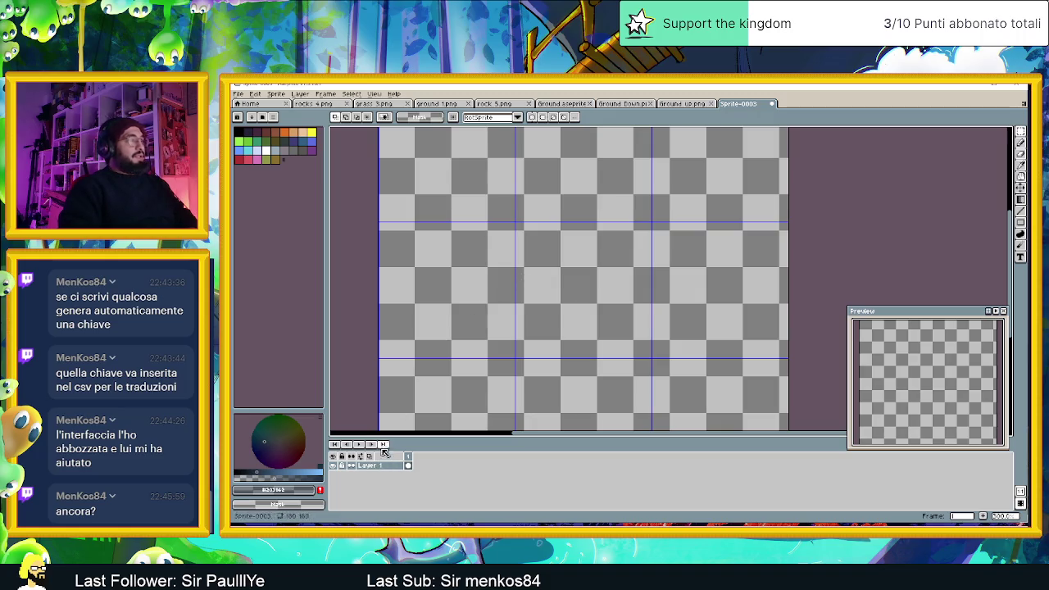
pyautogui.scroll(3, 519, 296)
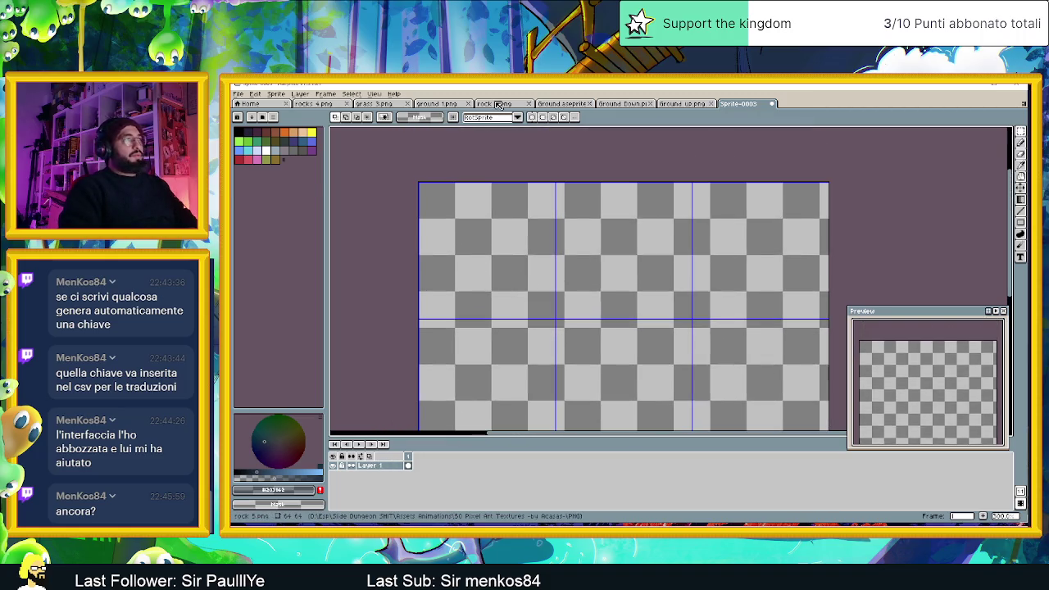
# - Close the grass 3, rocks 4, ground 1 and rock 5 texture files
pyautogui.click(497, 104)
pyautogui.click(445, 105)
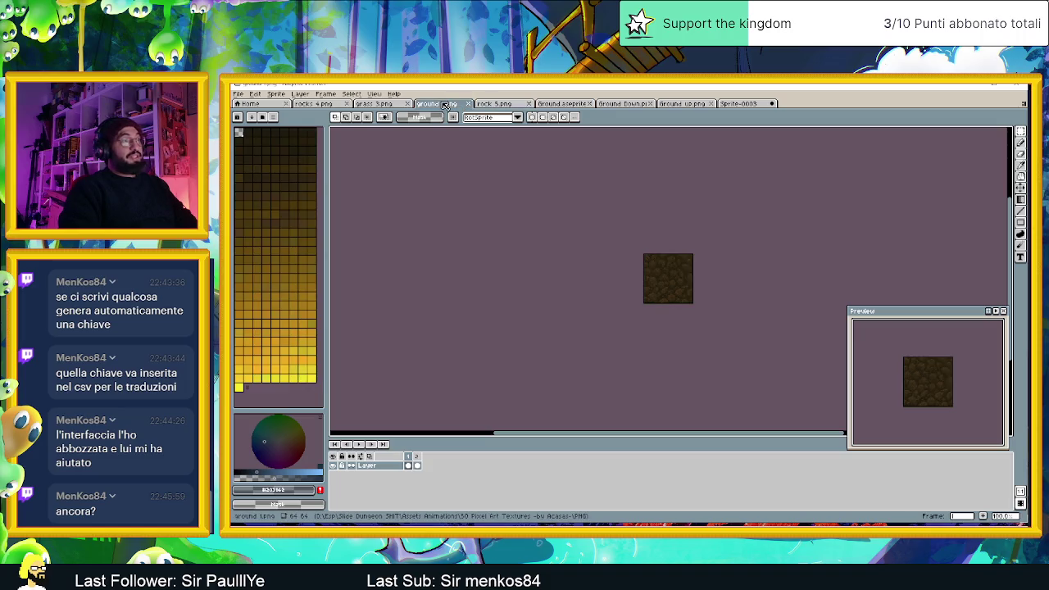
pyautogui.click(381, 105)
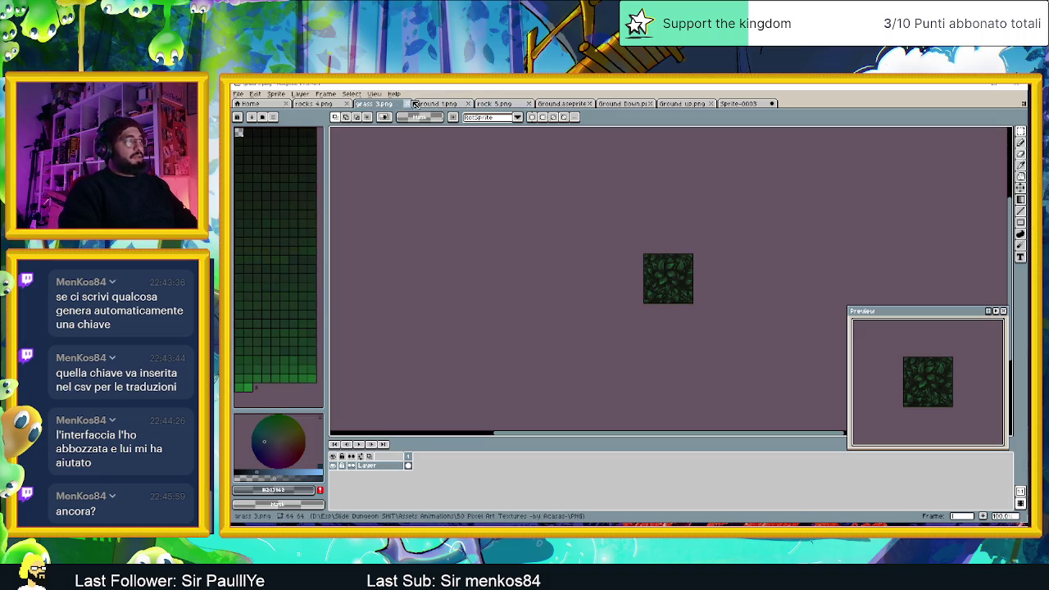
pyautogui.click(409, 104)
pyautogui.click(336, 104)
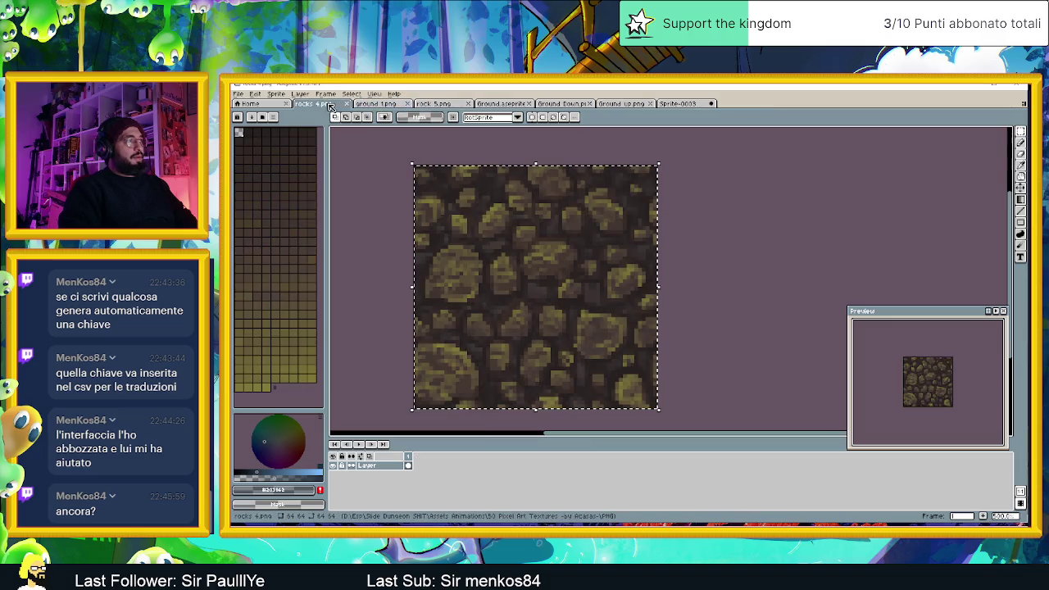
pyautogui.click(346, 105)
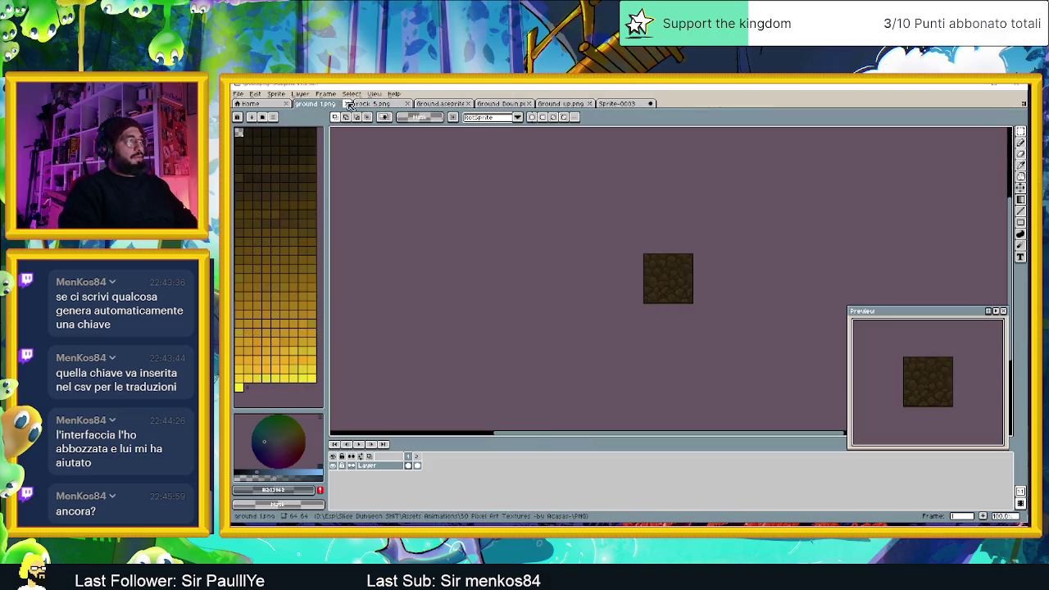
pyautogui.click(348, 104)
pyautogui.click(348, 105)
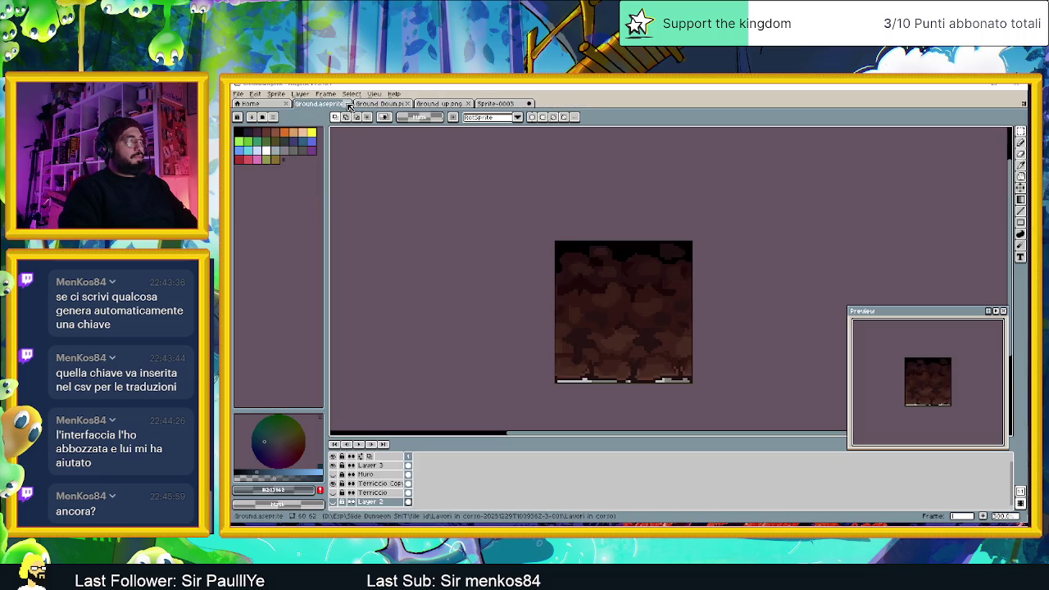
# - Look through the remaining Ground files, ending on the empty gridded Sprite-0003
pyautogui.click(365, 105)
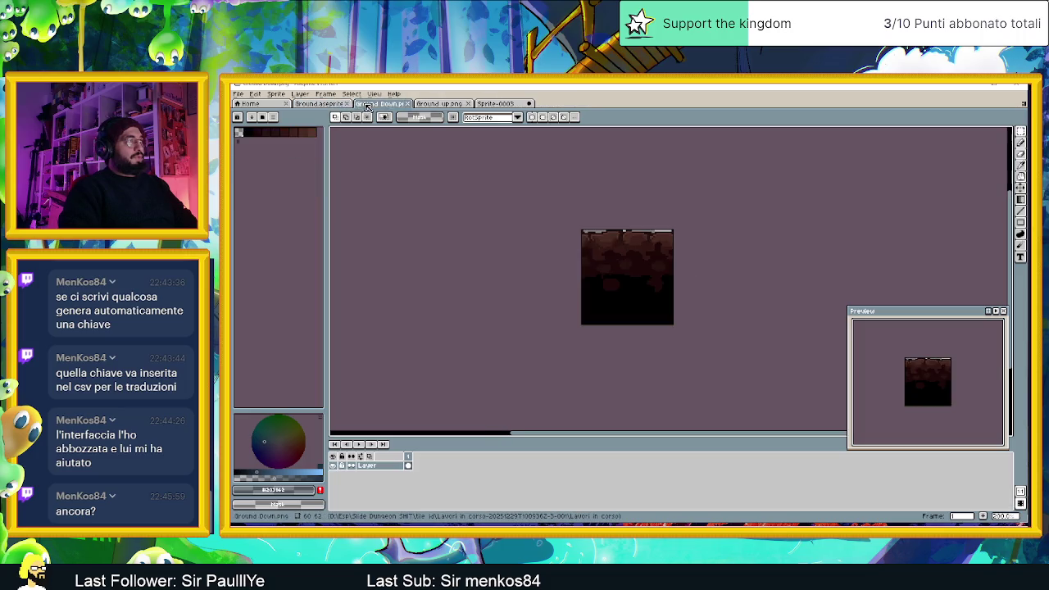
pyautogui.click(439, 104)
pyautogui.click(379, 105)
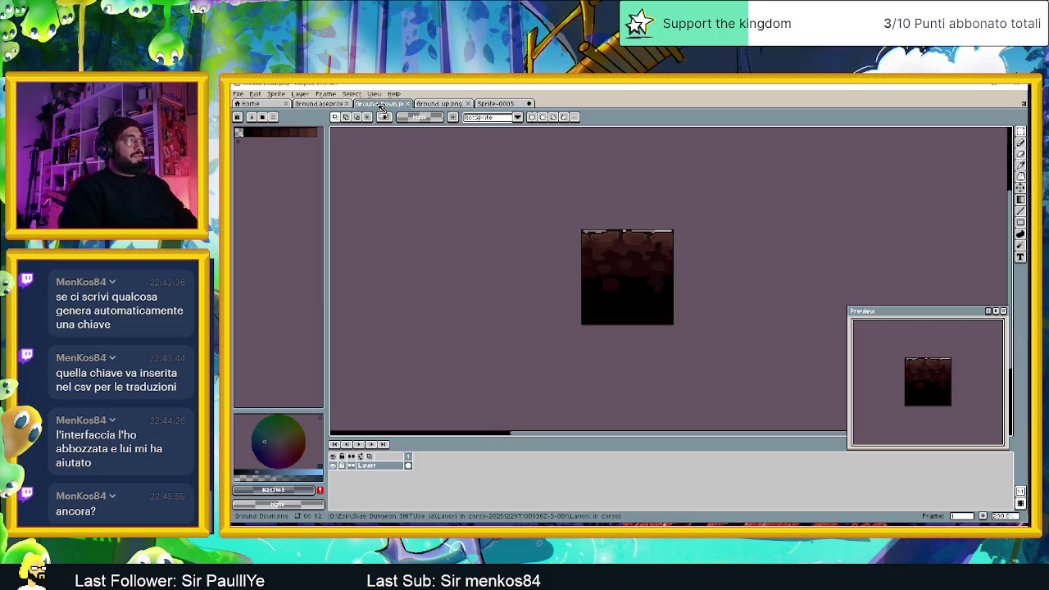
pyautogui.click(334, 105)
pyautogui.click(496, 104)
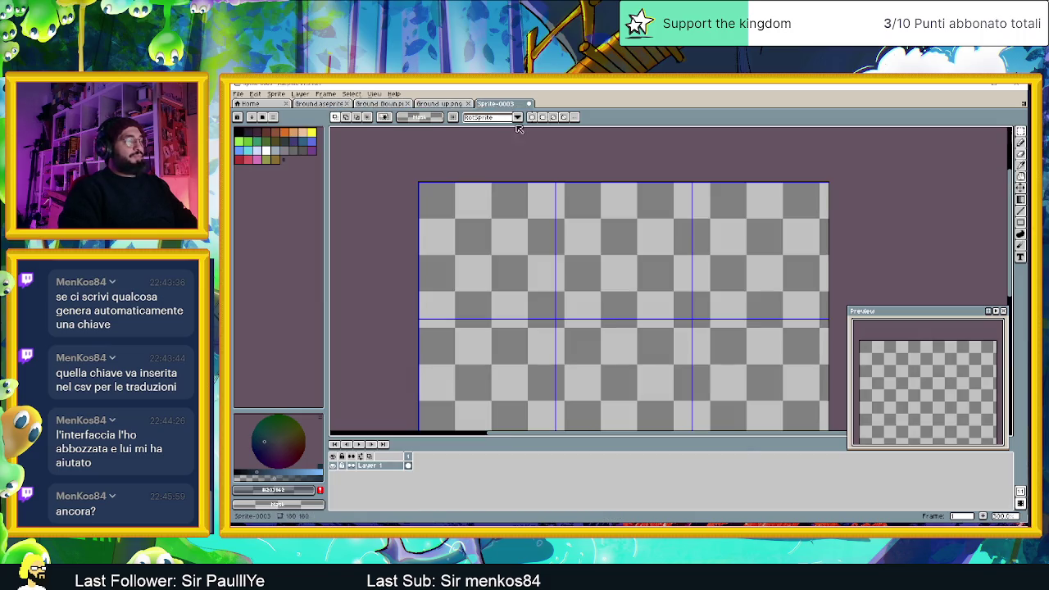
pyautogui.scroll(-1, 643, 246)
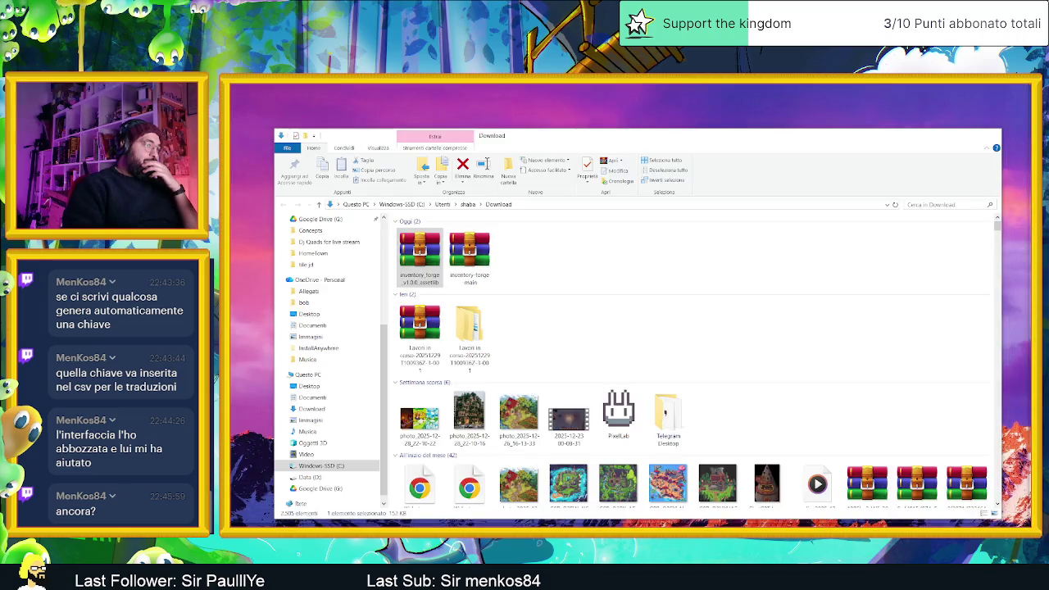
# - Open the 50 Pixel Art Textures PNG folder and drag rocks 2.png into Aseprite
pyautogui.hotkey('alt', 'Tab')
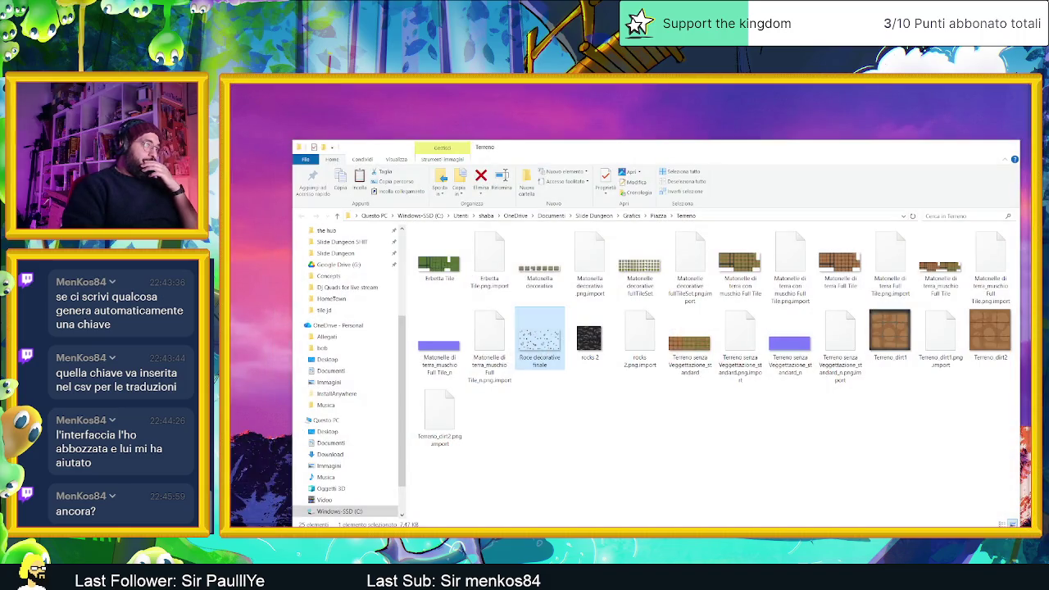
pyautogui.hotkey('alt', 'Tab')
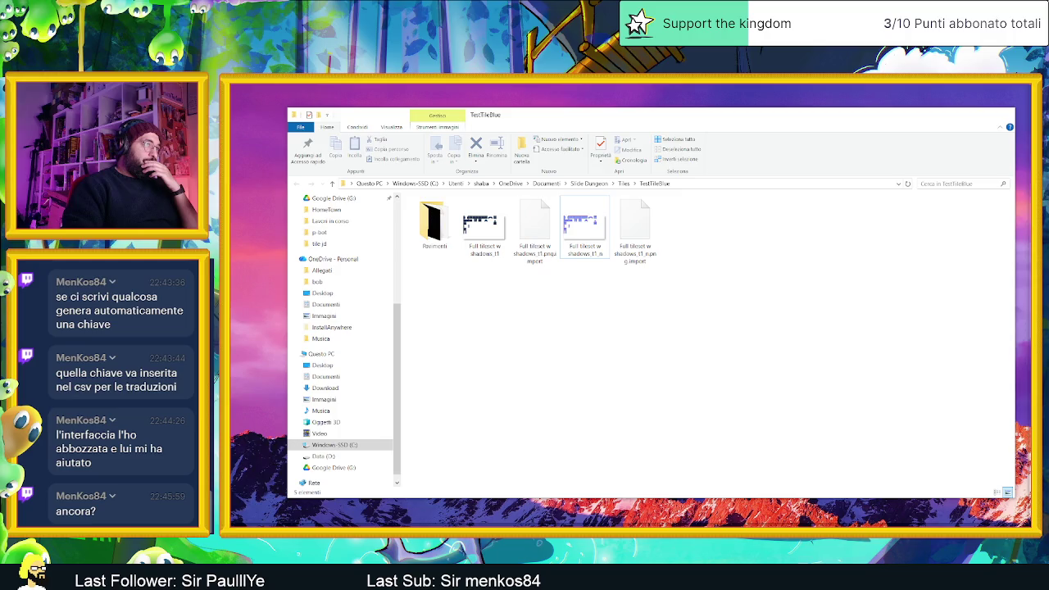
pyautogui.hotkey('alt', 'Tab')
pyautogui.hotkey('alt', 'Tab')
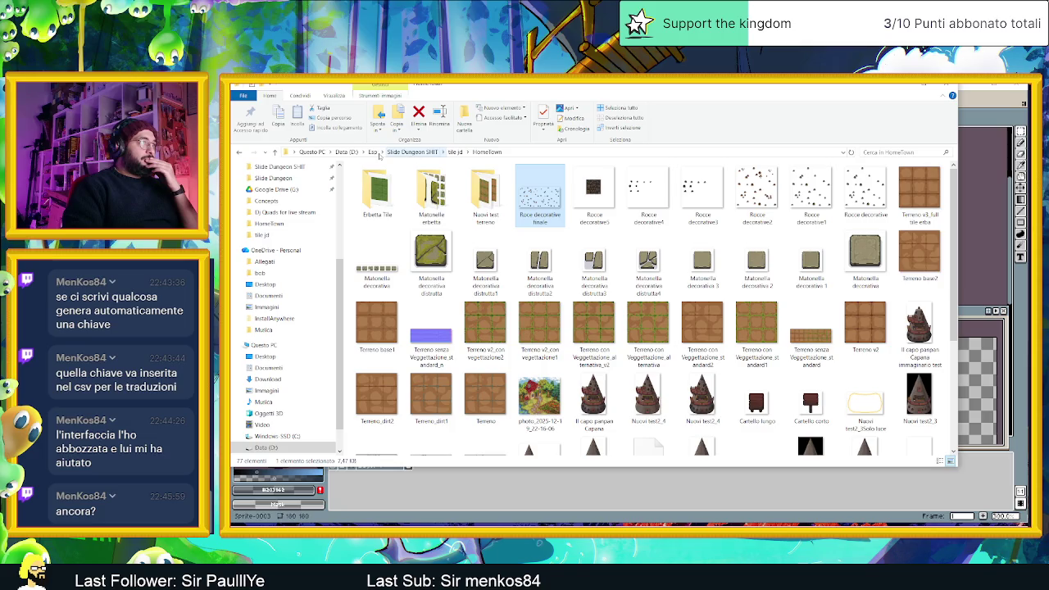
pyautogui.click(393, 152)
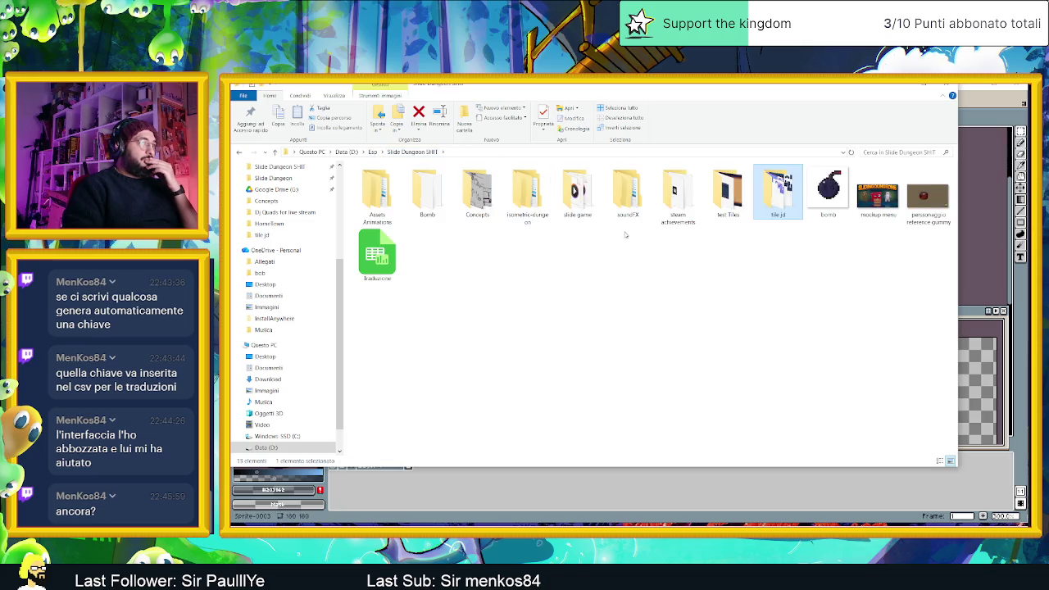
pyautogui.doubleClick(383, 203)
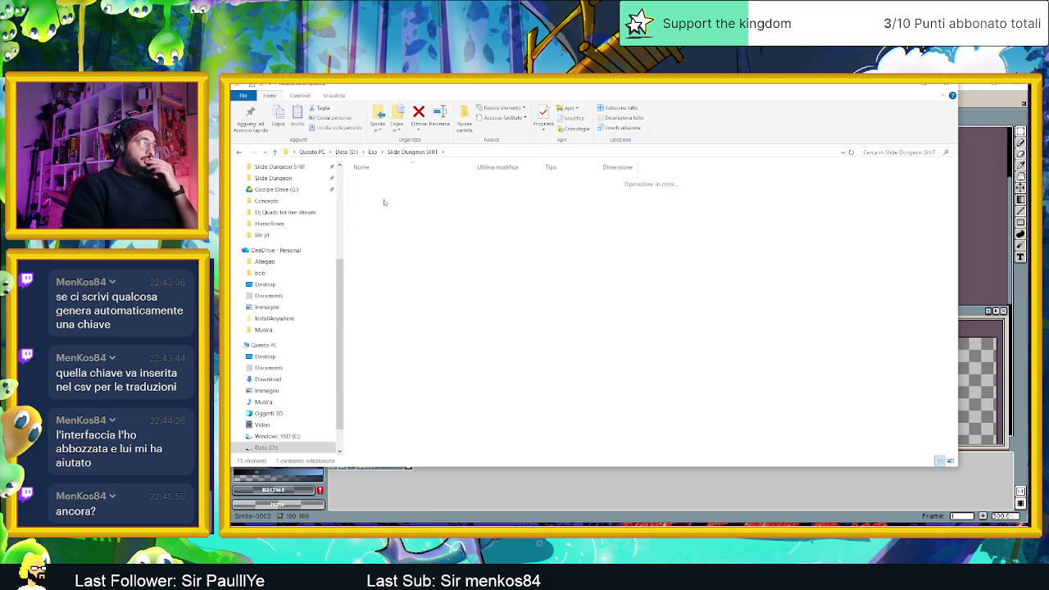
pyautogui.doubleClick(393, 190)
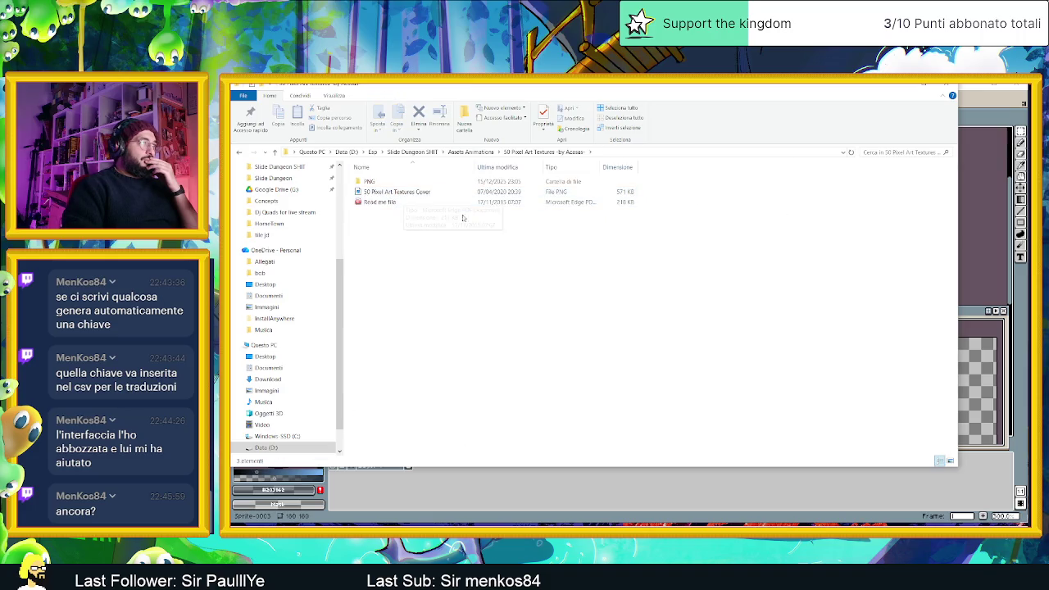
pyautogui.doubleClick(369, 181)
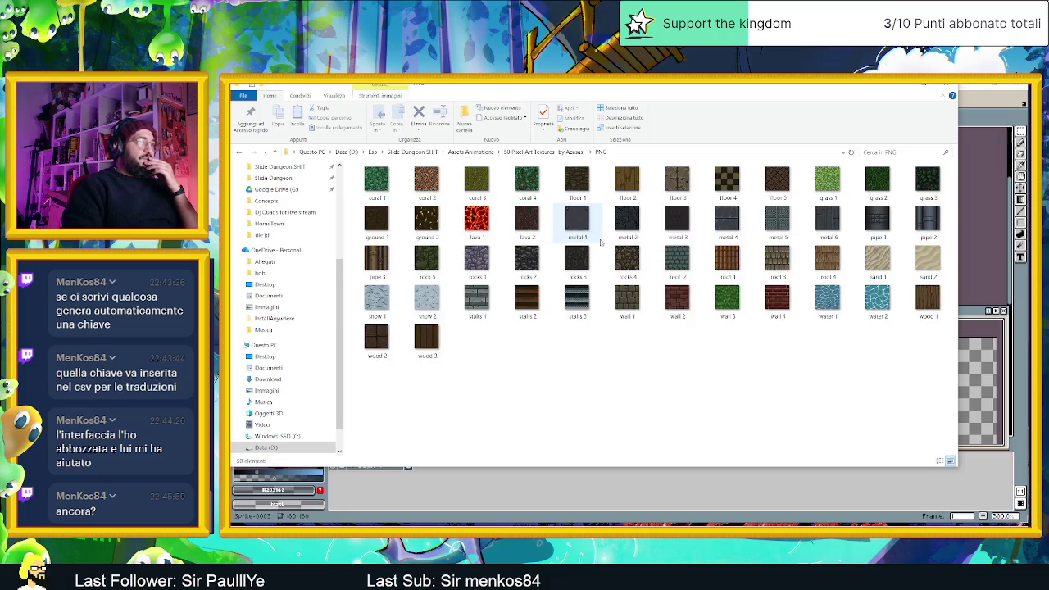
pyautogui.moveTo(525, 260); pyautogui.dragTo(981, 100)
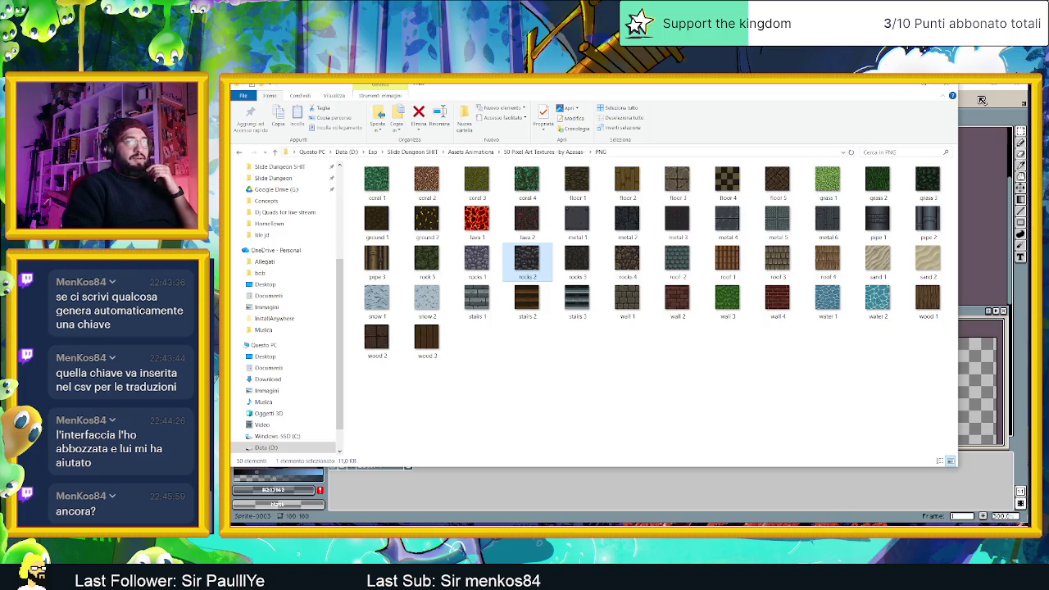
pyautogui.moveTo(897, 85); pyautogui.dragTo(883, 95)
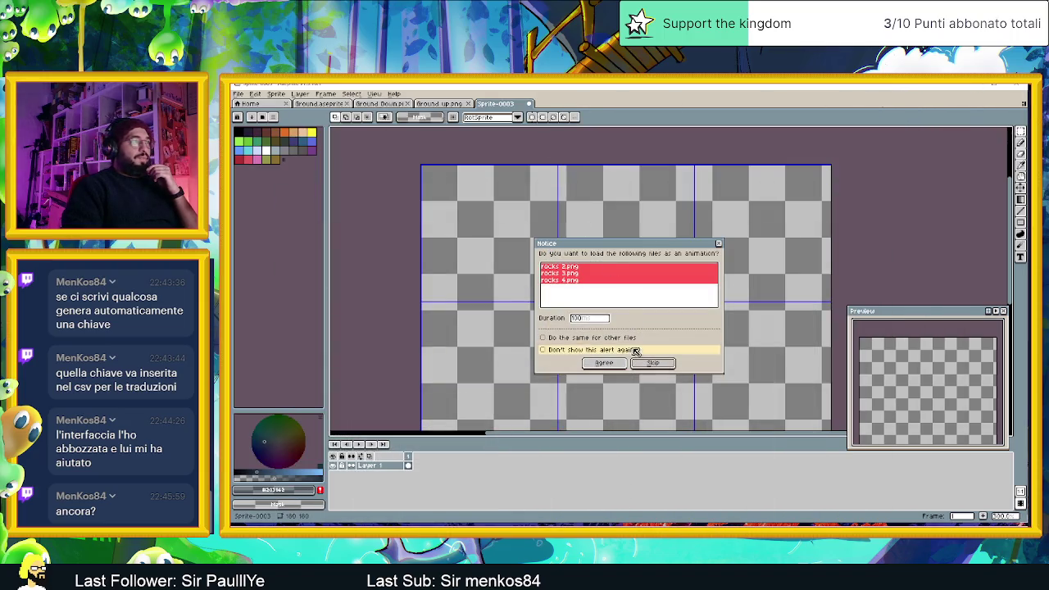
# - Open rocks 2.png alone and paste its texture into Sprite-0003's top-left grid cell
pyautogui.click(606, 364)
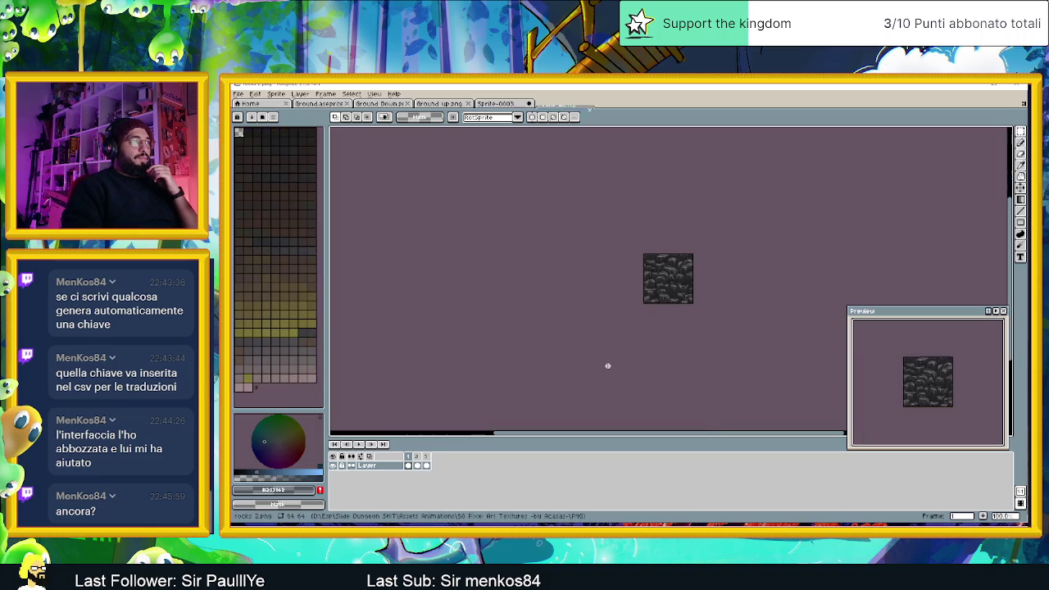
pyautogui.scroll(2, 702, 288)
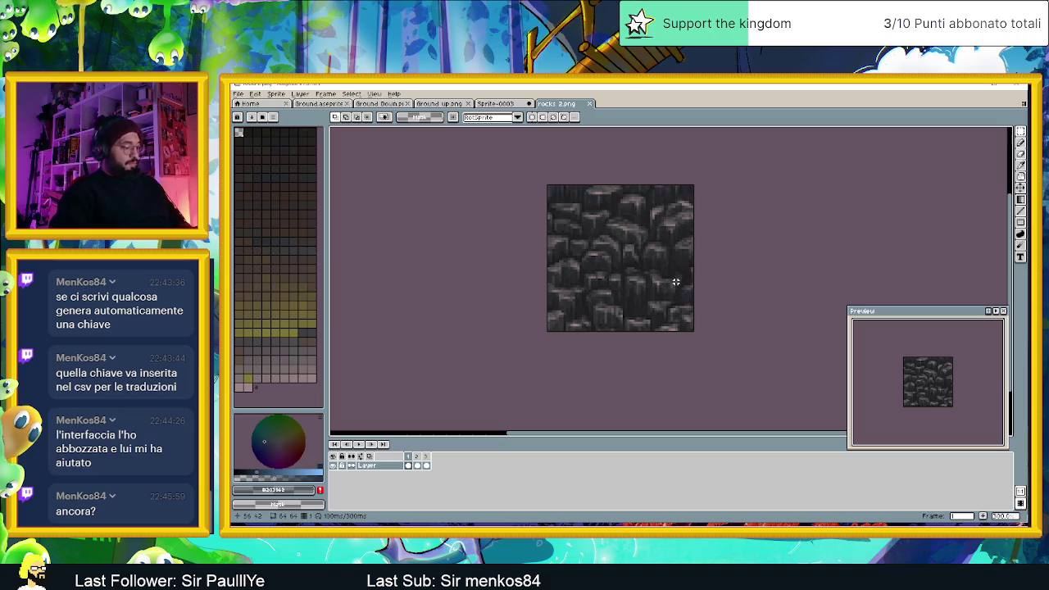
pyautogui.click(494, 104)
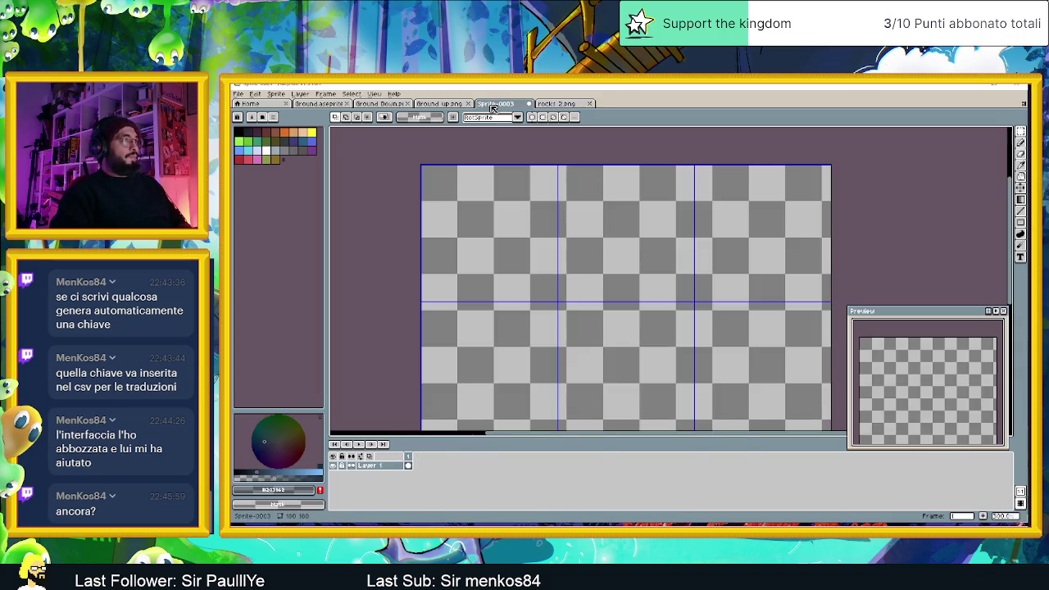
pyautogui.hotkey('ctrl', 'v')
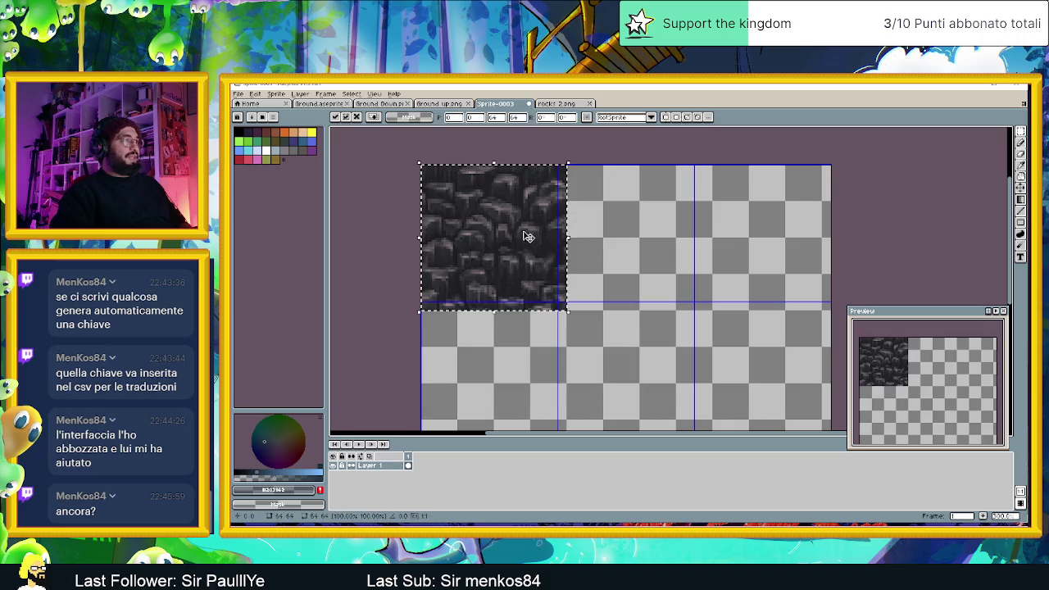
pyautogui.moveTo(593, 240); pyautogui.dragTo(633, 260)
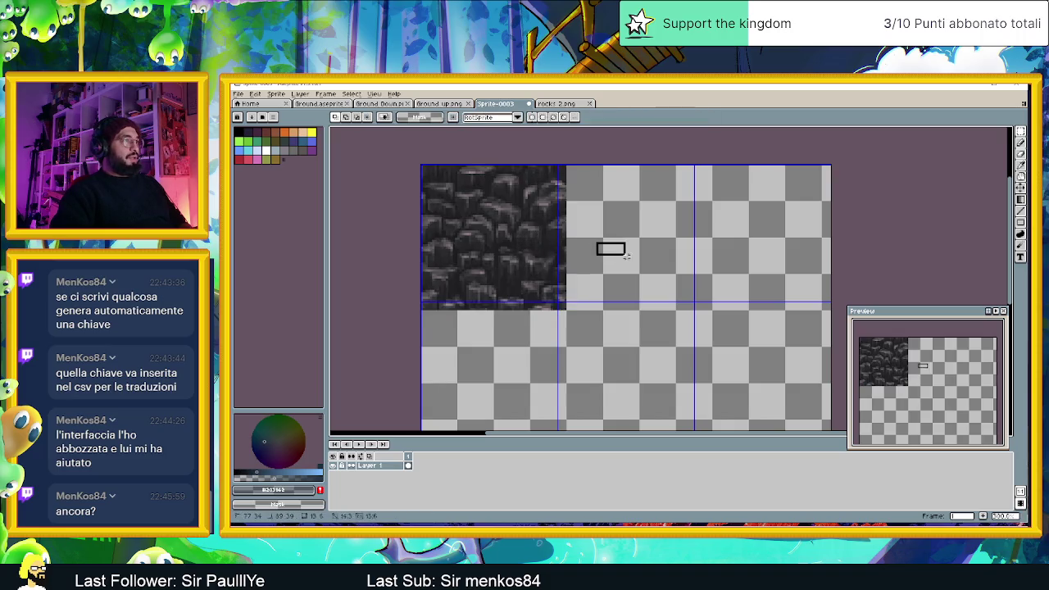
pyautogui.click(643, 206)
# - Pan and zoom the Sprite-0003 view to inspect the pasted rock tile
pyautogui.moveTo(553, 207); pyautogui.dragTo(637, 230)
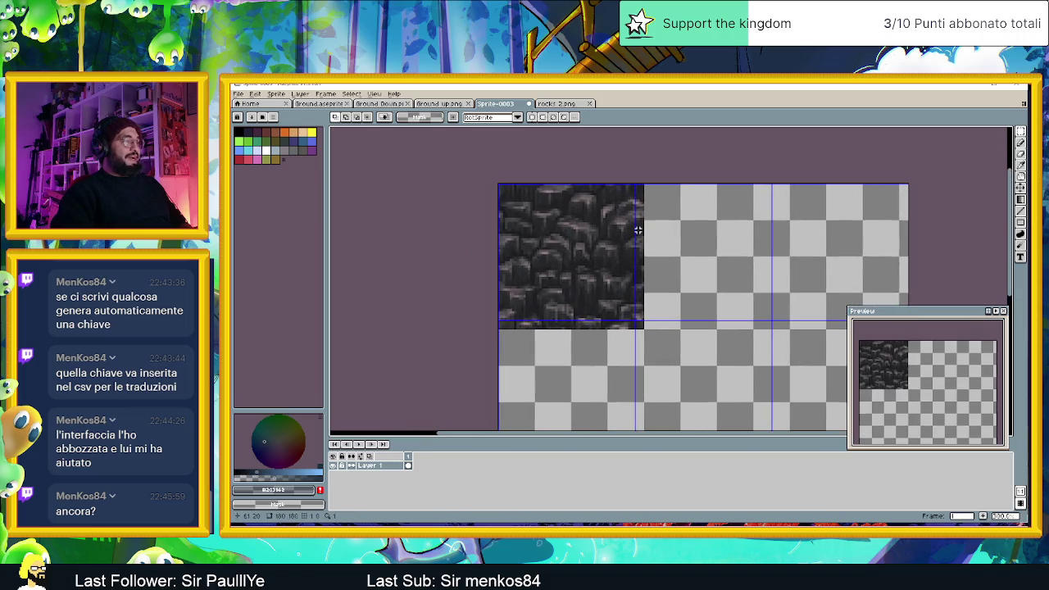
pyautogui.scroll(1, 637, 230)
pyautogui.scroll(1, 637, 236)
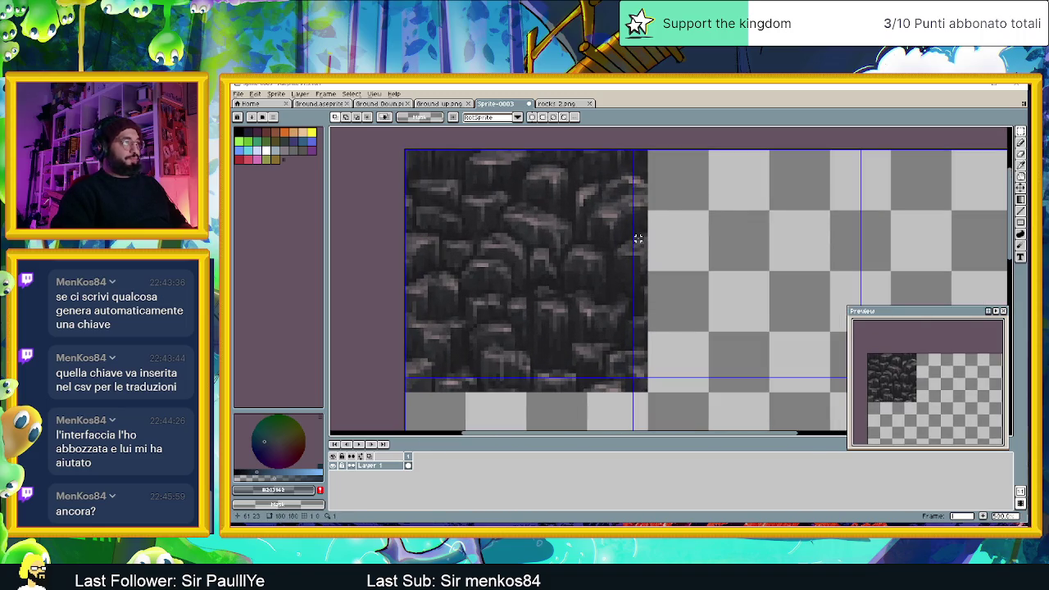
pyautogui.scroll(-1, 638, 238)
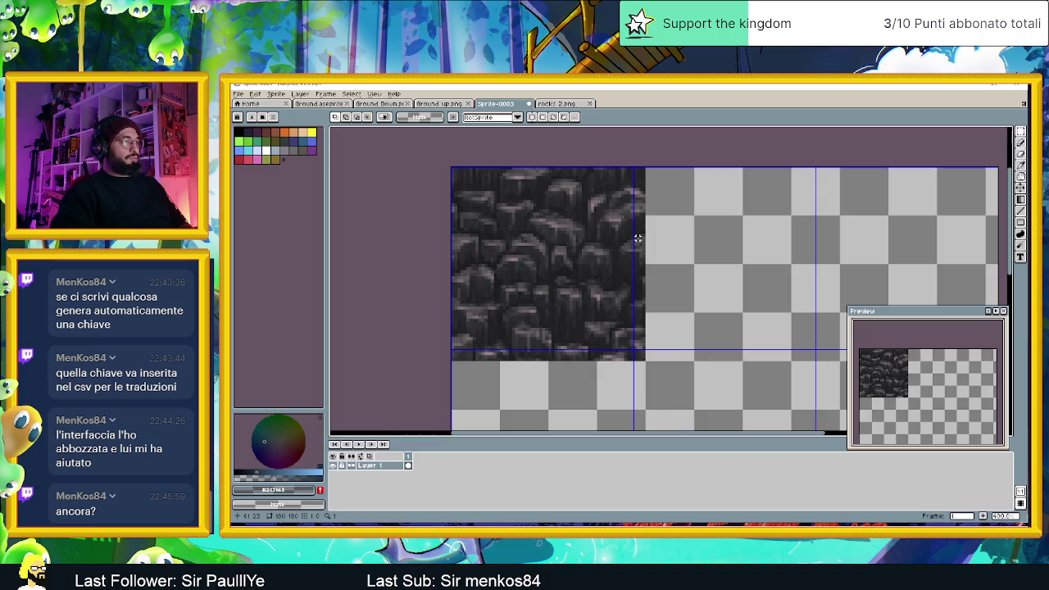
pyautogui.scroll(-2, 637, 238)
pyautogui.scroll(-1, 639, 246)
pyautogui.scroll(1, 644, 272)
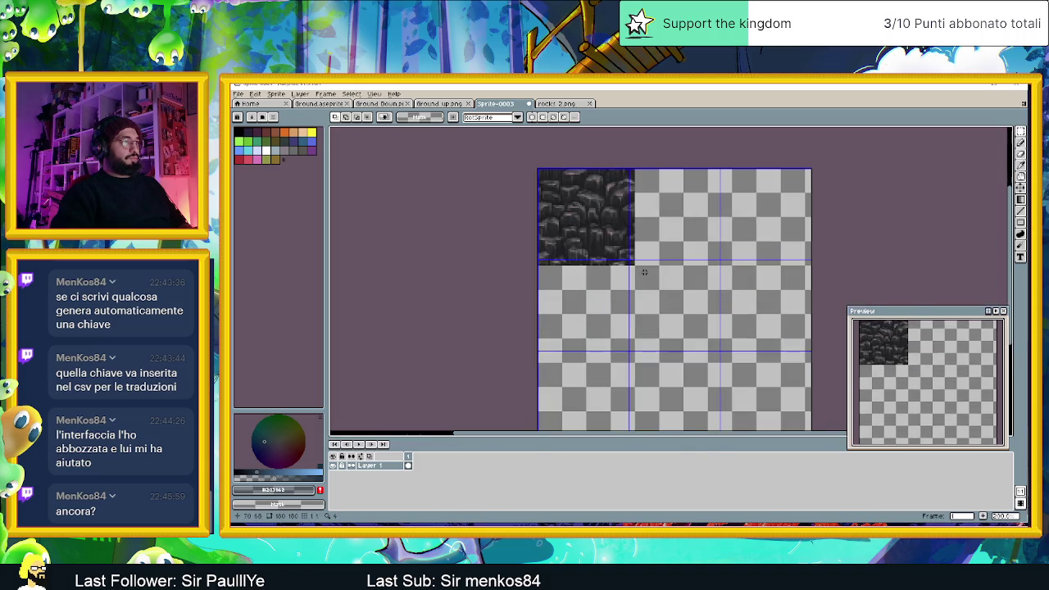
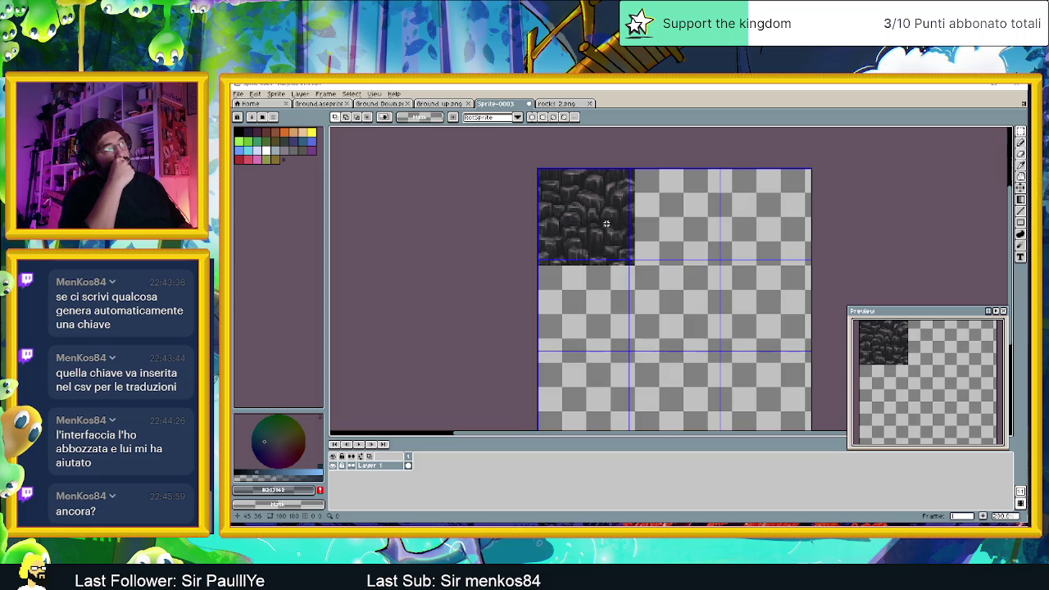
# - Move the rock texture one tile to the right
pyautogui.scroll(1, 607, 223)
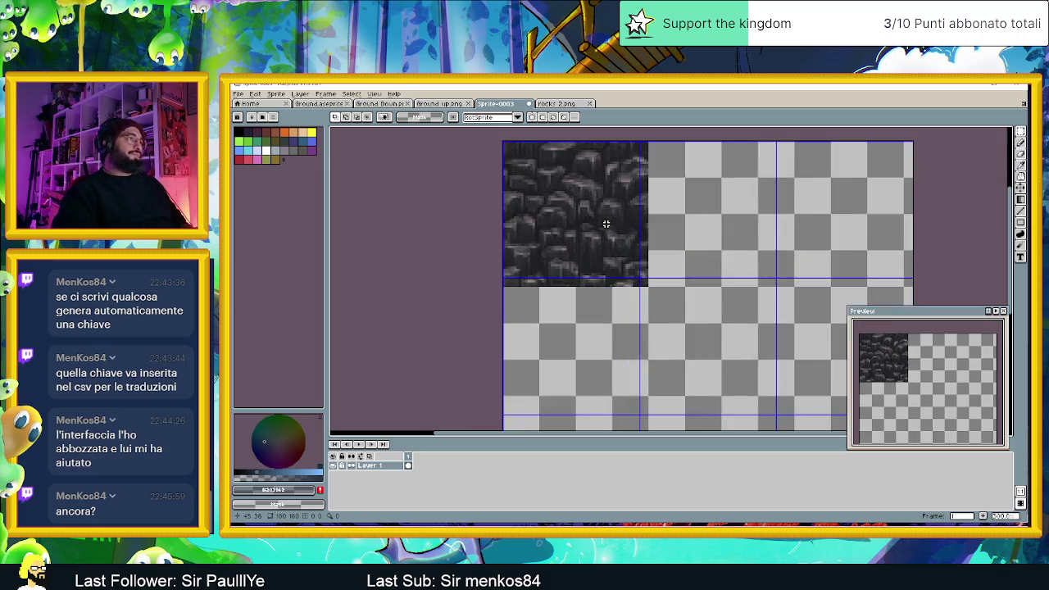
pyautogui.scroll(1, 606, 222)
pyautogui.click(1020, 188)
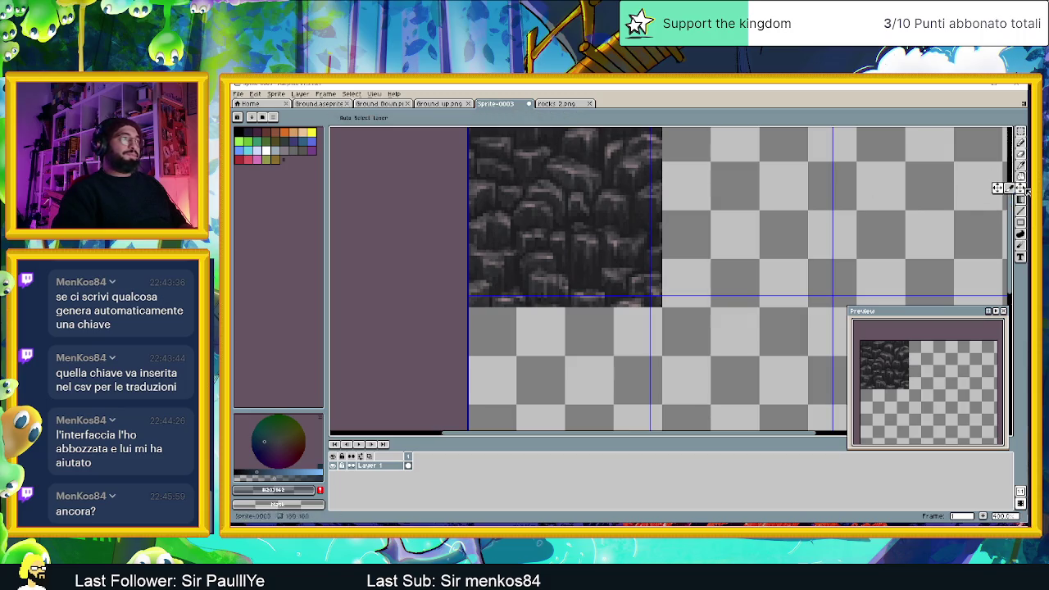
pyautogui.moveTo(562, 213)
pyautogui.mouseDown()
pyautogui.moveTo(803, 242)
pyautogui.moveTo(789, 250)
pyautogui.mouseUp()
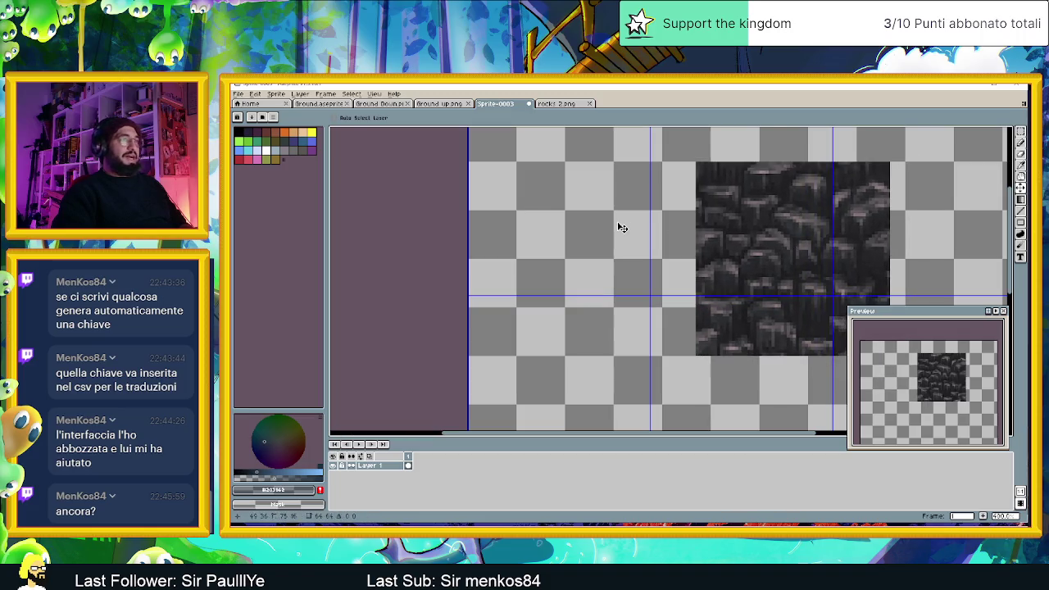
# - Select the empty top-left tile area with a rectangular marquee
pyautogui.moveTo(604, 215); pyautogui.dragTo(662, 285)
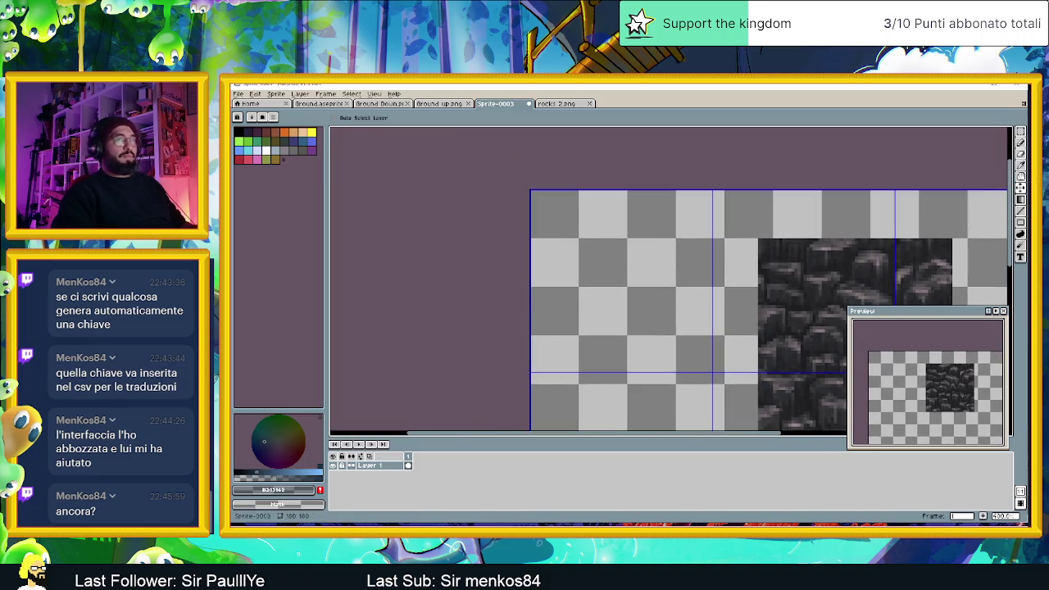
pyautogui.click(1021, 131)
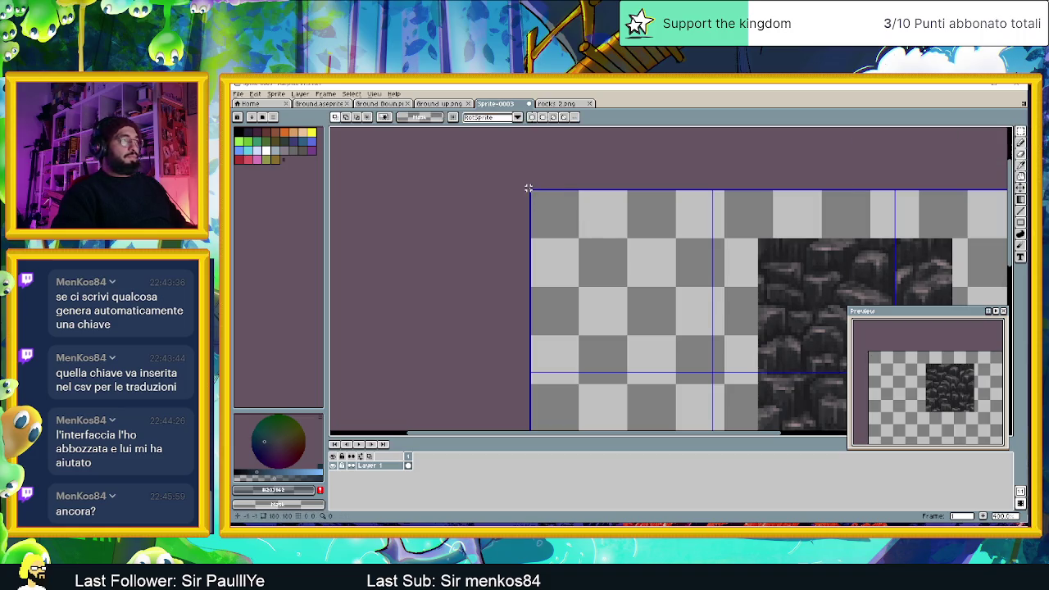
pyautogui.moveTo(531, 190); pyautogui.dragTo(712, 374)
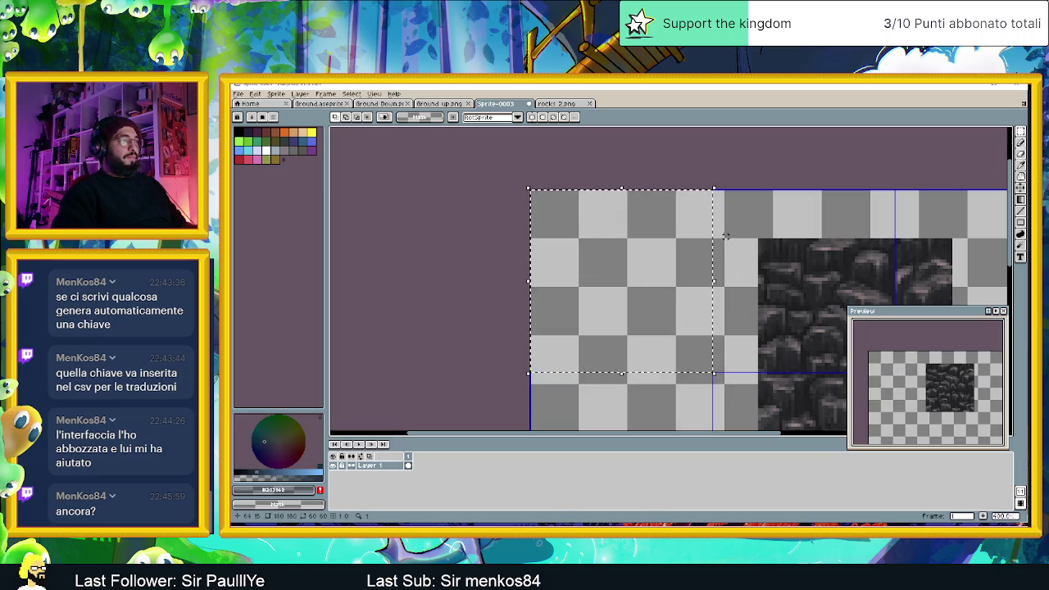
pyautogui.moveTo(791, 256); pyautogui.dragTo(768, 219)
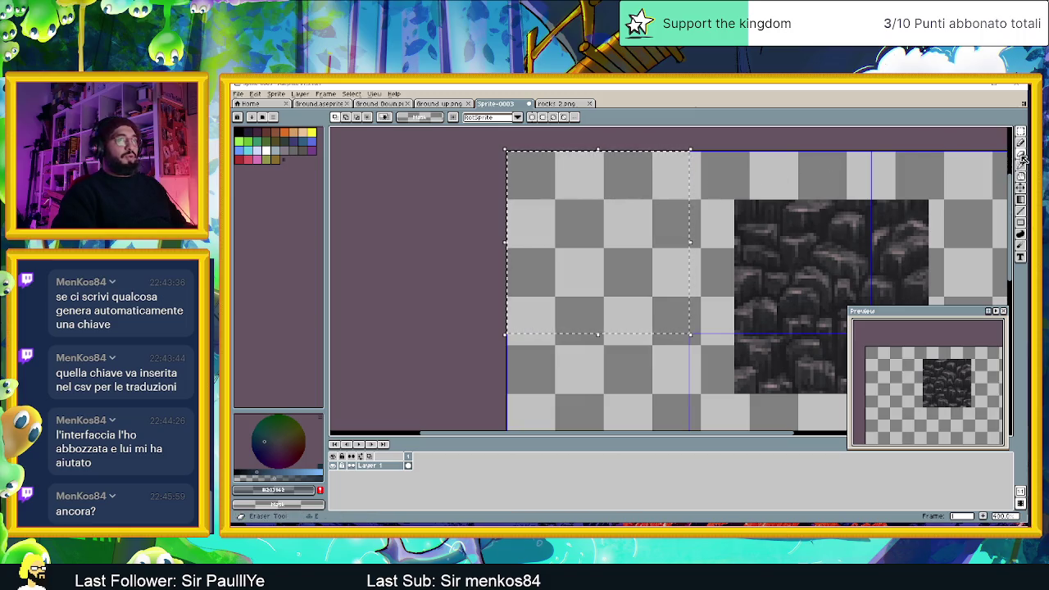
pyautogui.click(1020, 199)
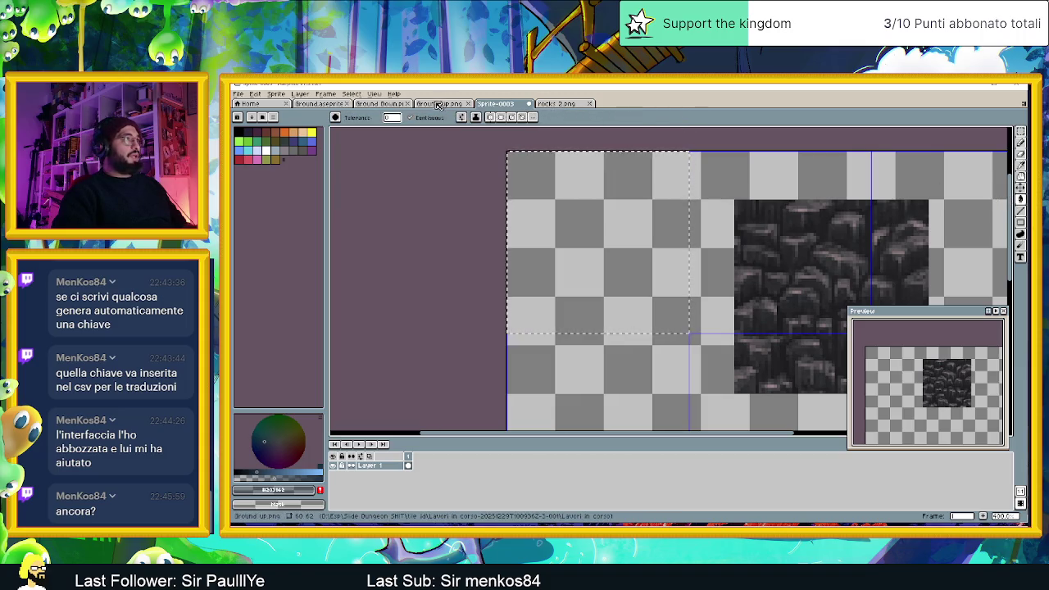
# - Sample the dark brown from the Ground Down.png tile
pyautogui.click(385, 104)
pyautogui.press('i')
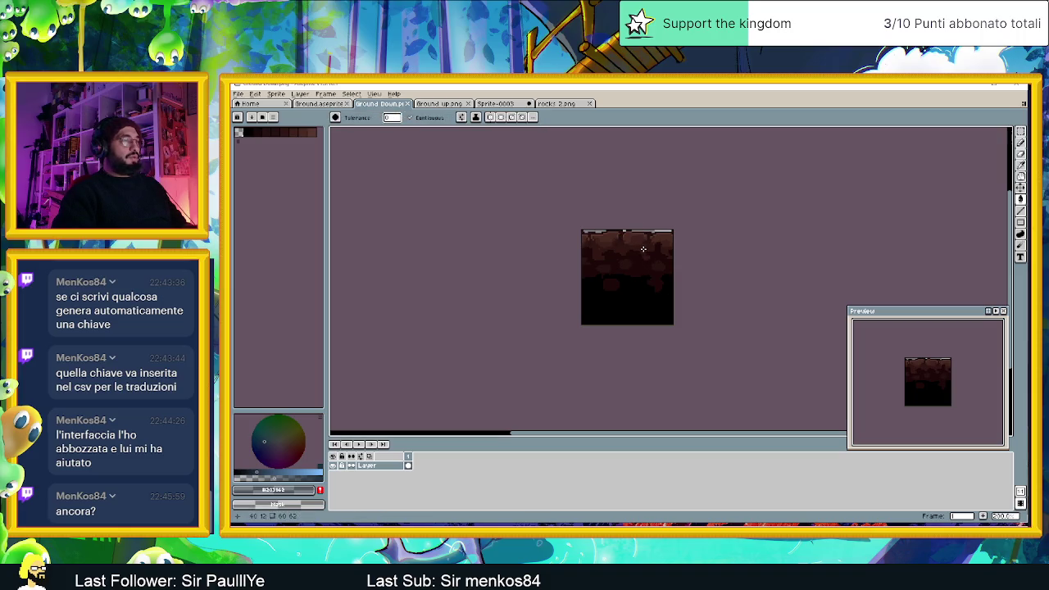
pyautogui.scroll(2, 644, 246)
pyautogui.click(593, 261)
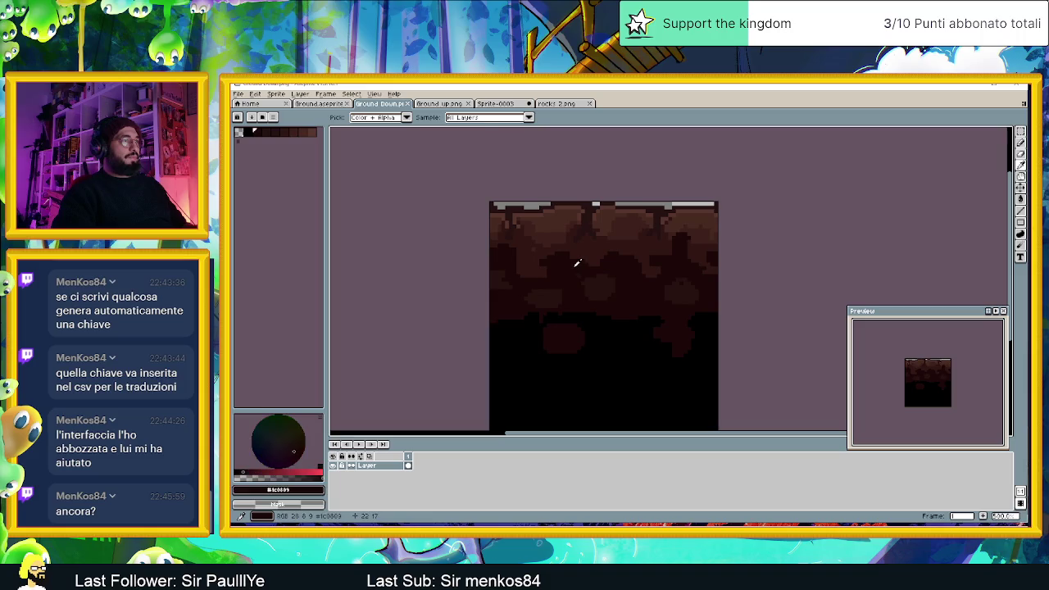
pyautogui.press('g')
# - Fill the selected Sprite-0003 tile with the brown, then refill it slightly lighter
pyautogui.click(501, 104)
pyautogui.click(545, 187)
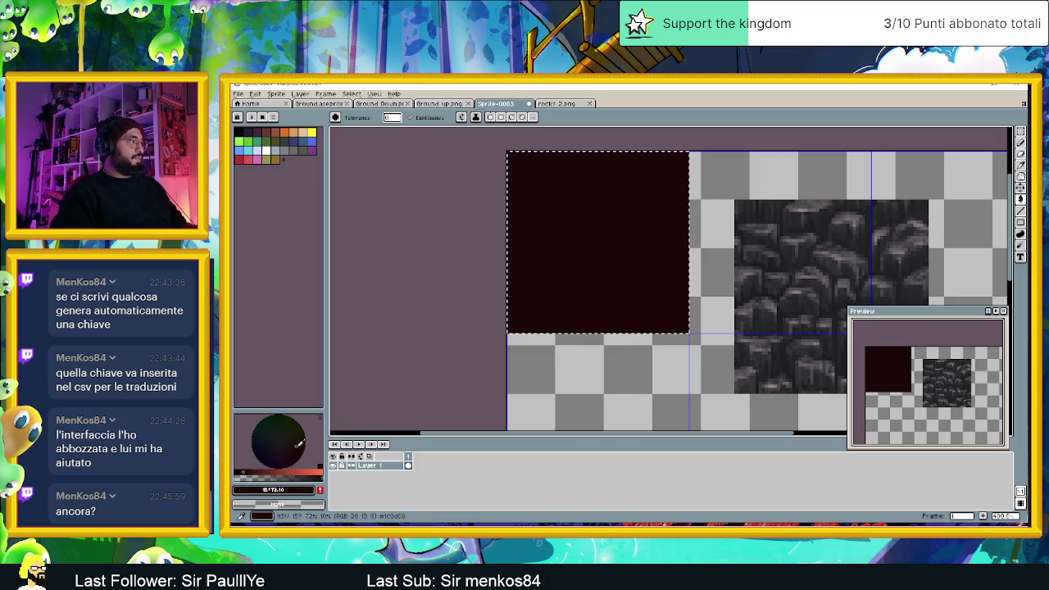
pyautogui.click(296, 445)
pyautogui.click(625, 262)
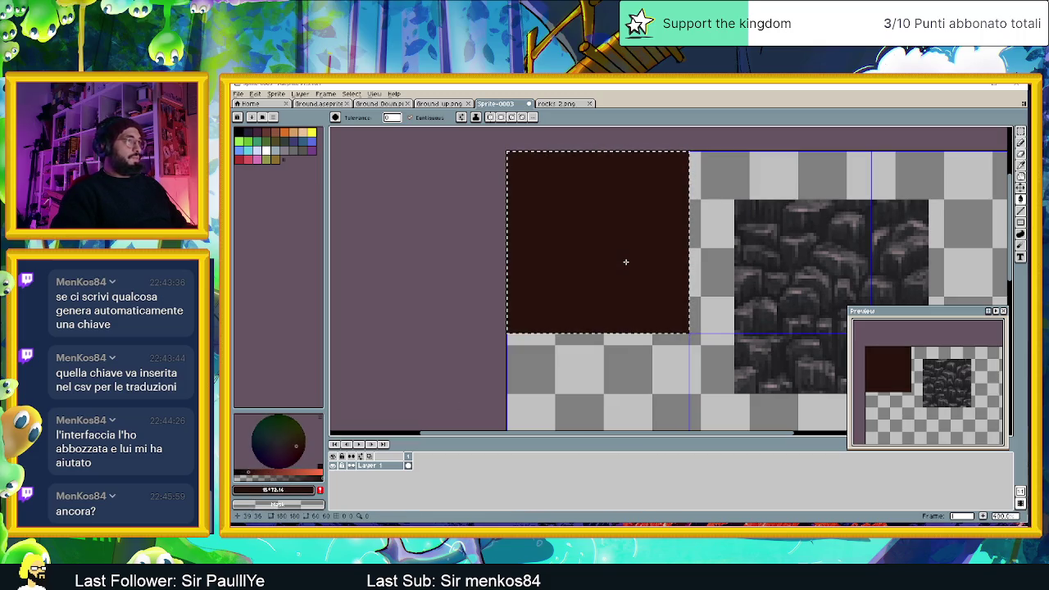
pyautogui.scroll(2, 625, 263)
pyautogui.scroll(-1, 652, 299)
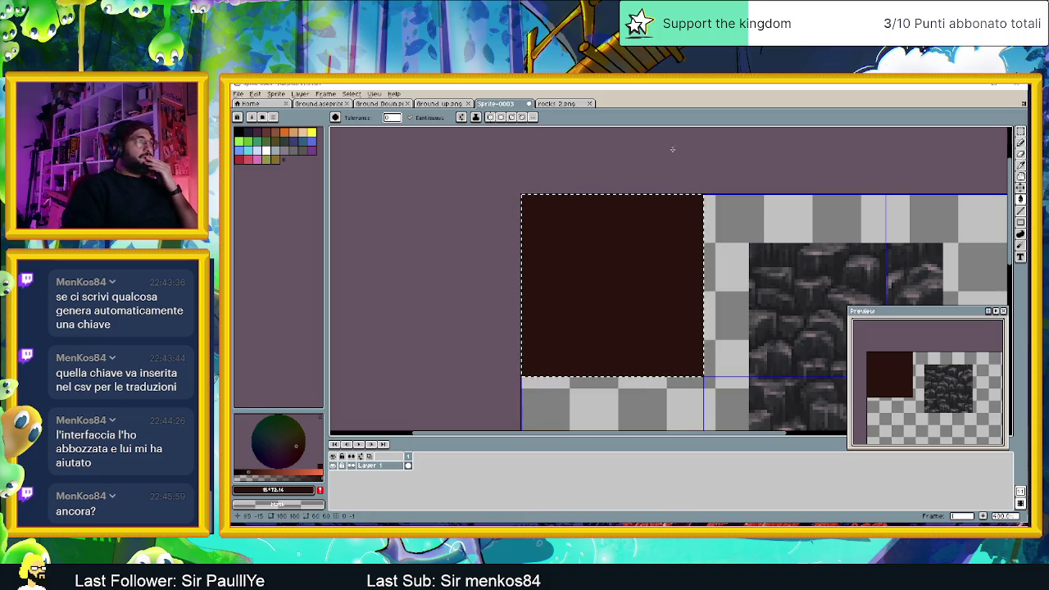
# - Deselect and roughen the dark tile's top-left corner and left edge with the pencil
pyautogui.click(1020, 131)
pyautogui.click(899, 166)
pyautogui.click(1020, 143)
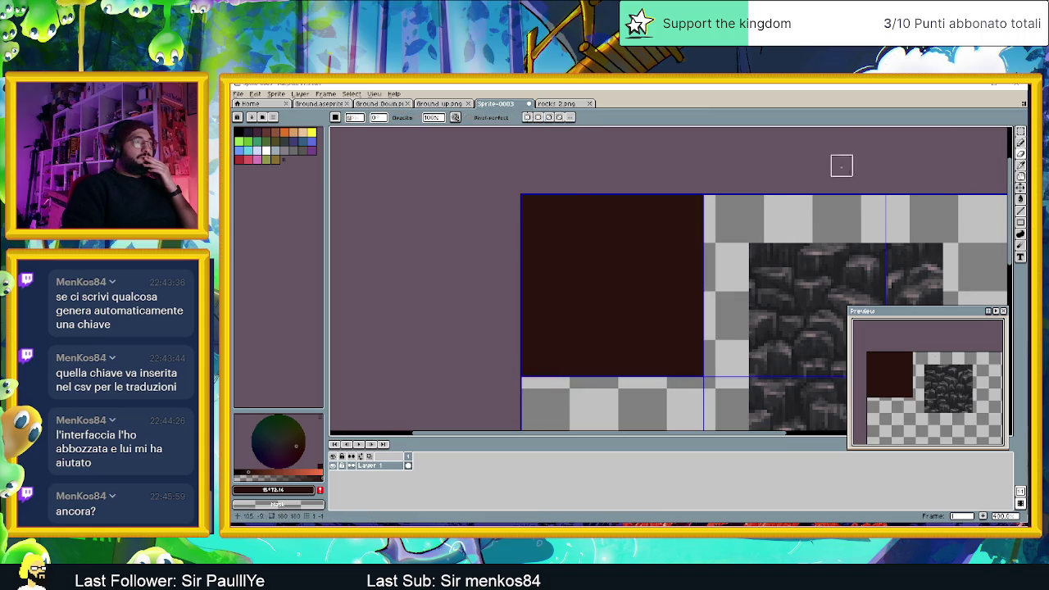
pyautogui.click(531, 202)
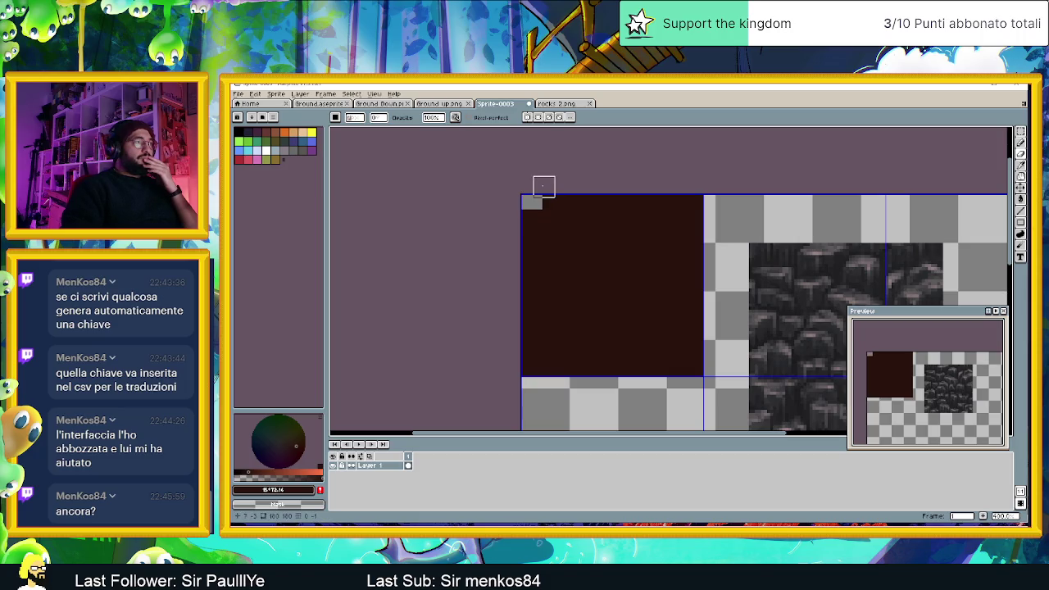
pyautogui.moveTo(516, 207); pyautogui.dragTo(521, 381)
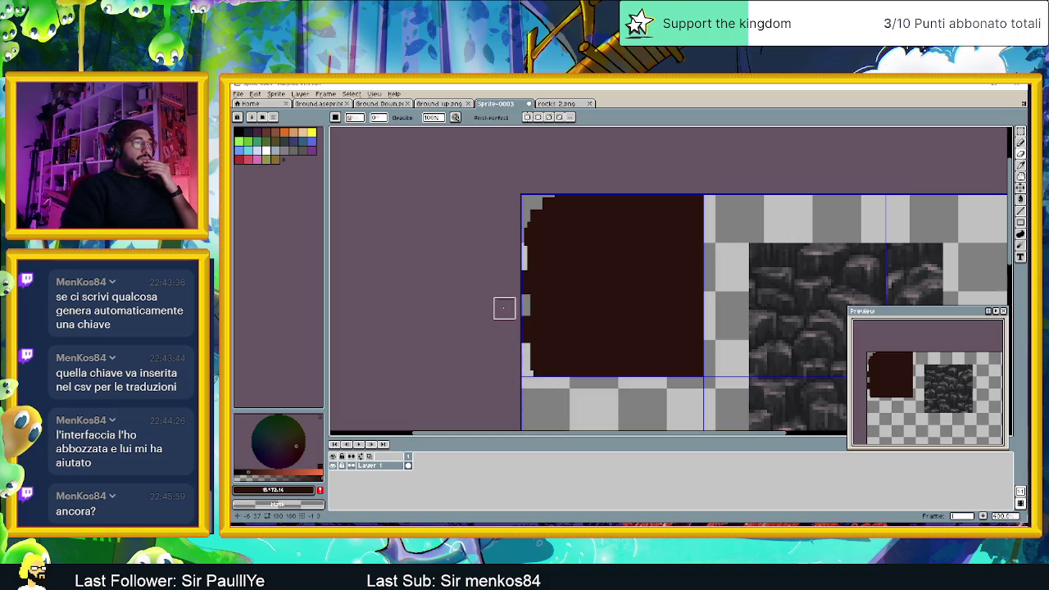
pyautogui.moveTo(596, 306)
pyautogui.mouseDown()
pyautogui.moveTo(575, 266)
pyautogui.moveTo(553, 294)
pyautogui.mouseUp()
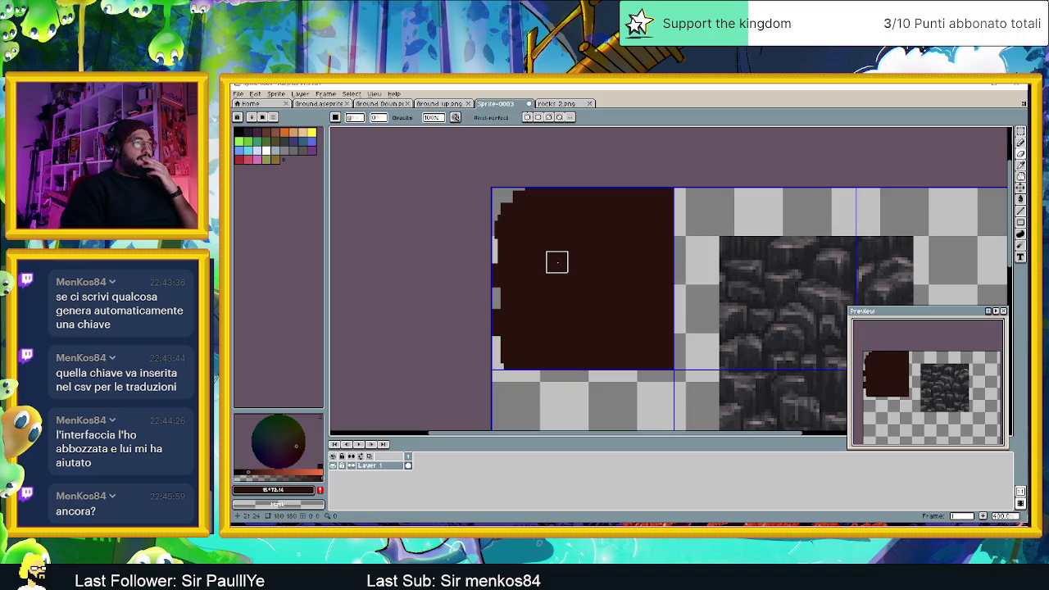
# - Check the rocks 2.png reference, then add a new layer above Layer 1
pyautogui.click(553, 104)
pyautogui.click(516, 104)
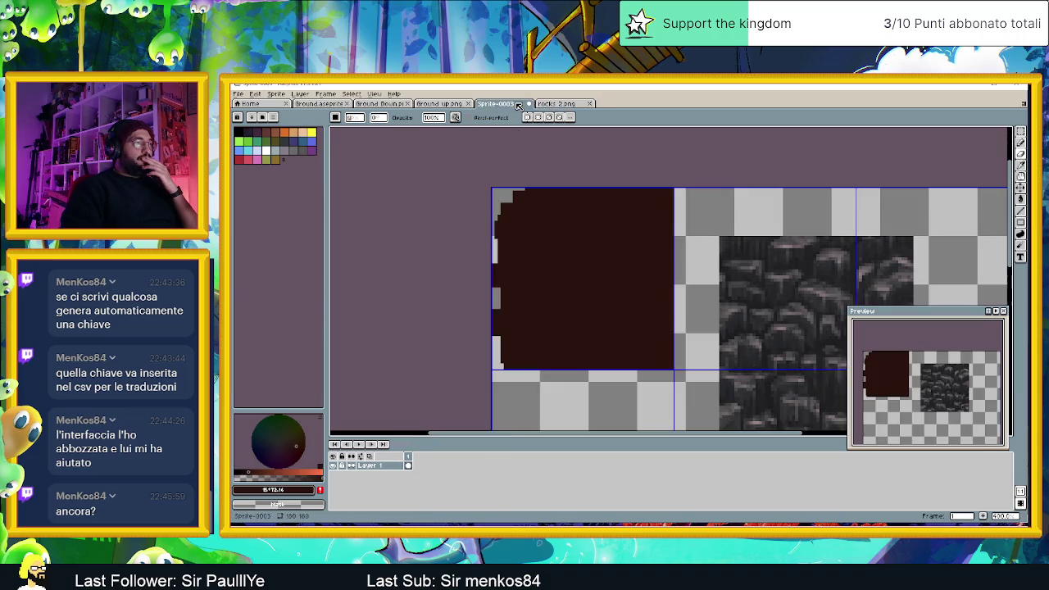
pyautogui.scroll(-1, 670, 266)
pyautogui.scroll(-2, 704, 313)
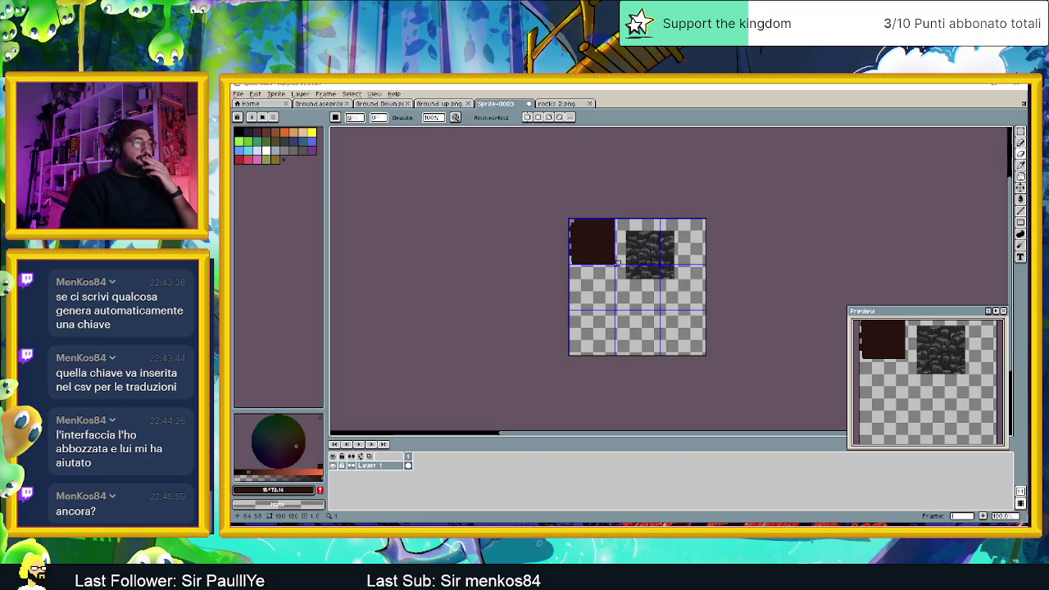
pyautogui.scroll(2, 613, 253)
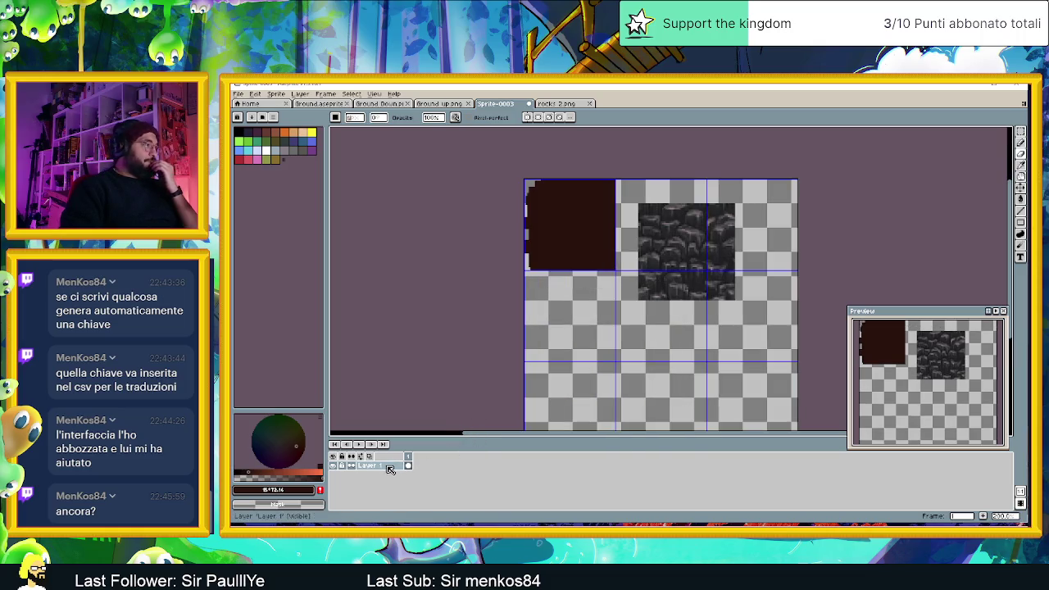
pyautogui.rightClick(389, 466)
pyautogui.moveTo(415, 465)
pyautogui.click(477, 462)
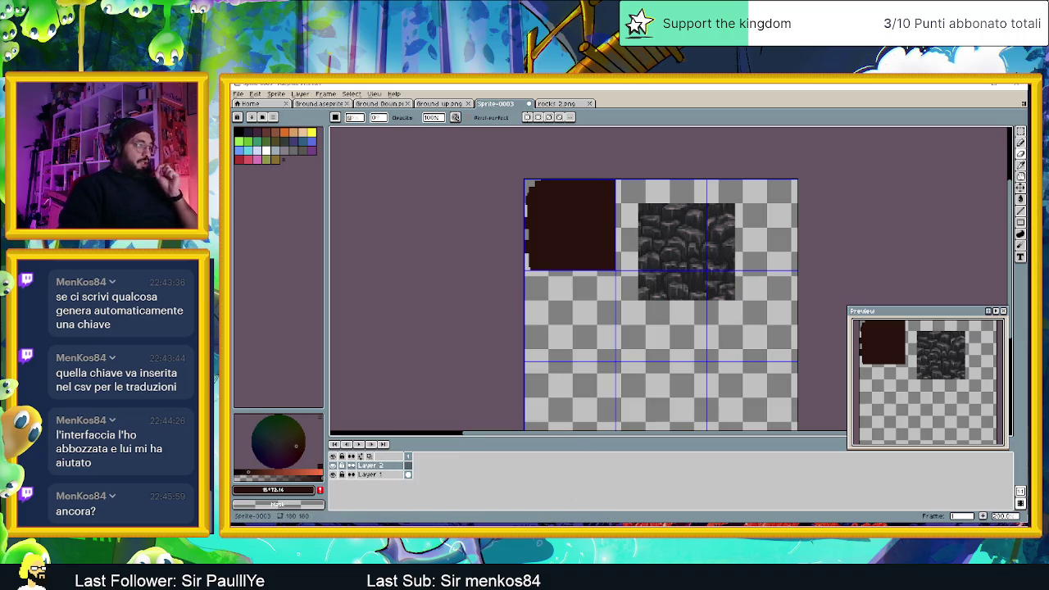
# - Open 'Full tileset w shadows' from File Explorer into Aseprite
pyautogui.hotkey('alt', 'Tab')
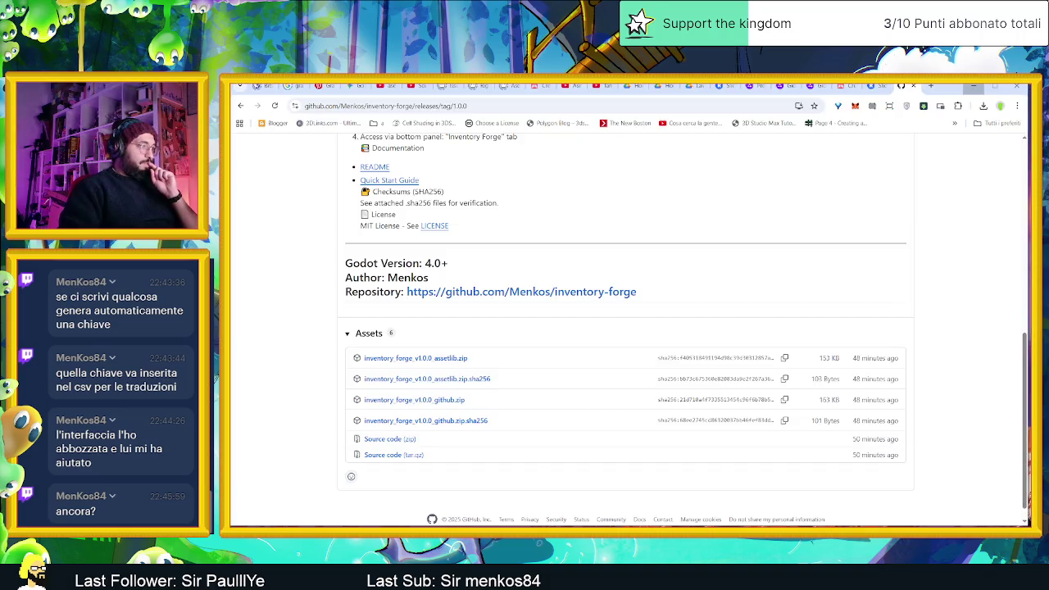
pyautogui.hotkey('alt', 'Tab')
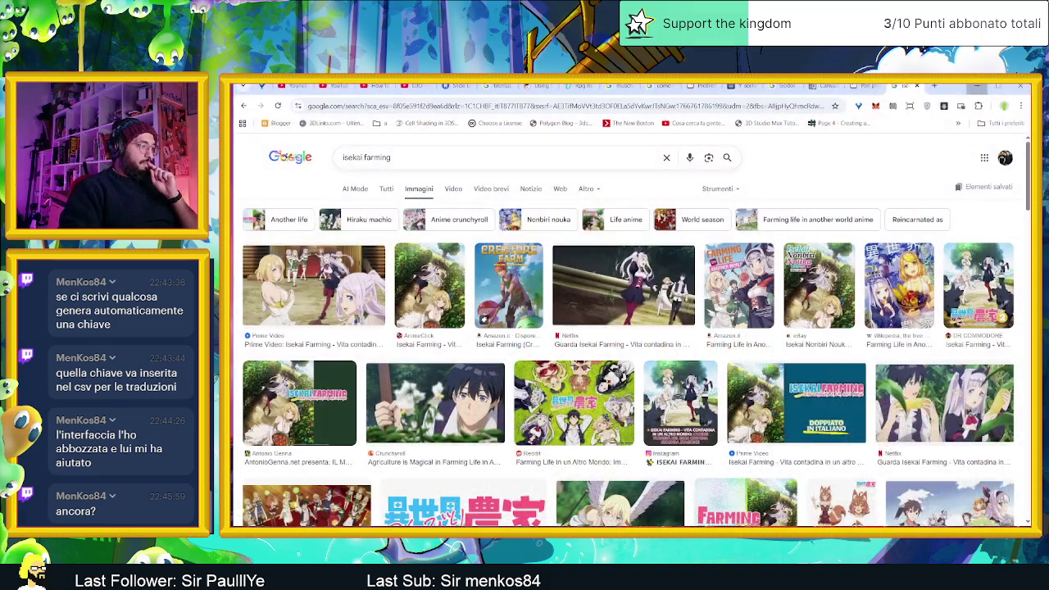
pyautogui.hotkey('alt', 'Tab')
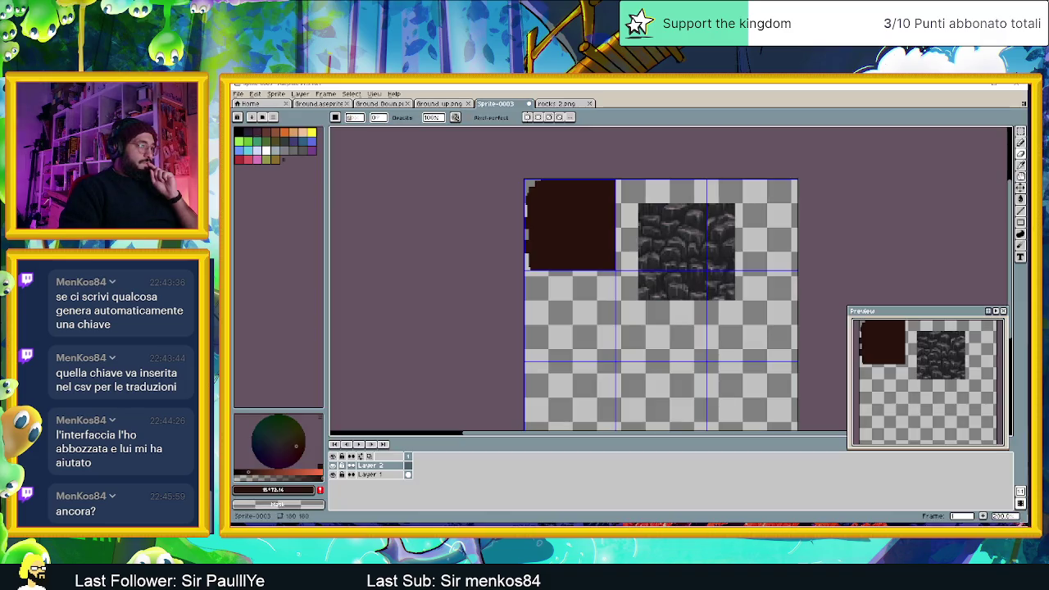
pyautogui.hotkey('alt', 'Tab')
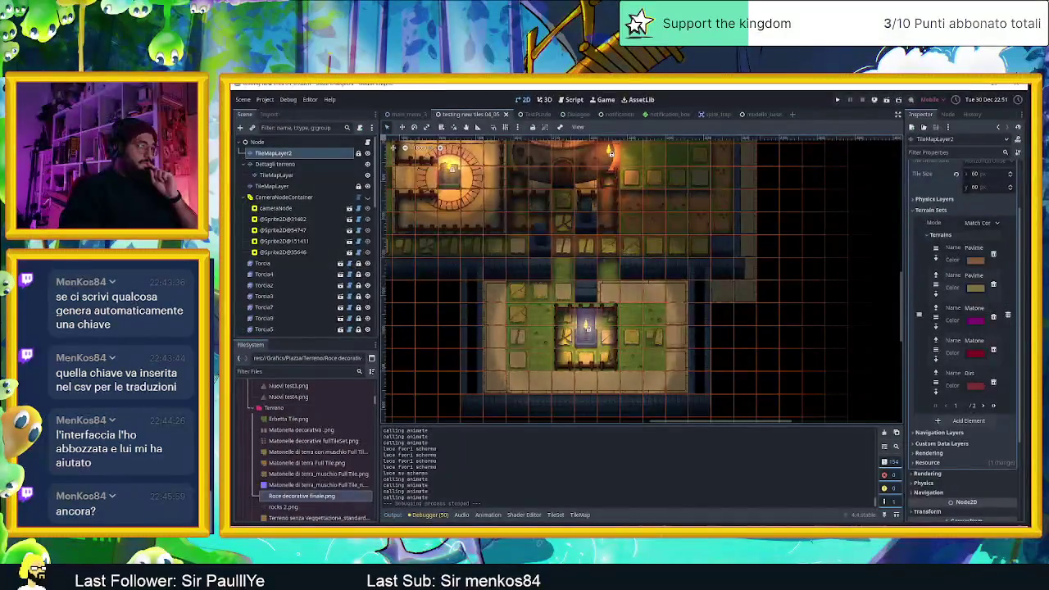
pyautogui.hotkey('alt', 'Tab')
pyautogui.hotkey('alt', 'Tab')
pyautogui.hotkey('alt', 'Tab')
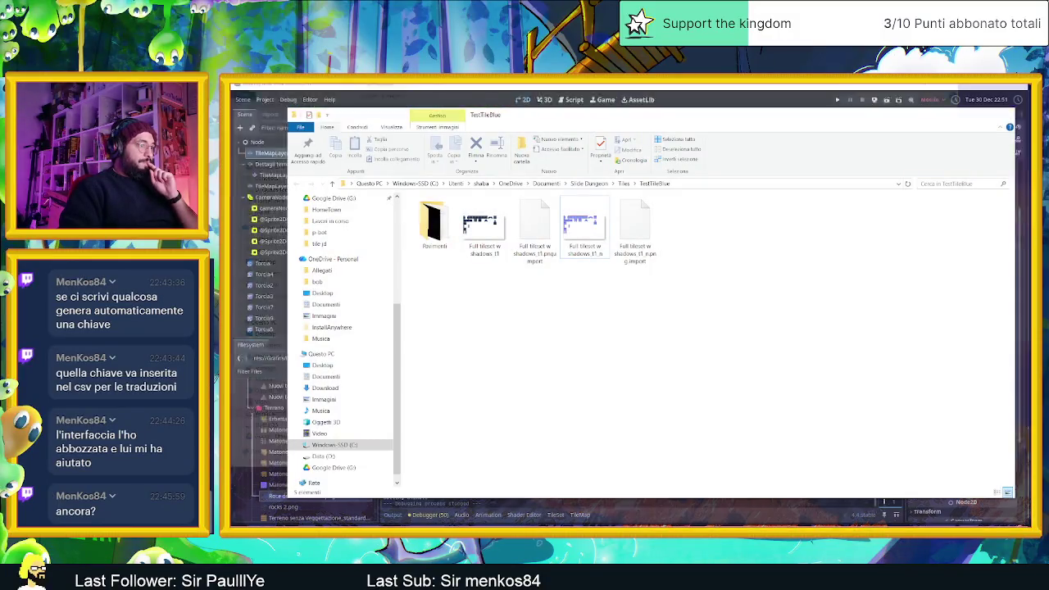
pyautogui.click(445, 195)
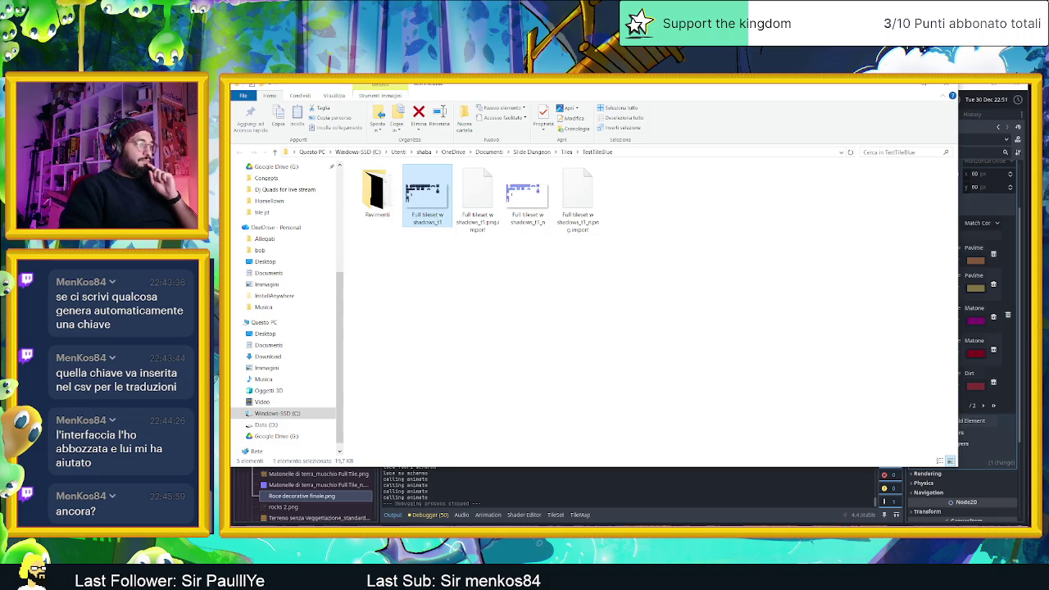
pyautogui.press('Return')
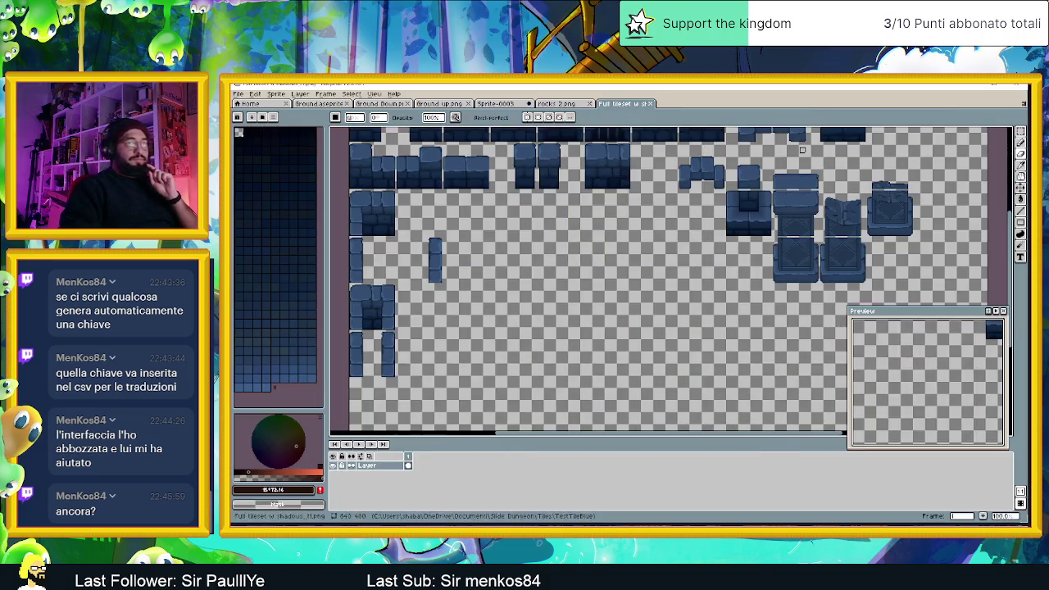
# - Select the tall blue brick column in the Full tileset image
pyautogui.moveTo(518, 190); pyautogui.dragTo(565, 264)
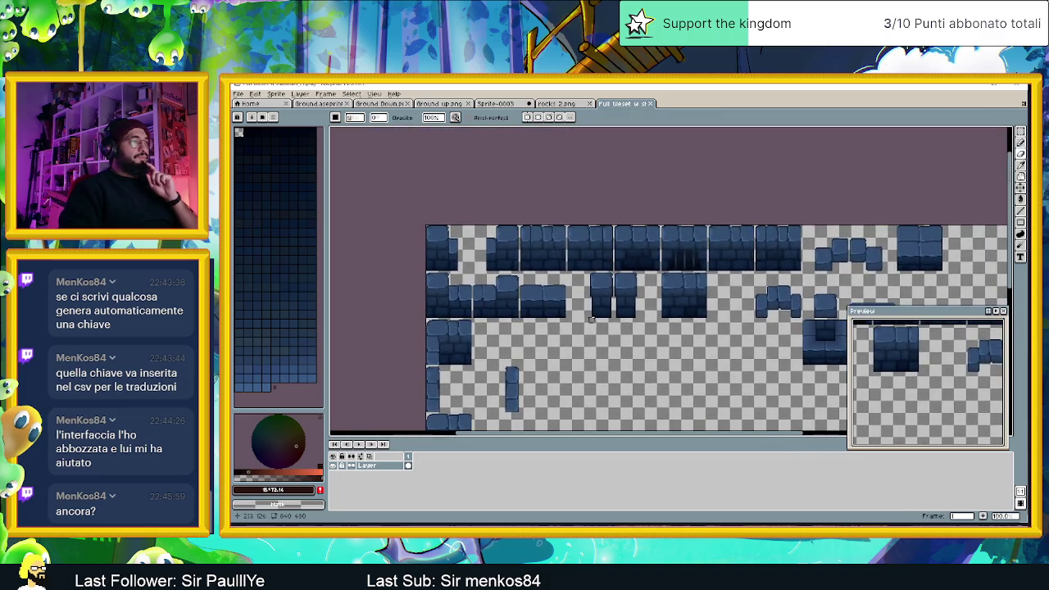
pyautogui.scroll(2, 462, 334)
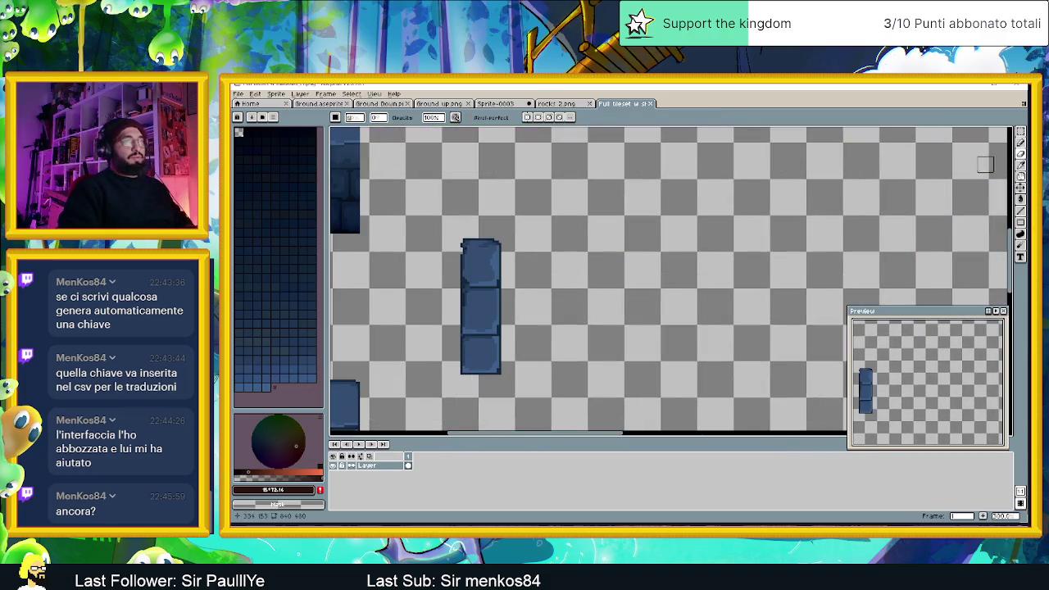
pyautogui.click(1022, 131)
pyautogui.moveTo(449, 222); pyautogui.dragTo(534, 372)
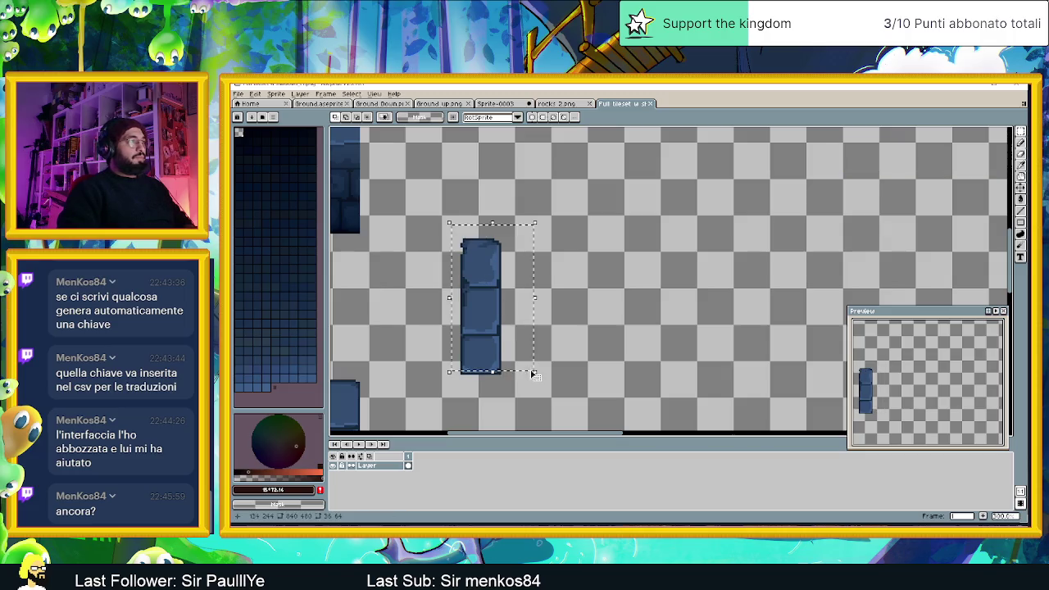
pyautogui.moveTo(424, 207); pyautogui.dragTo(554, 402)
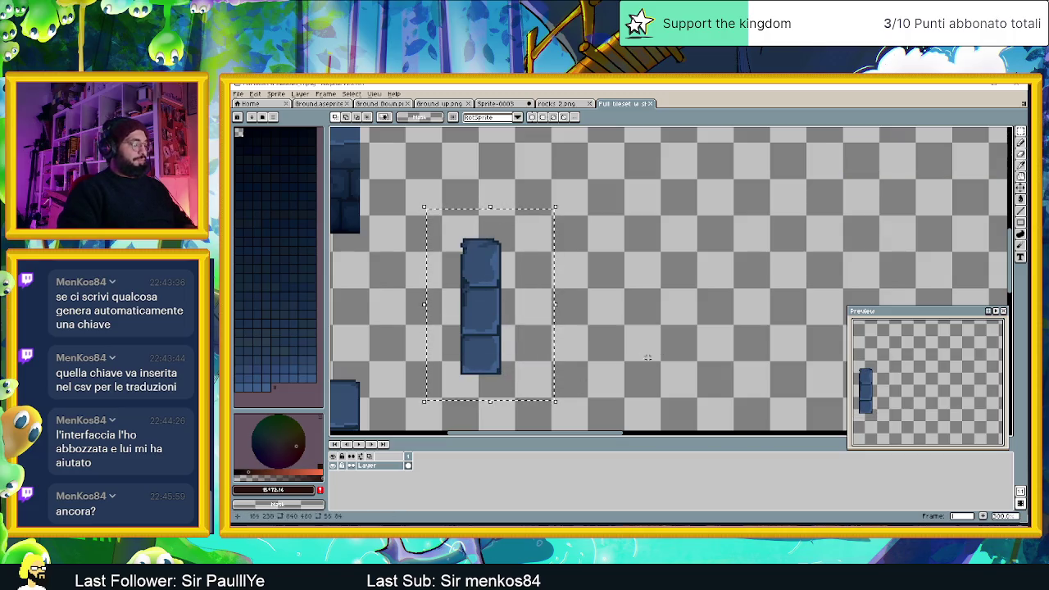
# - Paste the blue column into Sprite-0003 along the dark tile's right edge
pyautogui.click(501, 104)
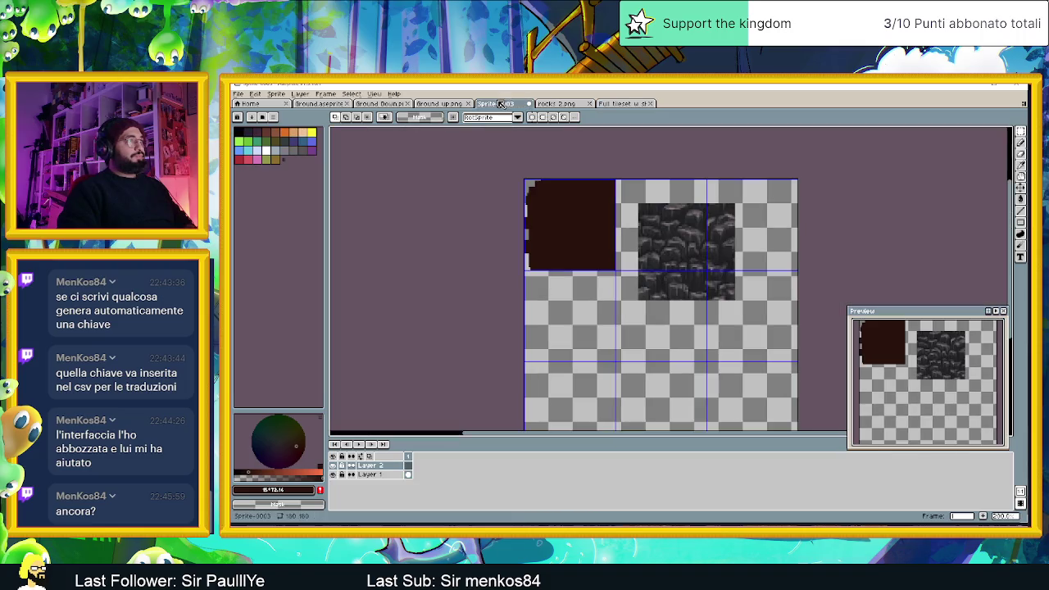
pyautogui.hotkey('ctrl', 'v')
pyautogui.moveTo(707, 265)
pyautogui.mouseDown()
pyautogui.moveTo(719, 284)
pyautogui.moveTo(601, 236)
pyautogui.mouseUp()
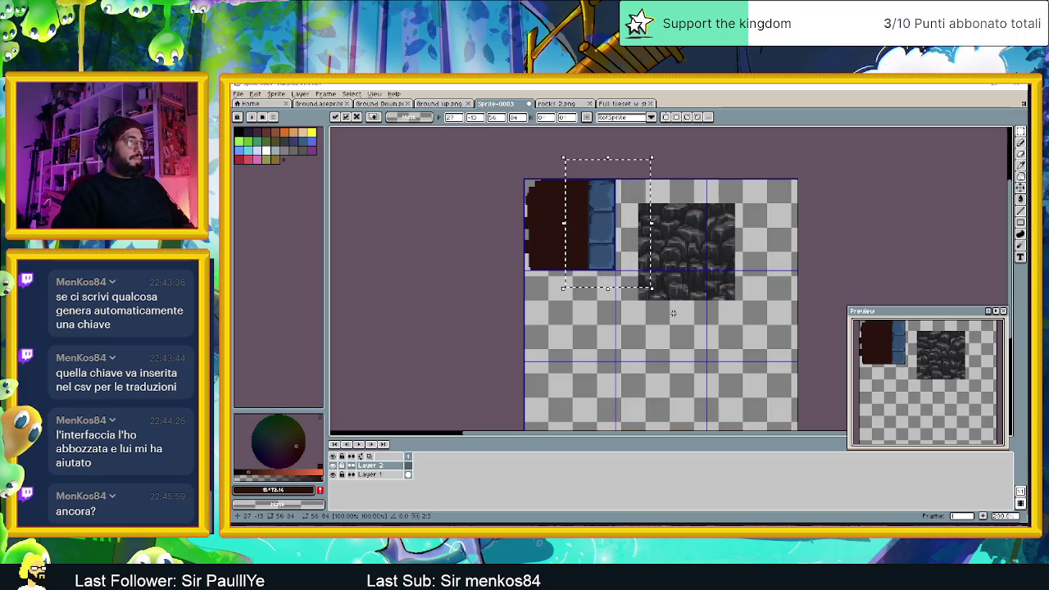
pyautogui.click(665, 314)
pyautogui.scroll(2, 665, 314)
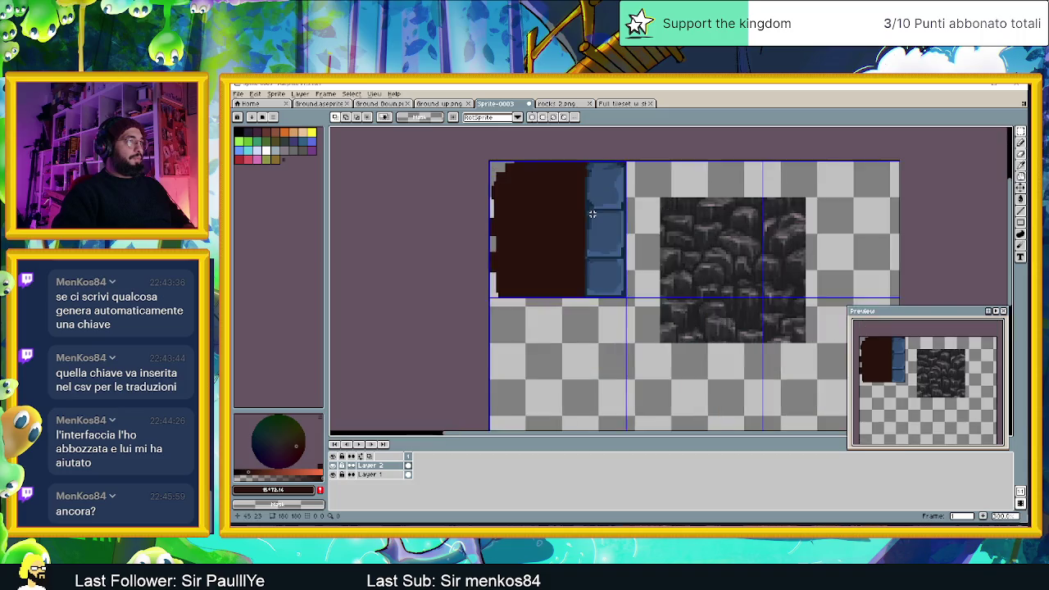
pyautogui.scroll(1, 592, 214)
pyautogui.moveTo(659, 214)
pyautogui.mouseDown()
pyautogui.moveTo(713, 326)
pyautogui.moveTo(697, 249)
pyautogui.mouseUp()
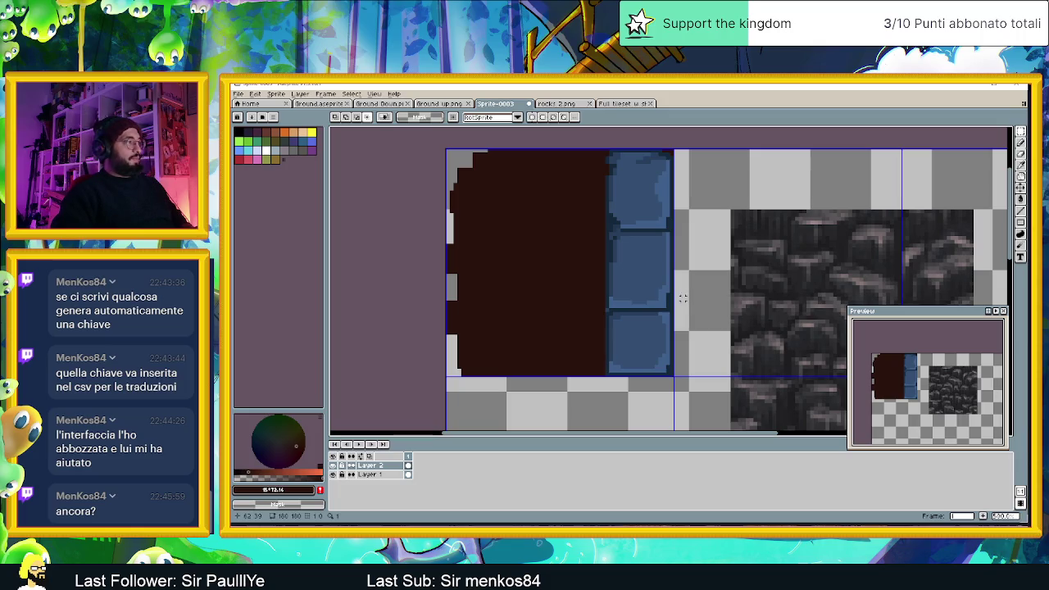
# - Save the sprite as 'Terreno di sotto al dungeon.aseprite' in the HomeTown folder
pyautogui.hotkey('ctrl', 'shift', 's')
pyautogui.click(336, 343)
pyautogui.hotkey('ctrl', 'a')
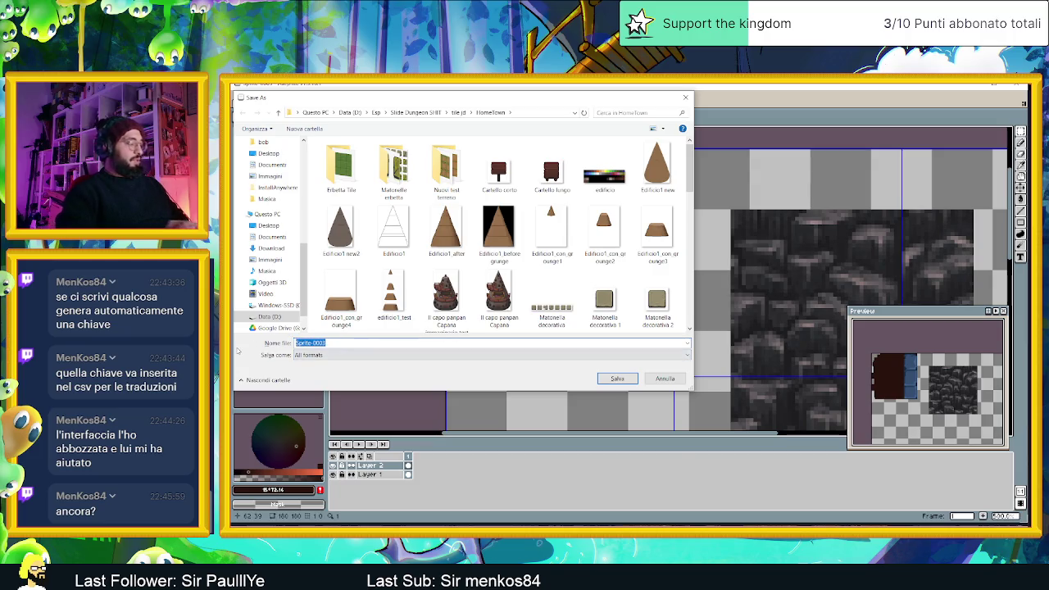
pyautogui.write('Terreno')
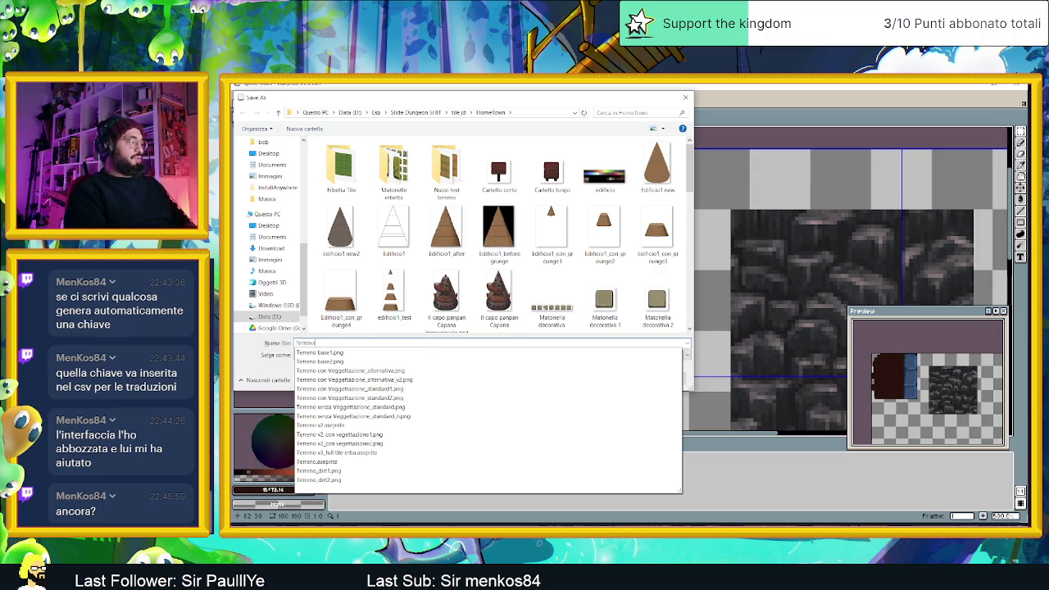
pyautogui.write(' di sotto al dungeon')
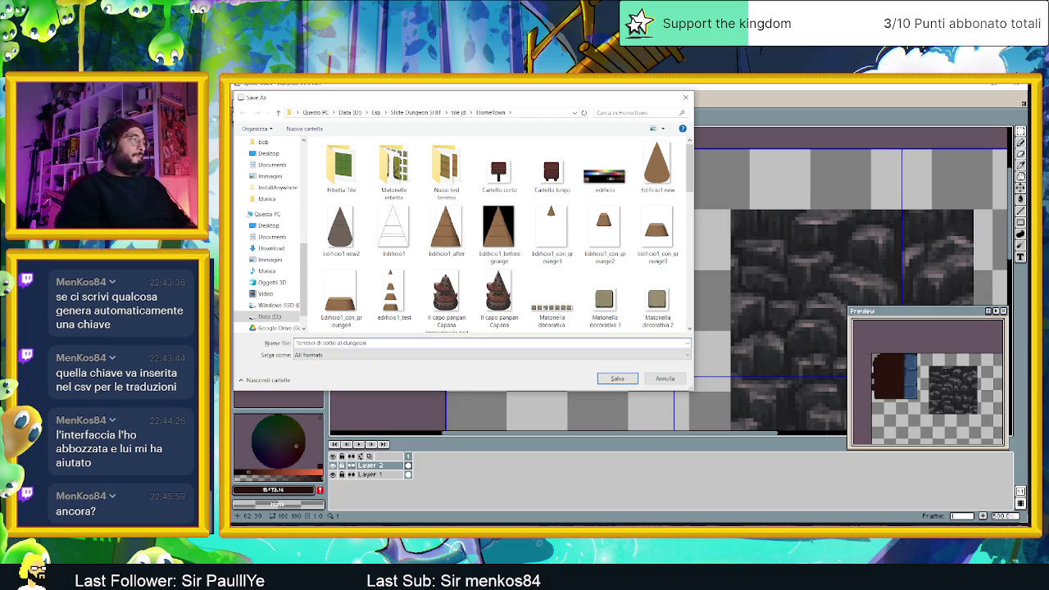
pyautogui.click(598, 379)
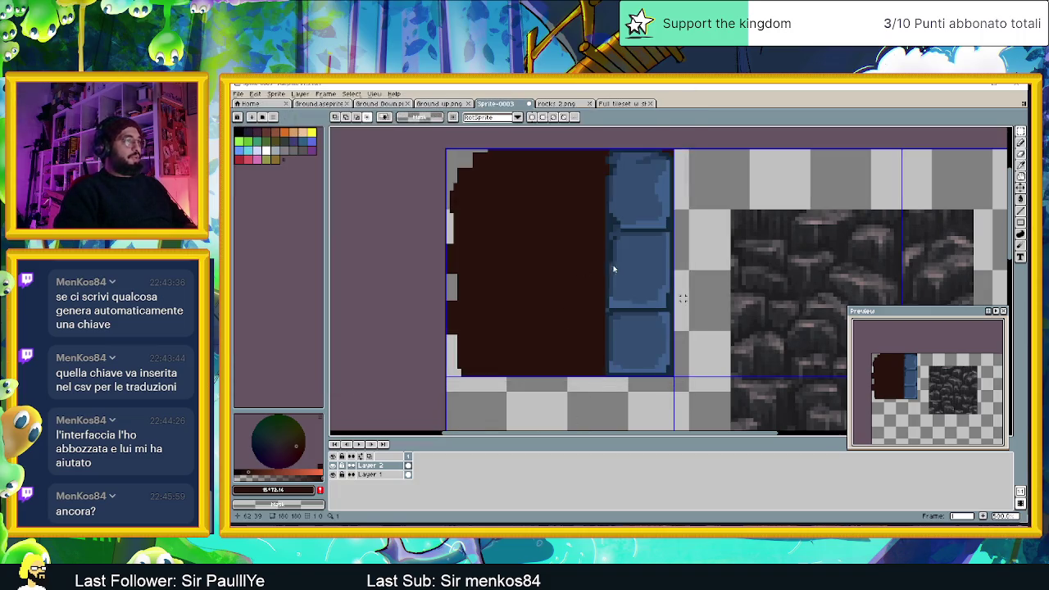
pyautogui.scroll(-1, 641, 332)
pyautogui.scroll(-1, 641, 333)
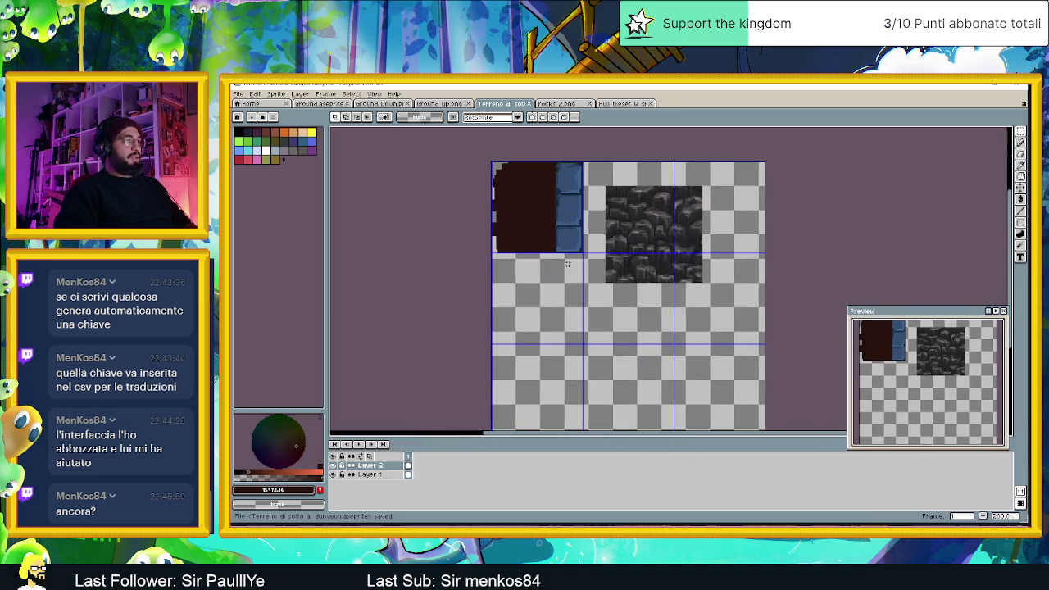
# - Add a third layer above Layer 1
pyautogui.scroll(1, 557, 217)
pyautogui.scroll(1, 570, 213)
pyautogui.moveTo(571, 213)
pyautogui.mouseDown()
pyautogui.moveTo(575, 265)
pyautogui.moveTo(533, 301)
pyautogui.mouseUp()
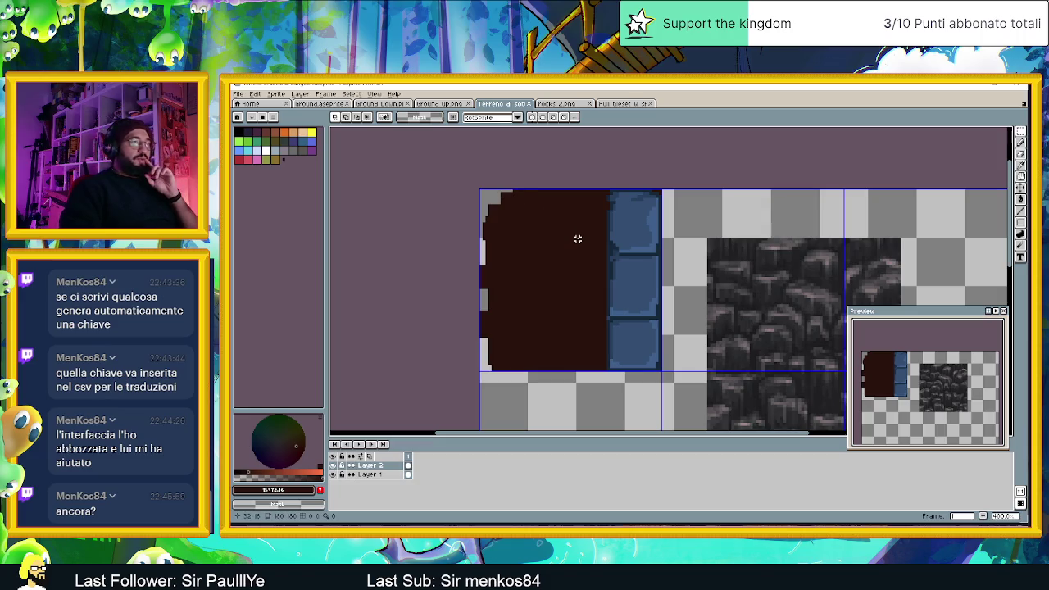
pyautogui.scroll(1, 553, 241)
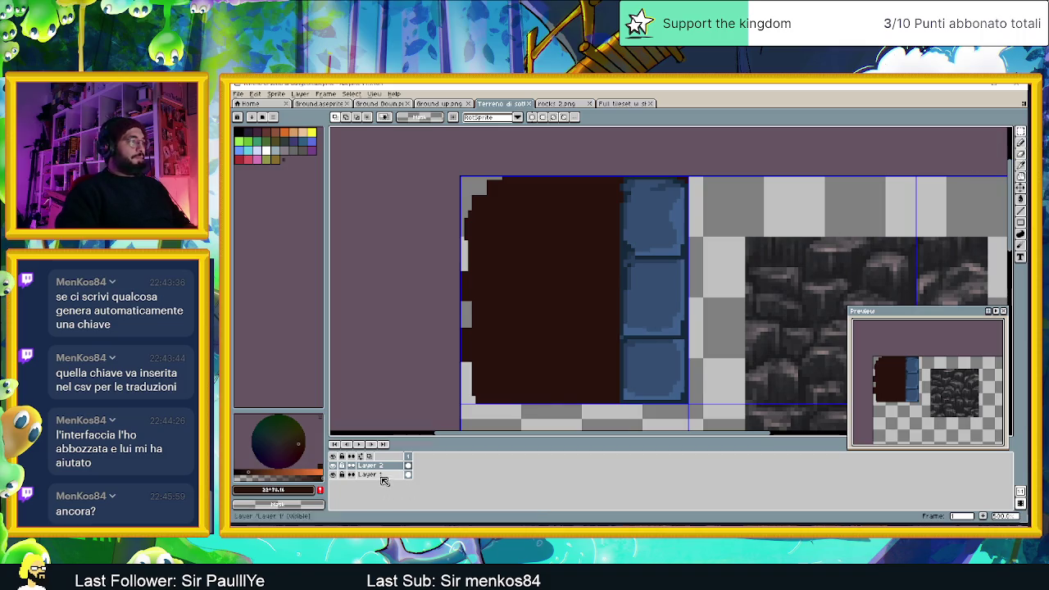
pyautogui.click(385, 475)
pyautogui.rightClick(381, 475)
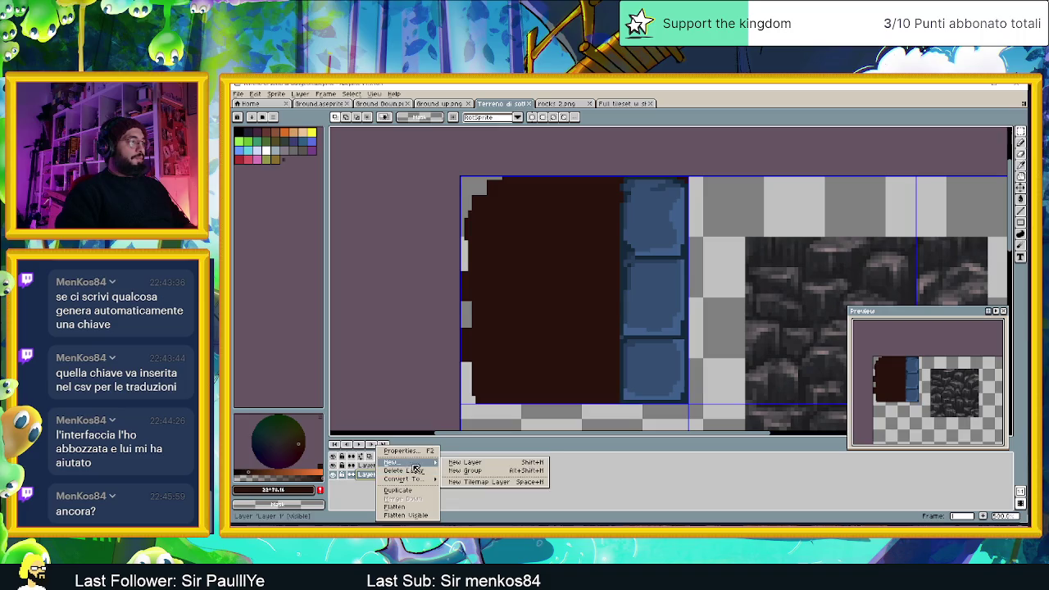
pyautogui.click(449, 466)
# - Pick the pencil with a slightly adjusted brown, then select the blue-brick Layer 2
pyautogui.click(565, 394)
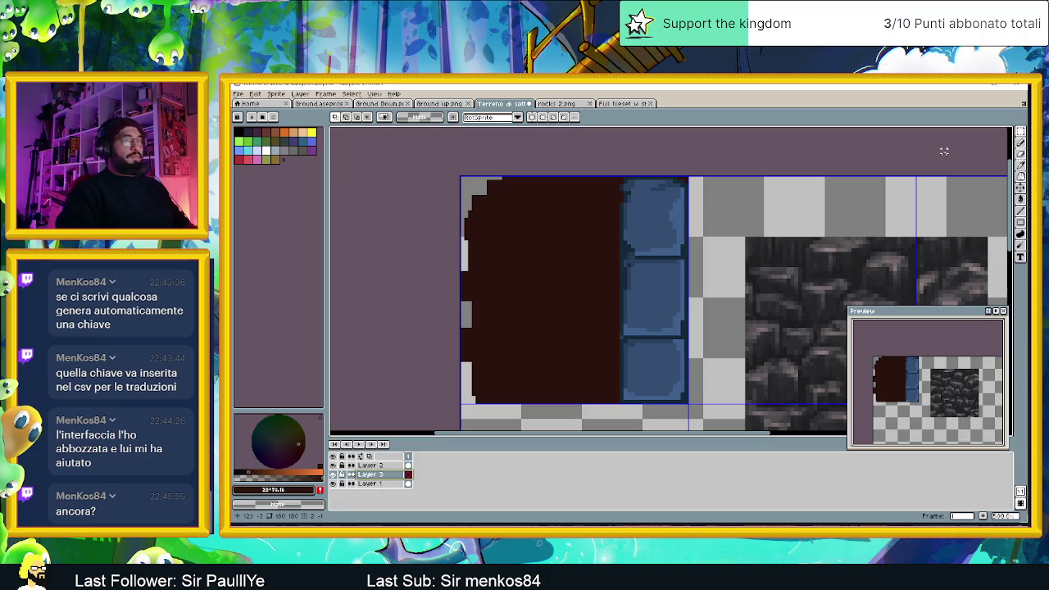
pyautogui.press('b')
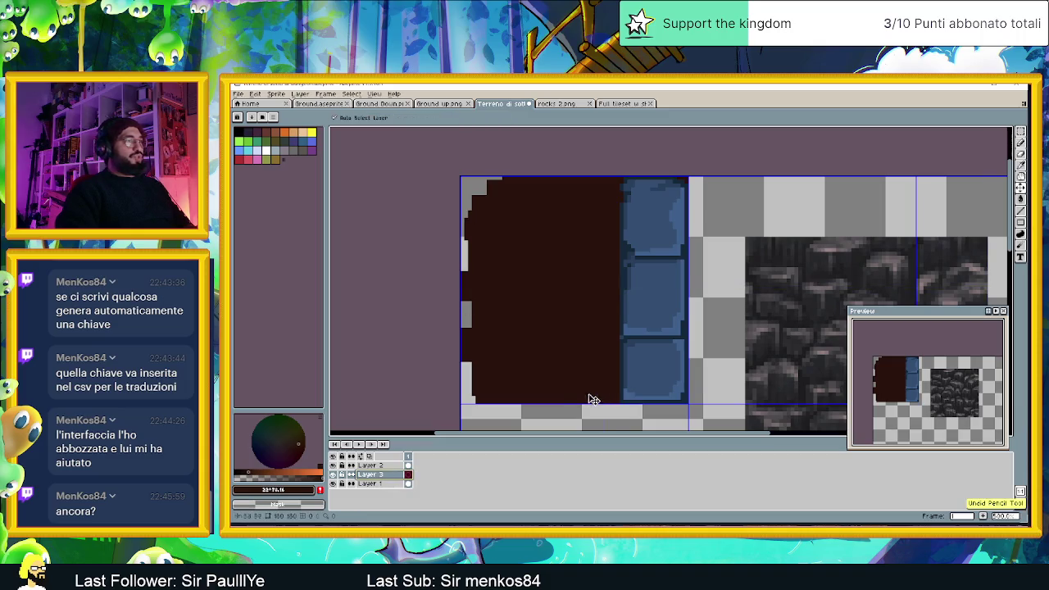
pyautogui.click(254, 472)
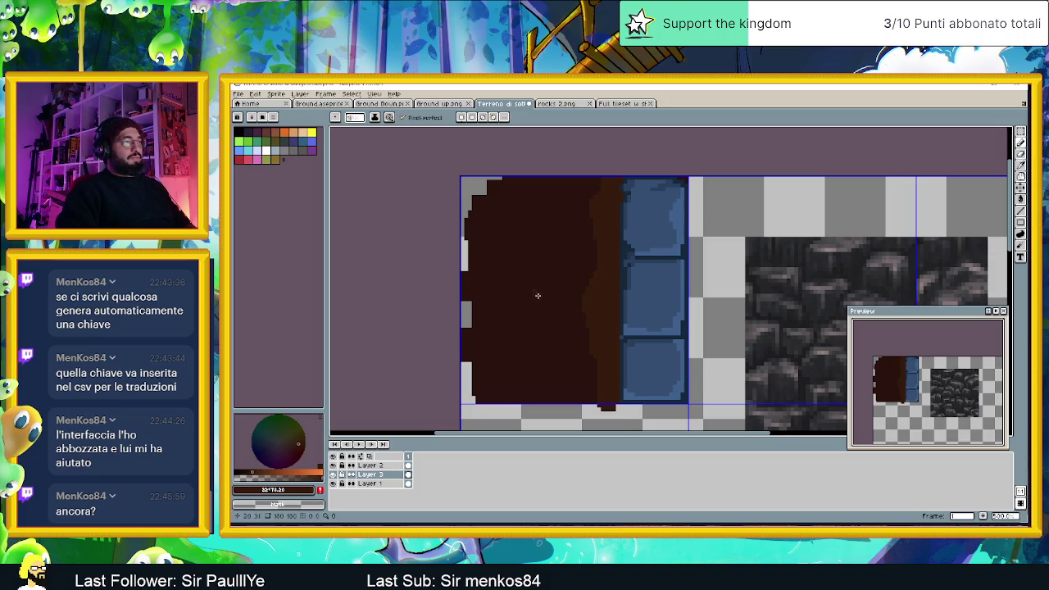
pyautogui.scroll(1, 544, 234)
pyautogui.scroll(1, 571, 319)
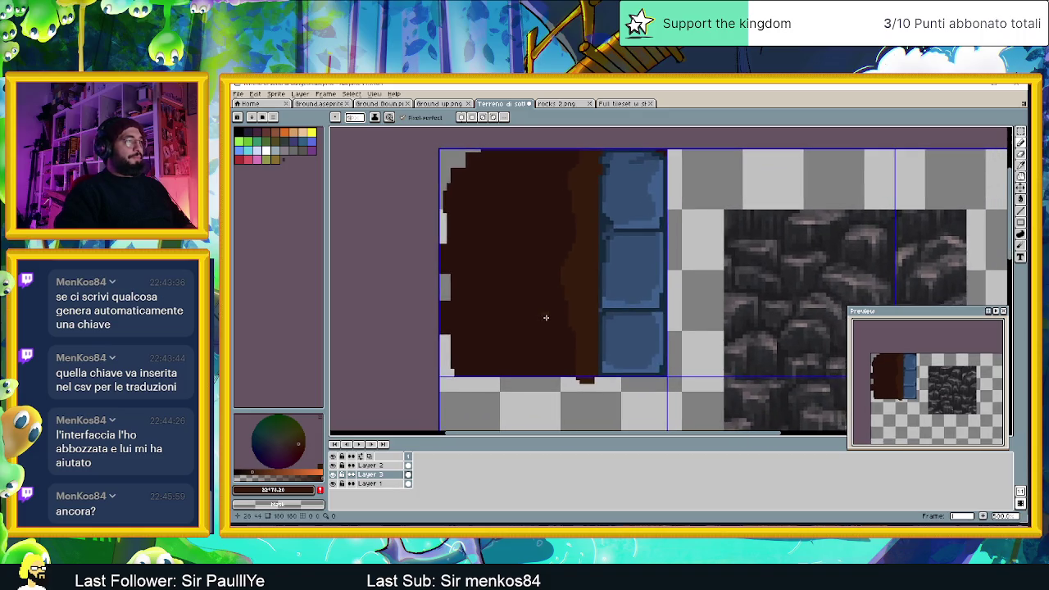
pyautogui.scroll(1, 545, 316)
pyautogui.scroll(1, 543, 325)
pyautogui.moveTo(569, 288); pyautogui.dragTo(602, 333)
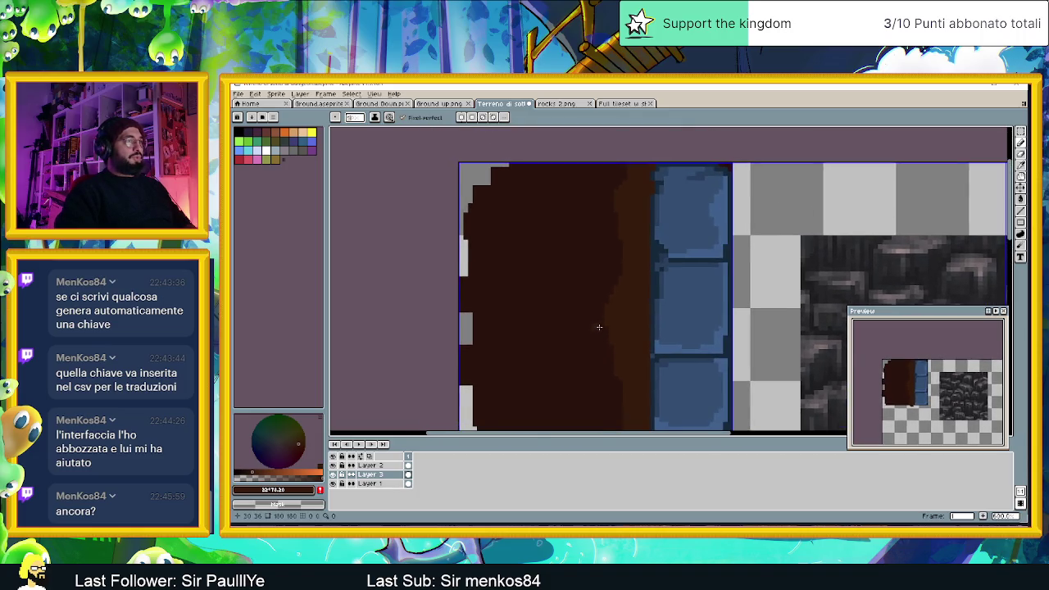
pyautogui.scroll(-1, 602, 316)
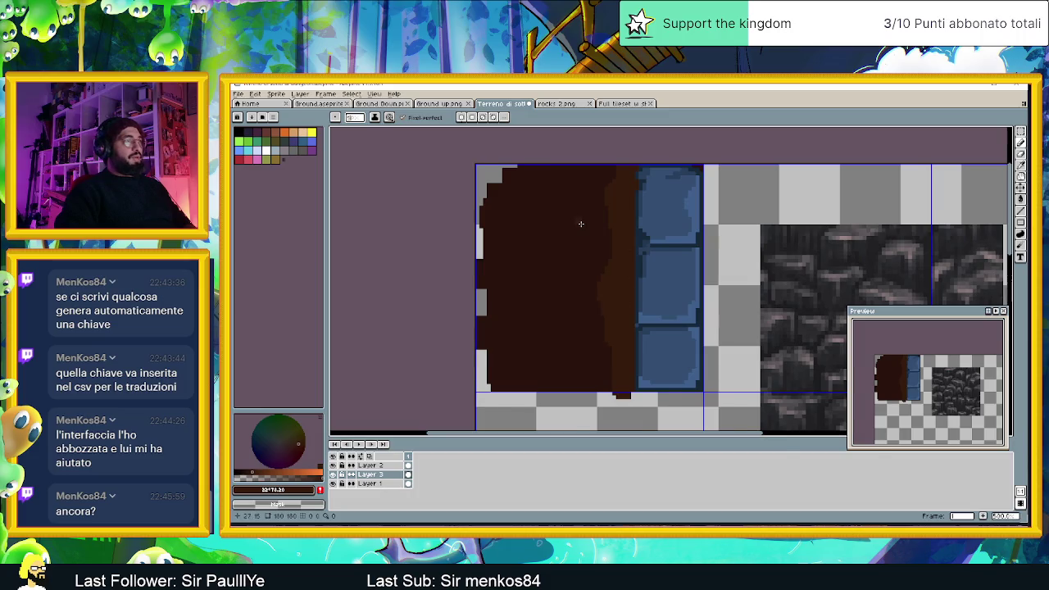
pyautogui.scroll(-1, 580, 222)
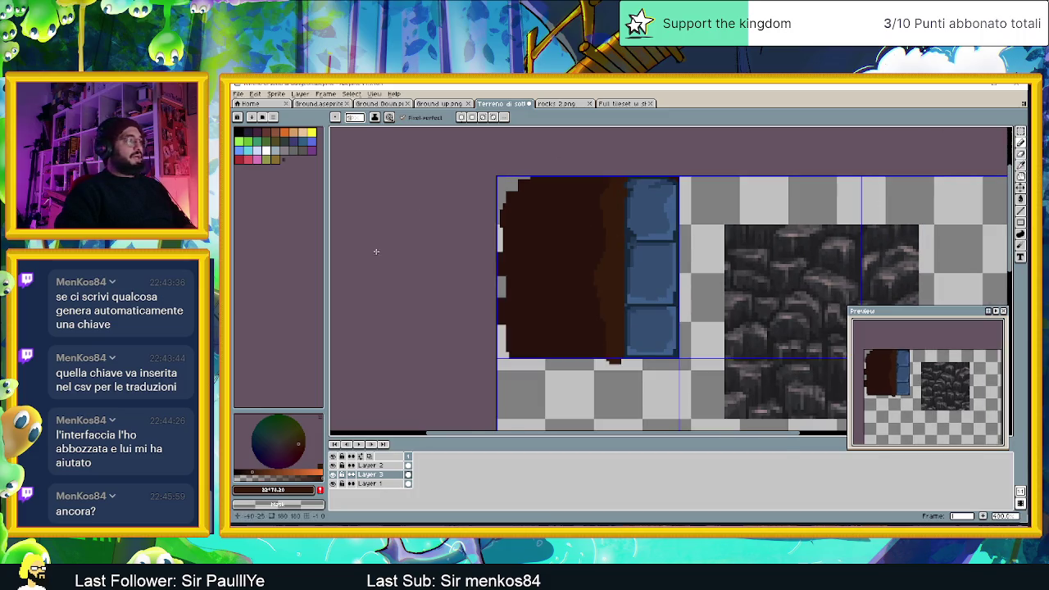
pyautogui.click(378, 465)
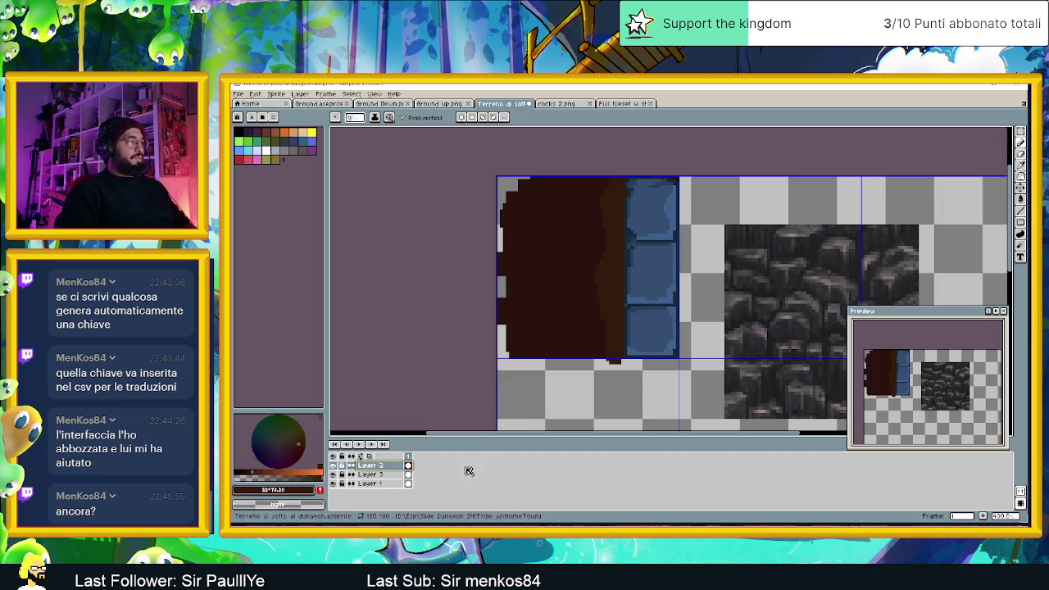
pyautogui.click(1021, 187)
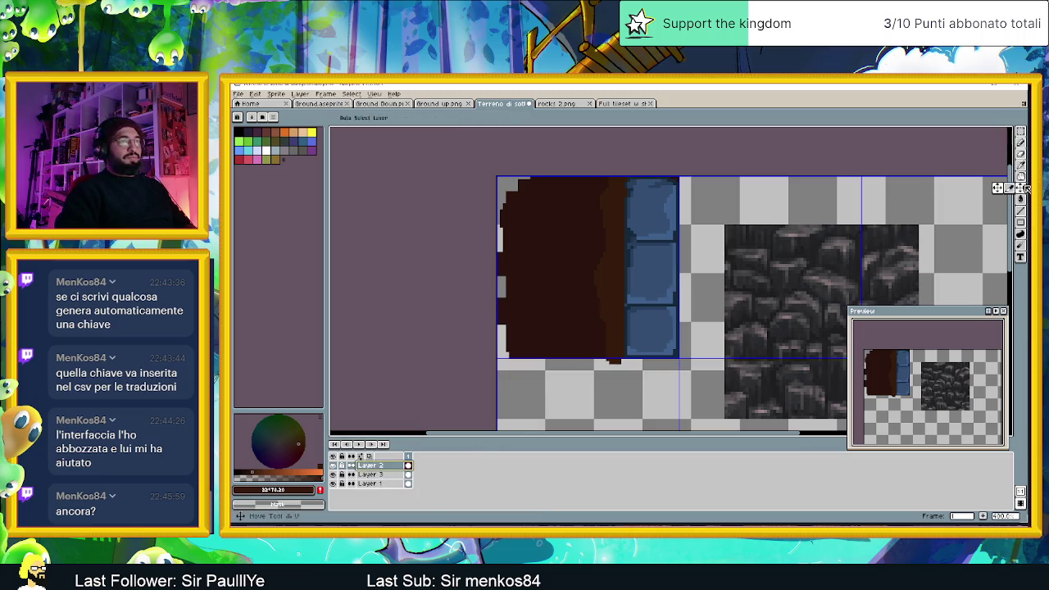
# - Move the blue brick column down one brick and return to the pencil on Layer 3
pyautogui.moveTo(663, 237); pyautogui.dragTo(662, 324)
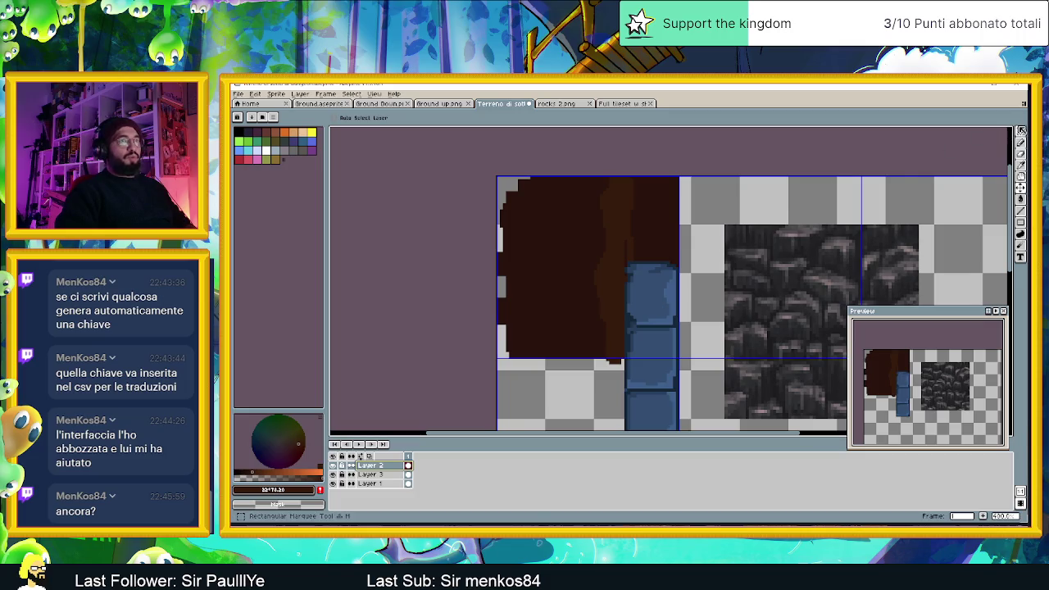
pyautogui.click(1020, 131)
pyautogui.click(1021, 142)
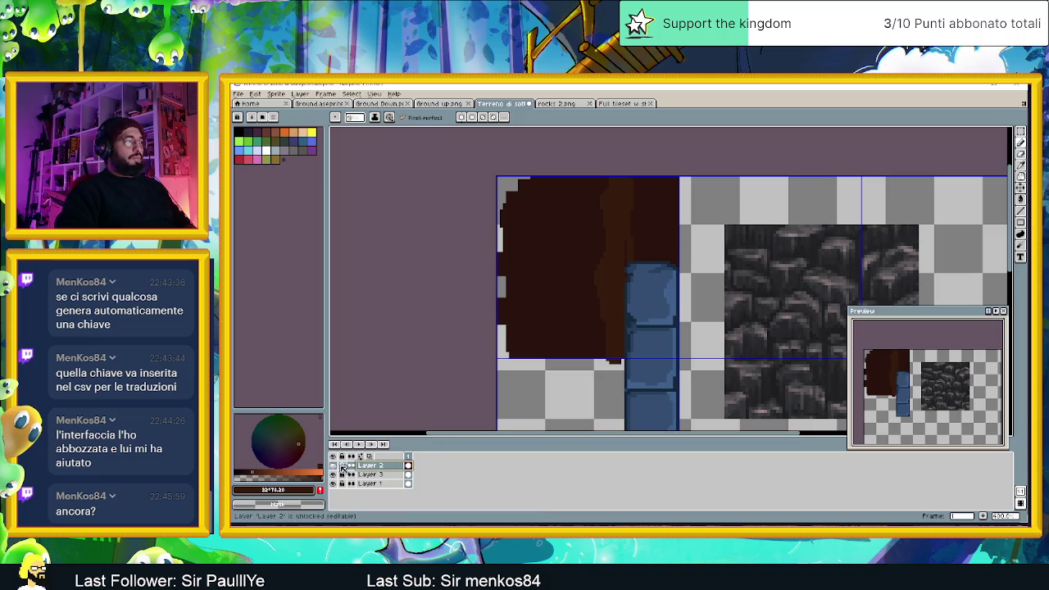
pyautogui.click(372, 475)
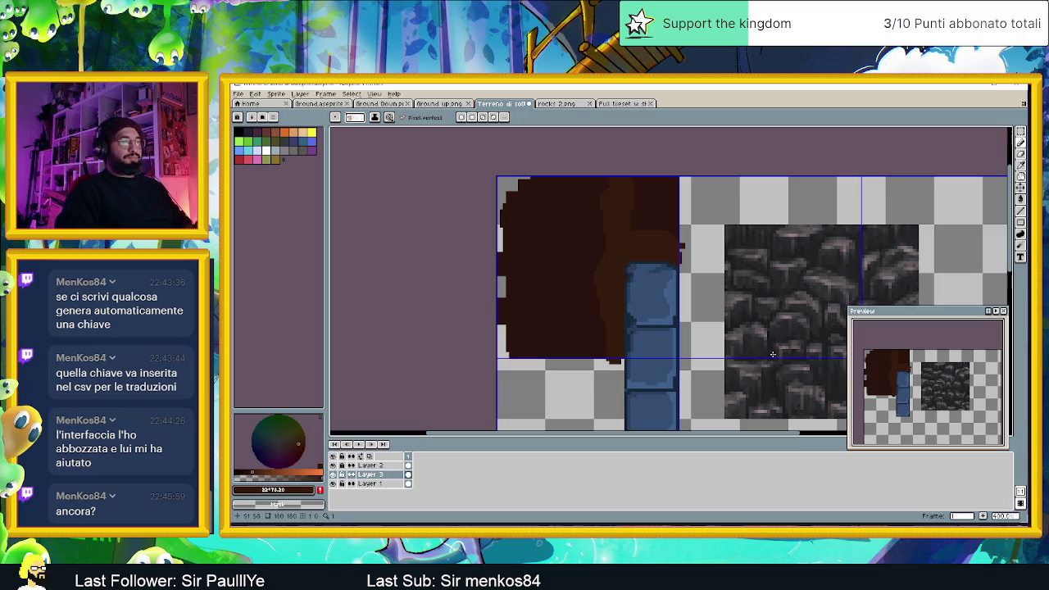
pyautogui.scroll(1, 777, 287)
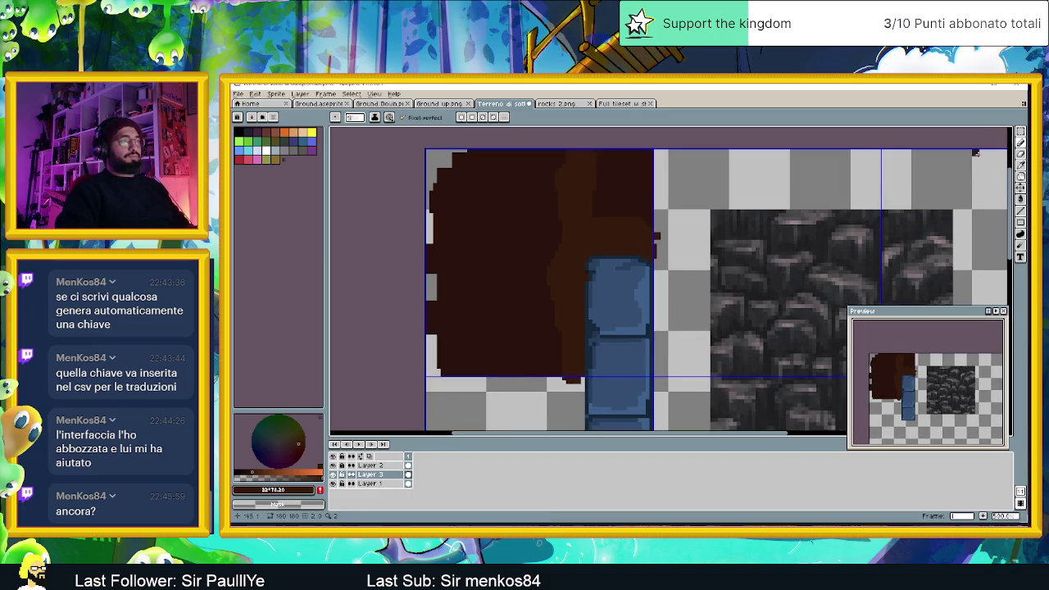
# - Inspect the tile, then select Layer 1 and centre the stone texture in view
pyautogui.moveTo(554, 235); pyautogui.dragTo(609, 235)
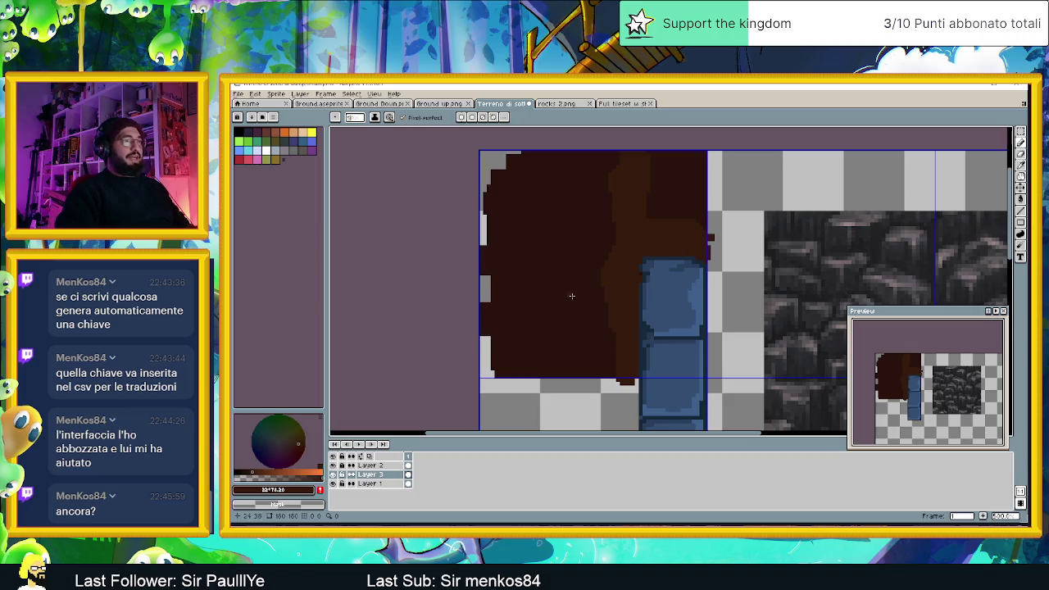
pyautogui.scroll(-1, 571, 296)
pyautogui.scroll(-1, 566, 269)
pyautogui.scroll(1, 604, 278)
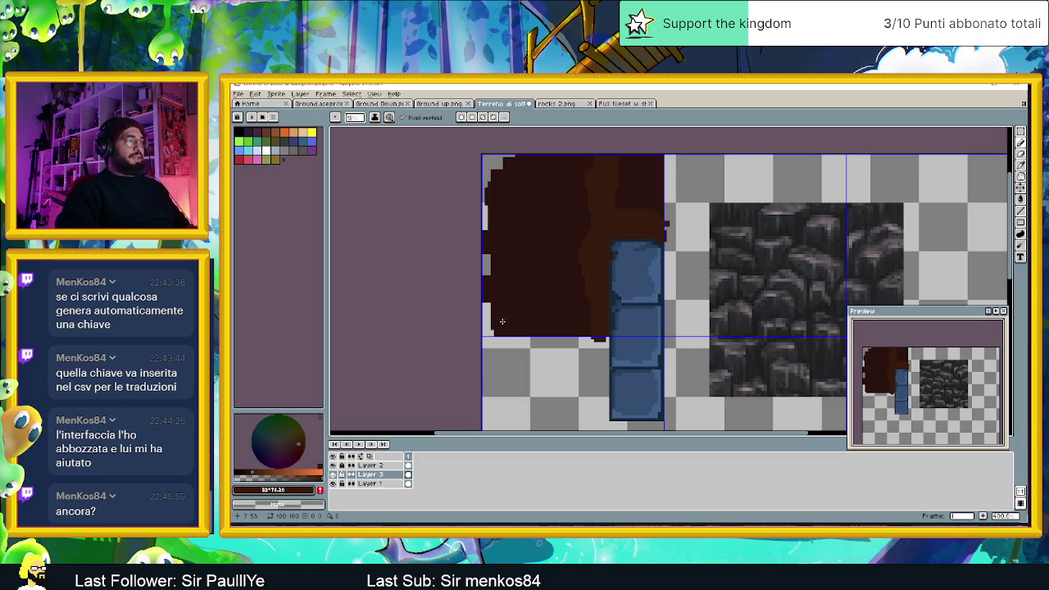
pyautogui.scroll(1, 491, 301)
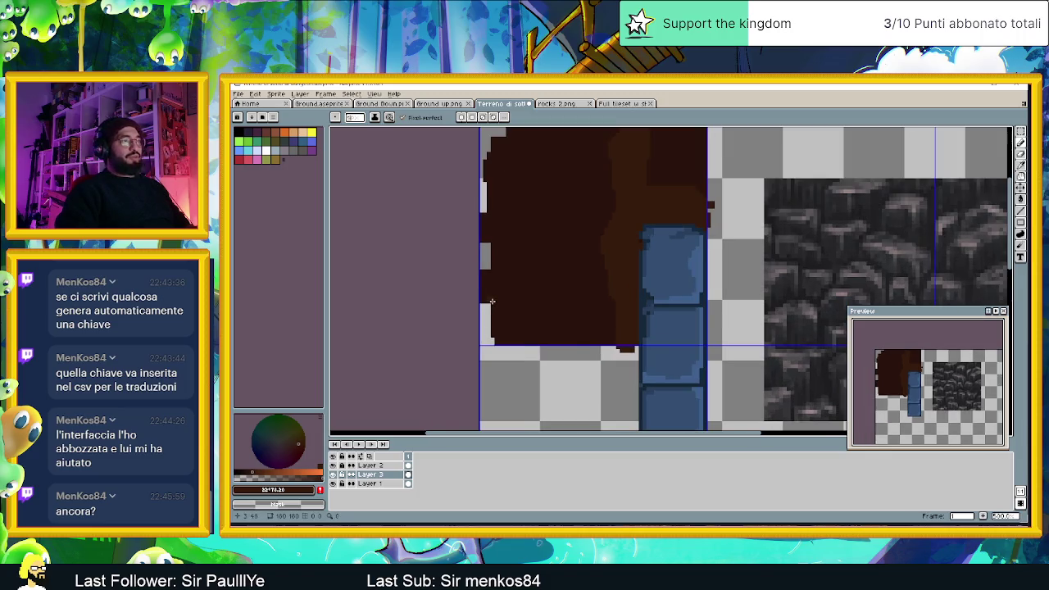
pyautogui.scroll(-1, 491, 301)
pyautogui.click(368, 464)
pyautogui.click(358, 484)
pyautogui.moveTo(759, 293); pyautogui.dragTo(608, 281)
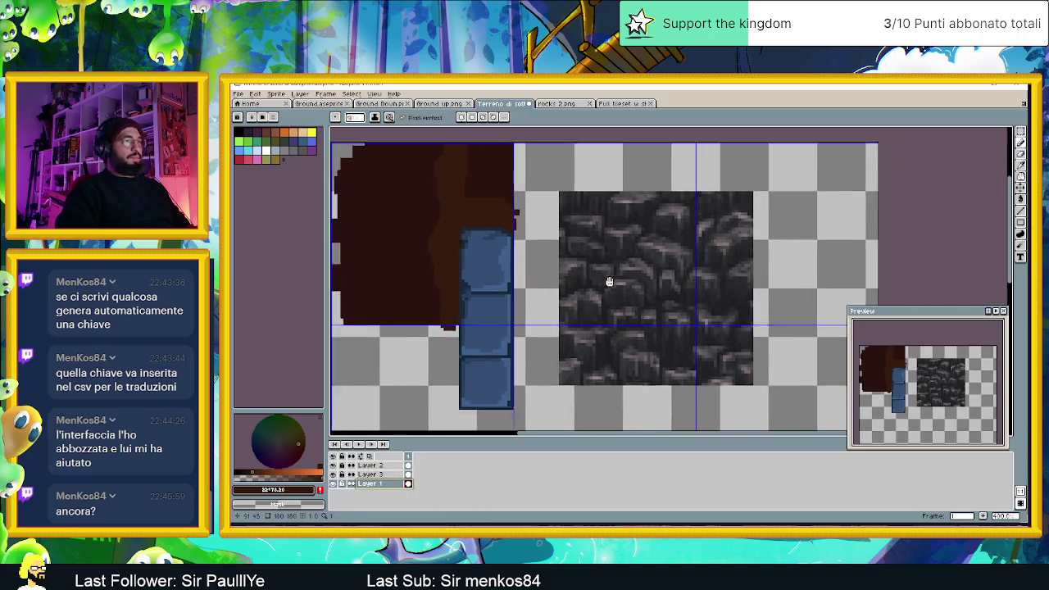
pyautogui.click(1020, 132)
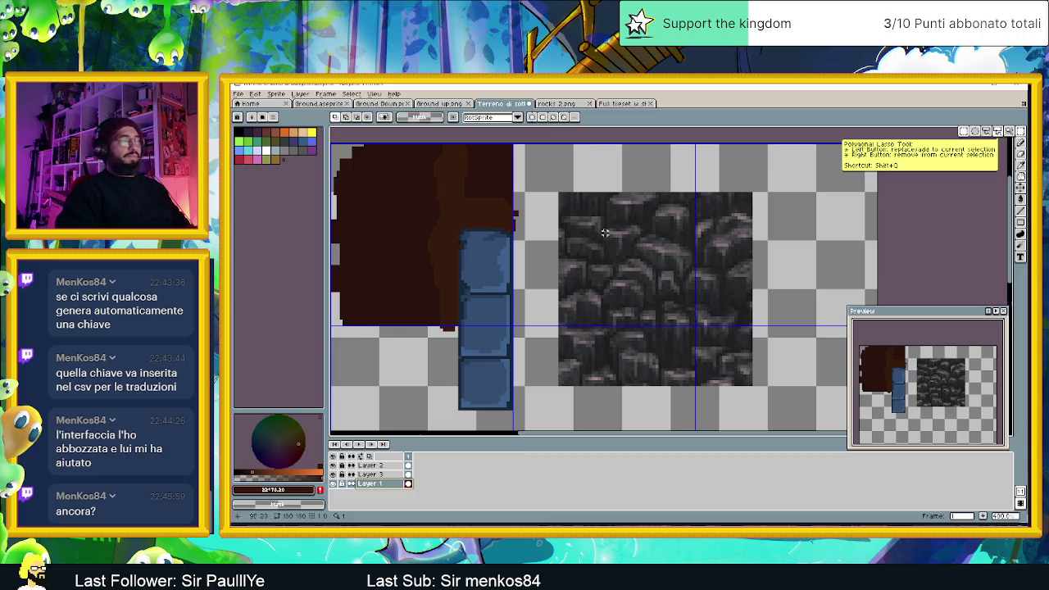
pyautogui.moveTo(550, 178); pyautogui.dragTo(769, 396)
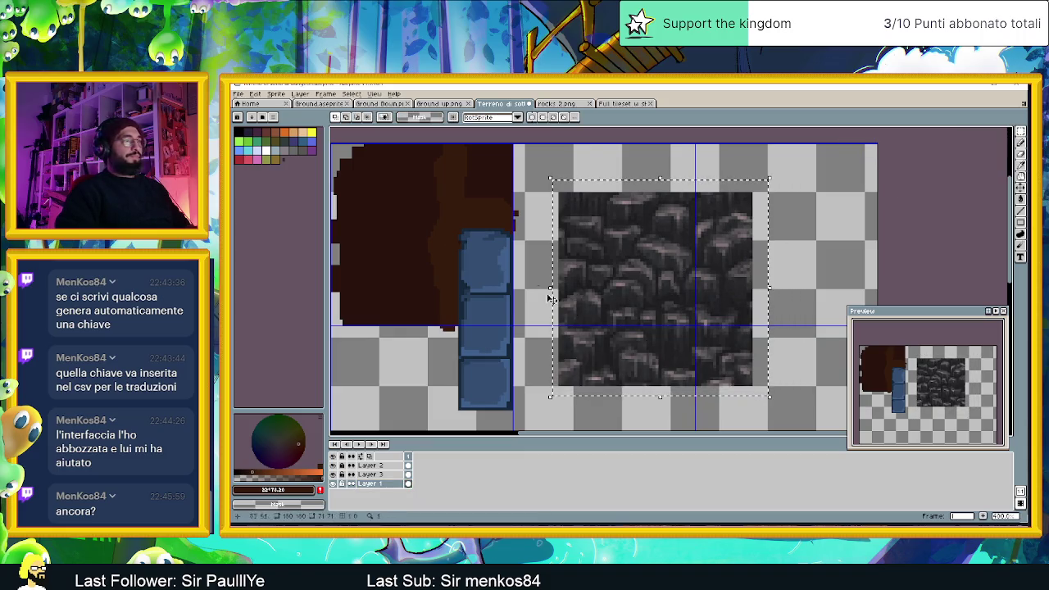
pyautogui.click(255, 93)
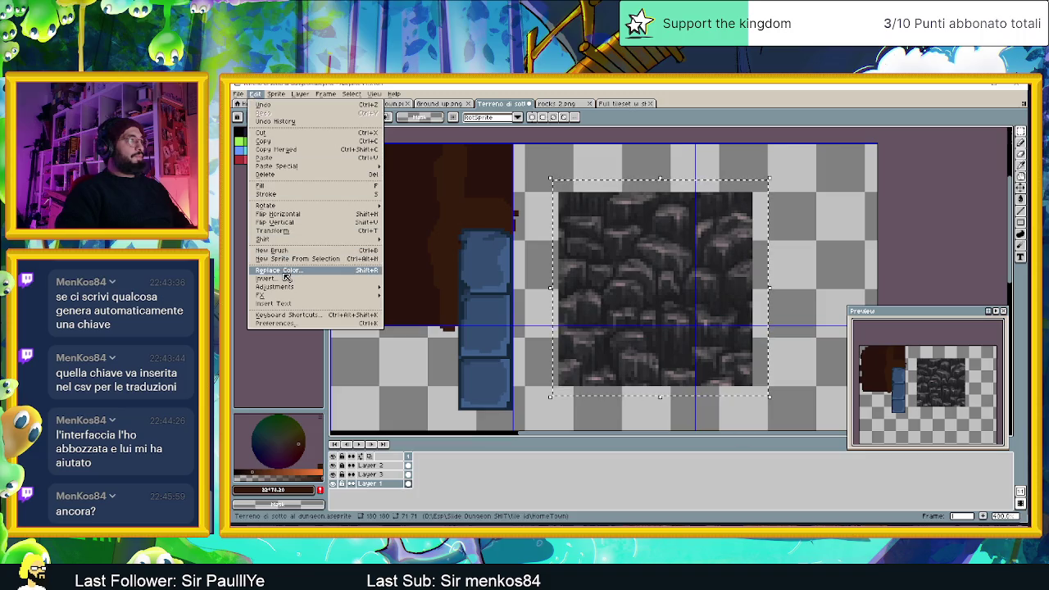
pyautogui.moveTo(275, 287)
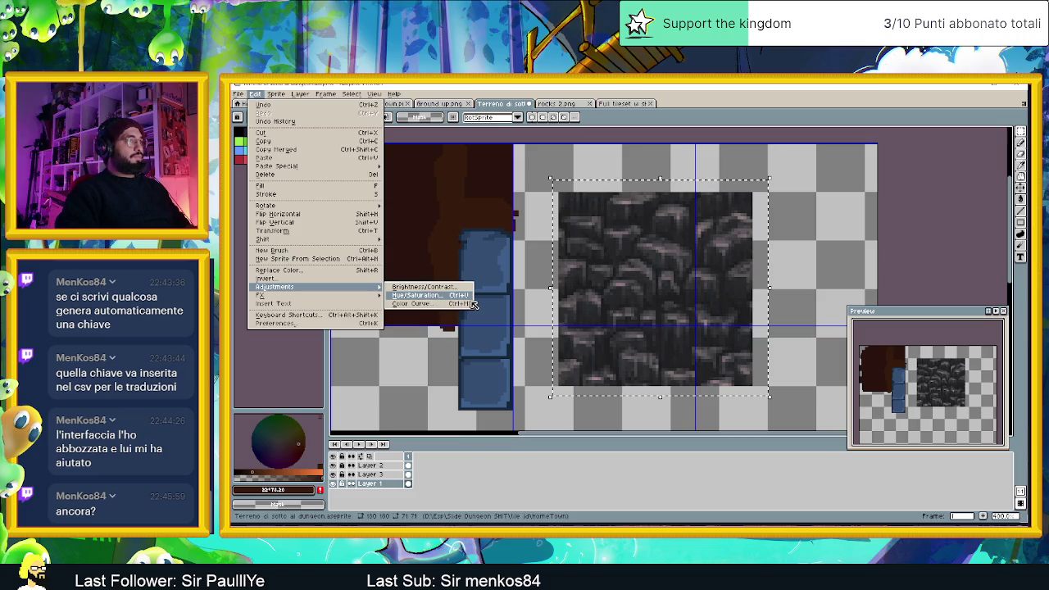
pyautogui.click(463, 298)
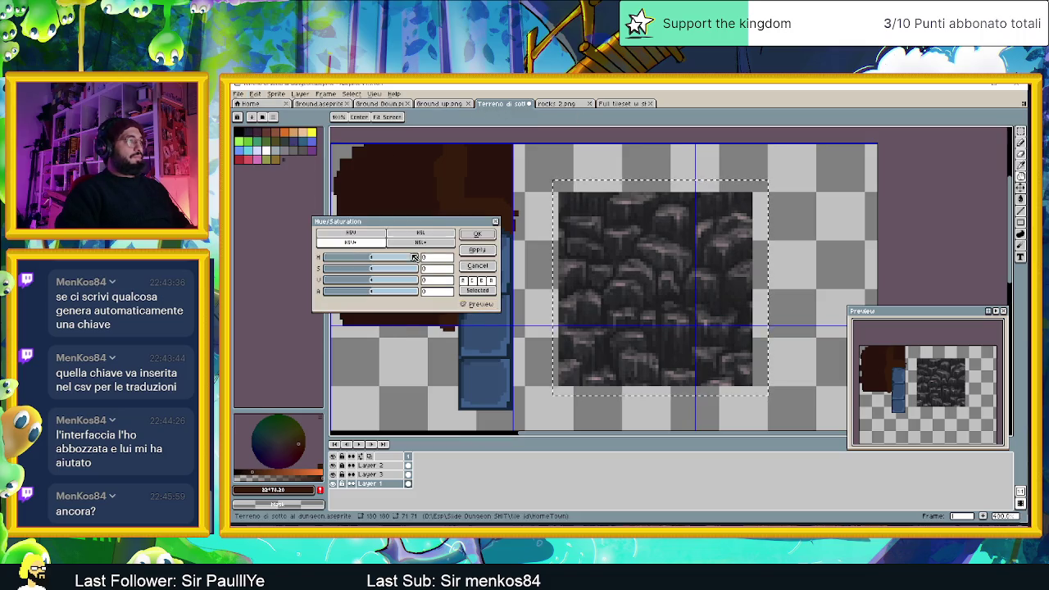
pyautogui.moveTo(376, 259)
pyautogui.mouseDown()
pyautogui.moveTo(434, 264)
pyautogui.moveTo(330, 267)
pyautogui.moveTo(428, 267)
pyautogui.mouseUp()
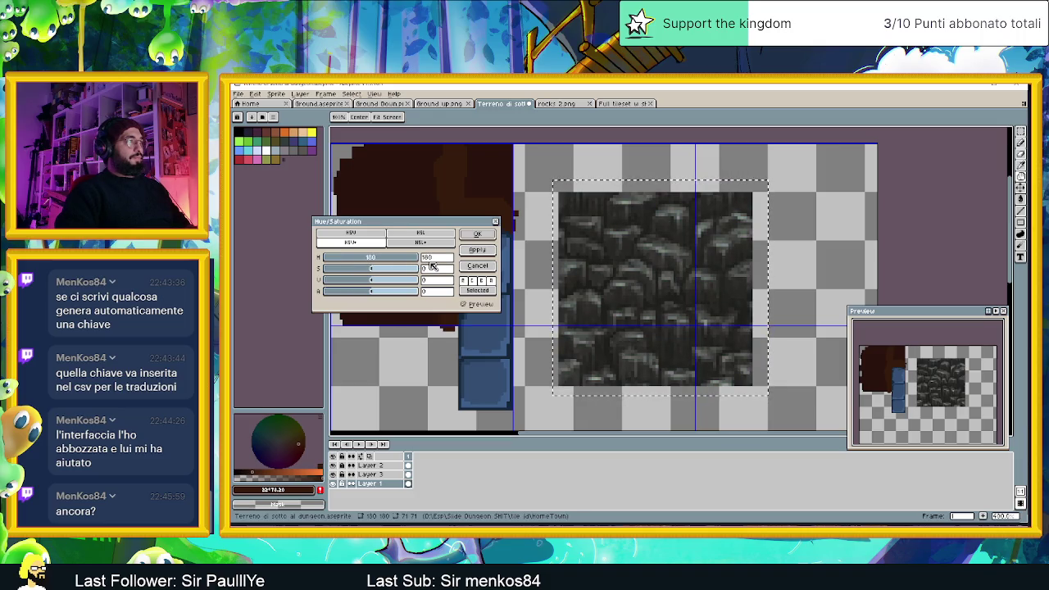
pyautogui.click(430, 235)
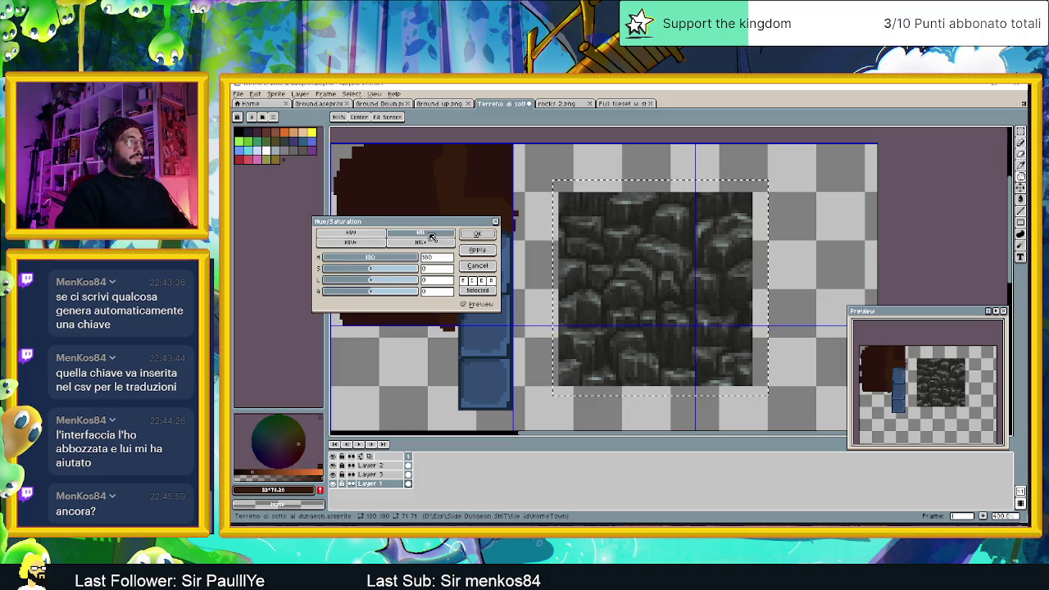
pyautogui.moveTo(401, 261)
pyautogui.mouseDown()
pyautogui.moveTo(342, 260)
pyautogui.moveTo(402, 254)
pyautogui.mouseUp()
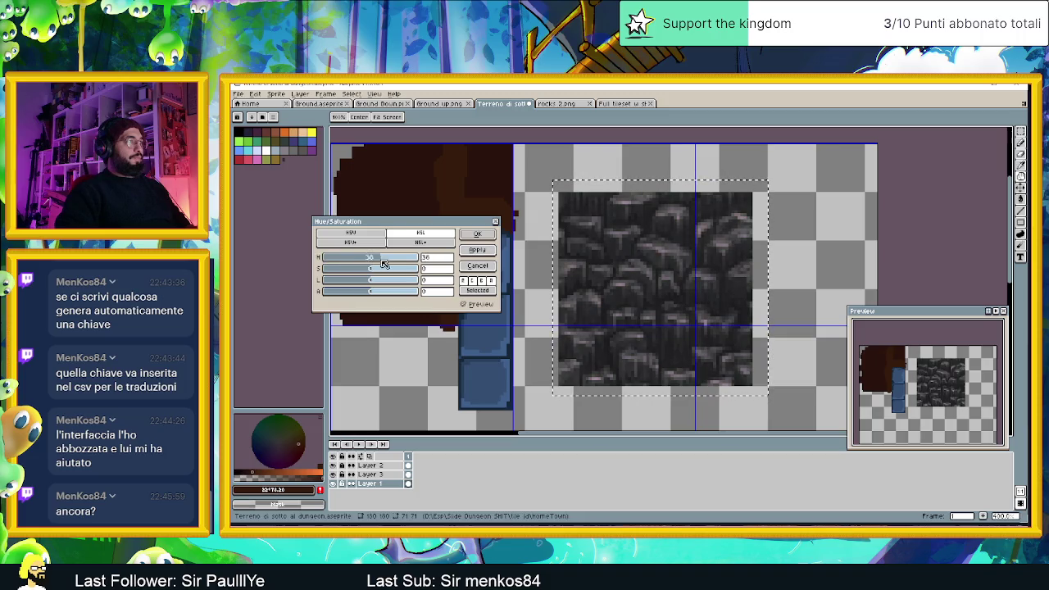
pyautogui.click(370, 237)
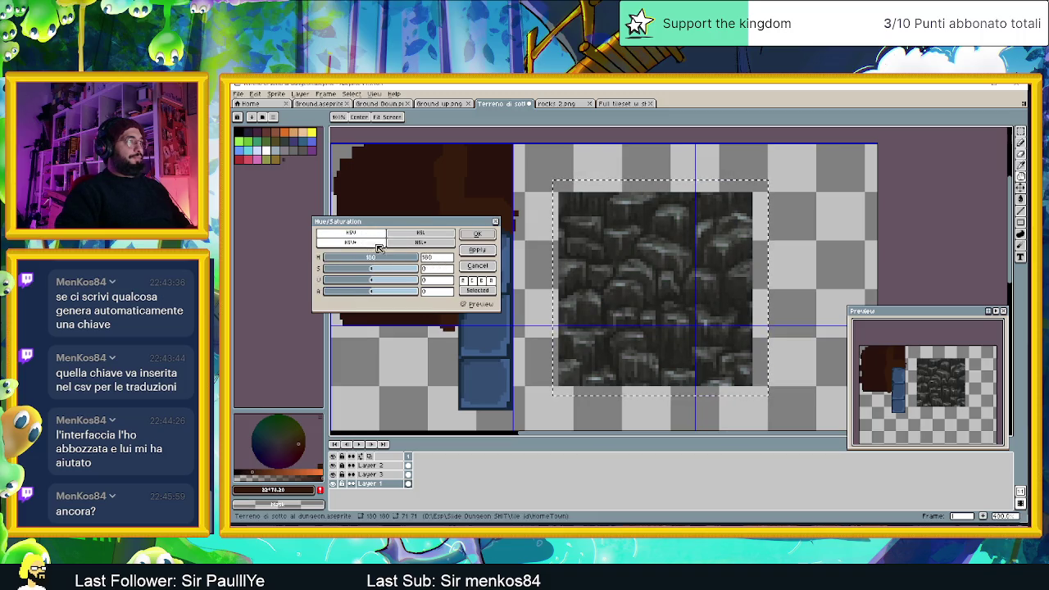
pyautogui.click(417, 245)
pyautogui.click(379, 245)
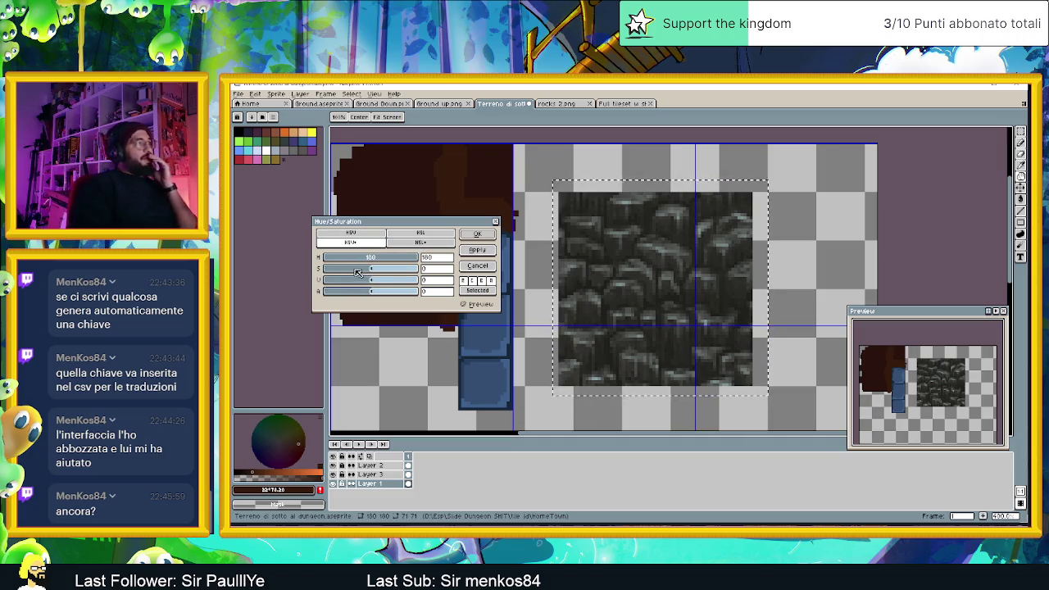
pyautogui.moveTo(379, 284)
pyautogui.mouseDown()
pyautogui.moveTo(417, 295)
pyautogui.moveTo(384, 299)
pyautogui.mouseUp()
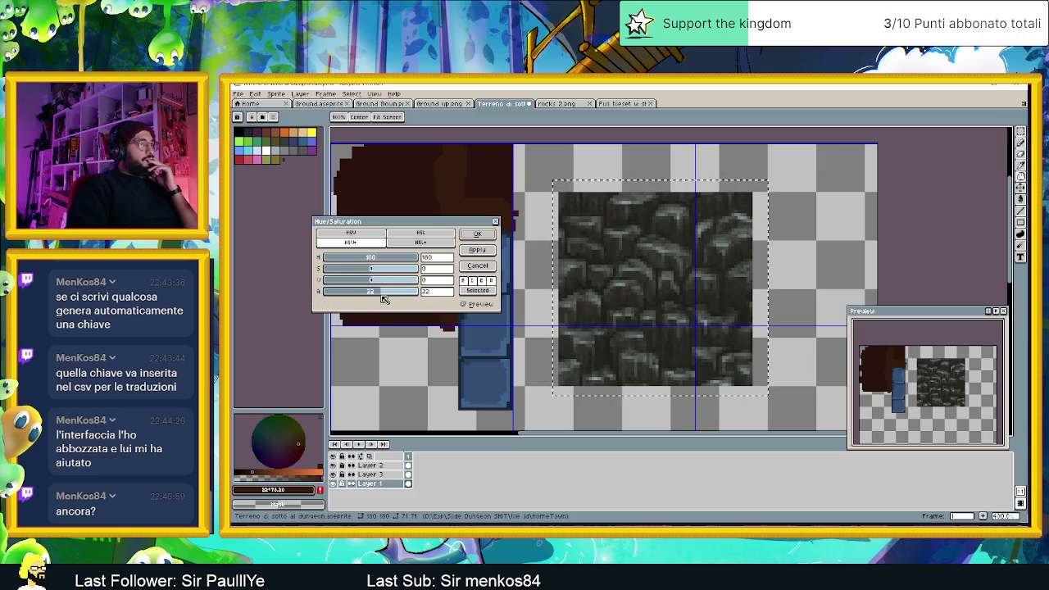
pyautogui.click(350, 233)
pyautogui.click(375, 259)
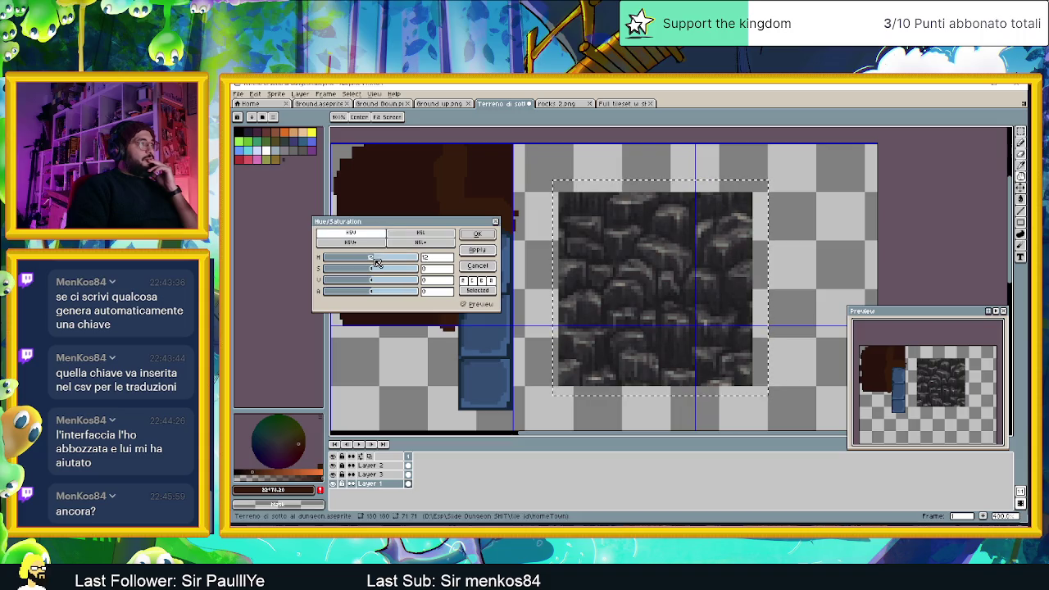
pyautogui.click(361, 243)
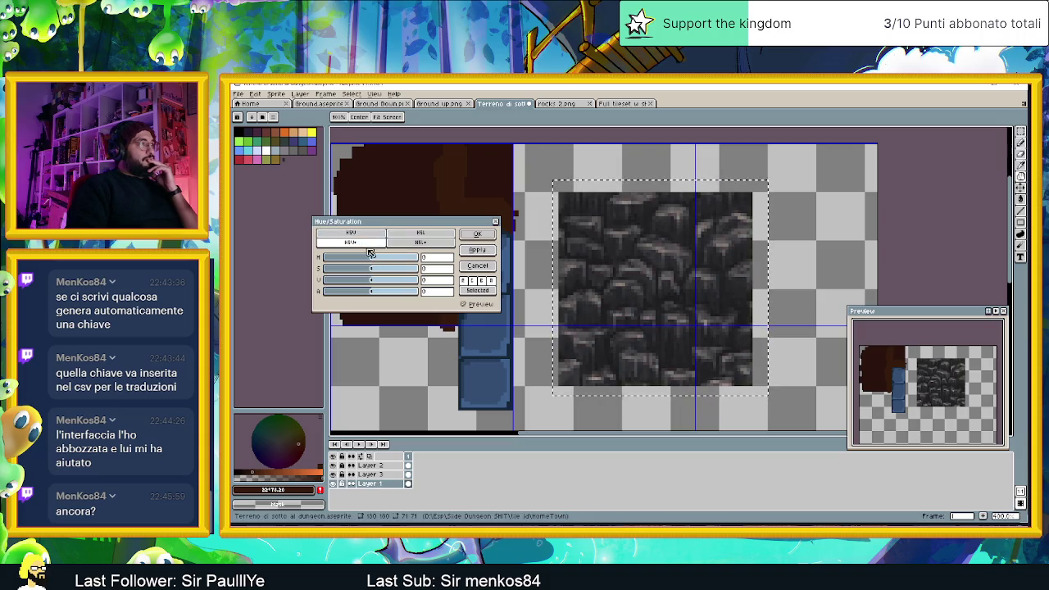
pyautogui.click(420, 237)
pyautogui.click(422, 240)
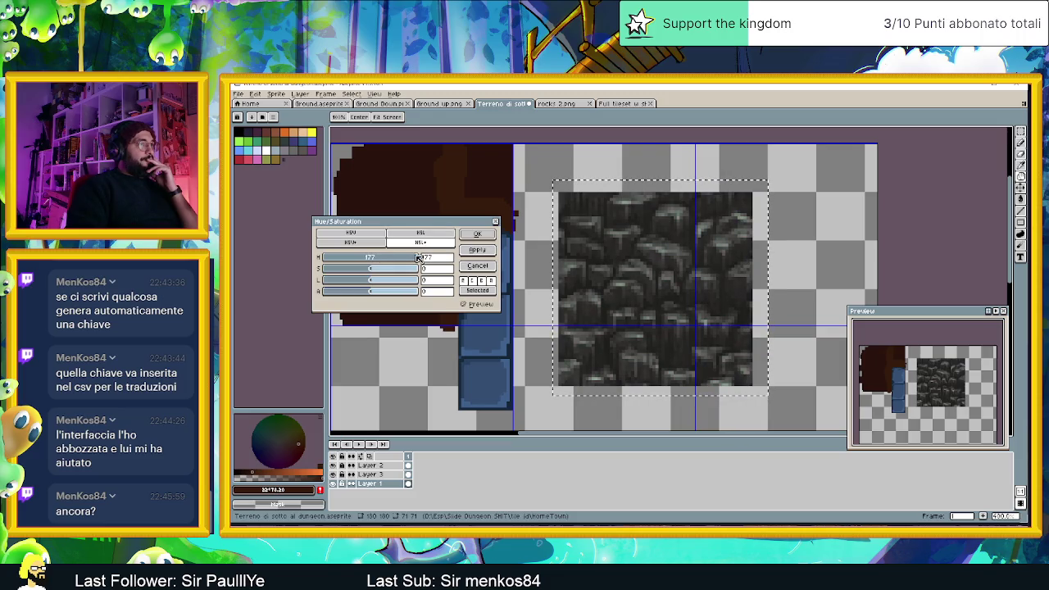
pyautogui.click(366, 258)
pyautogui.moveTo(321, 257); pyautogui.dragTo(358, 258)
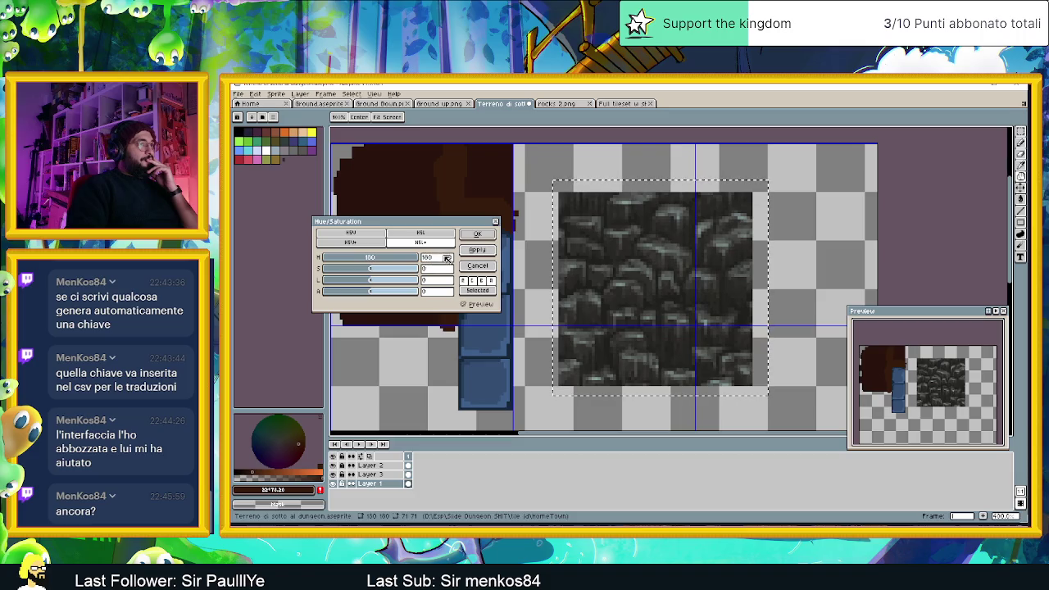
pyautogui.click(488, 267)
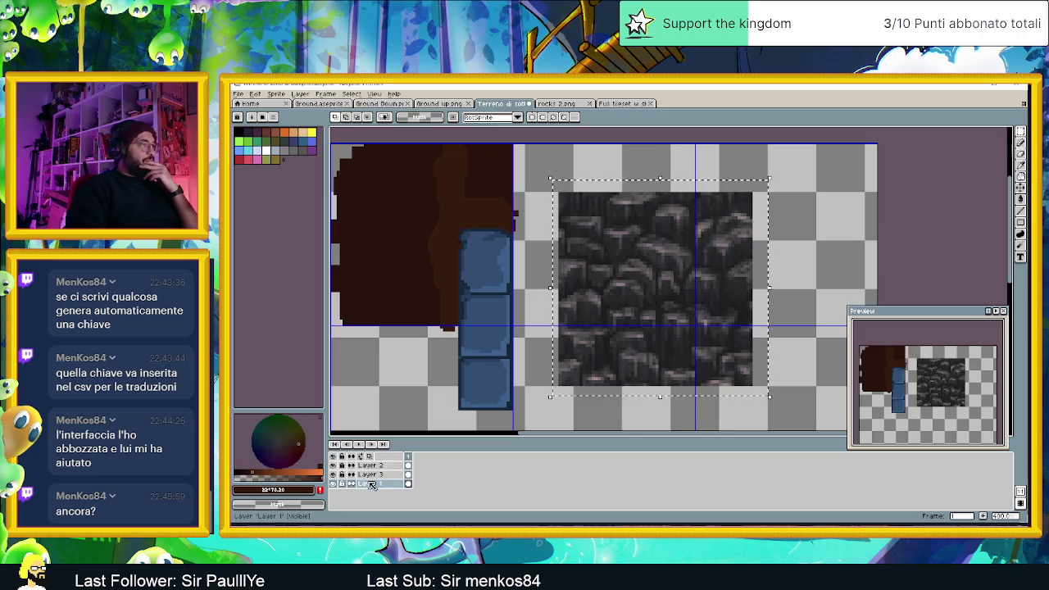
# - Add a new Layer 4 and fill the selected rectangle with dark brown
pyautogui.rightClick(370, 483)
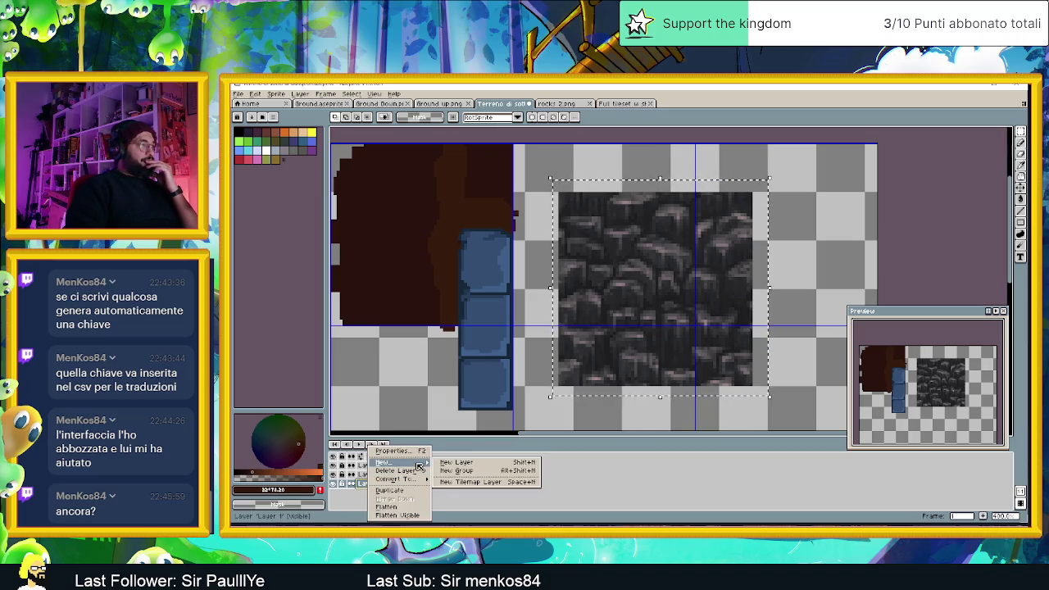
pyautogui.click(459, 464)
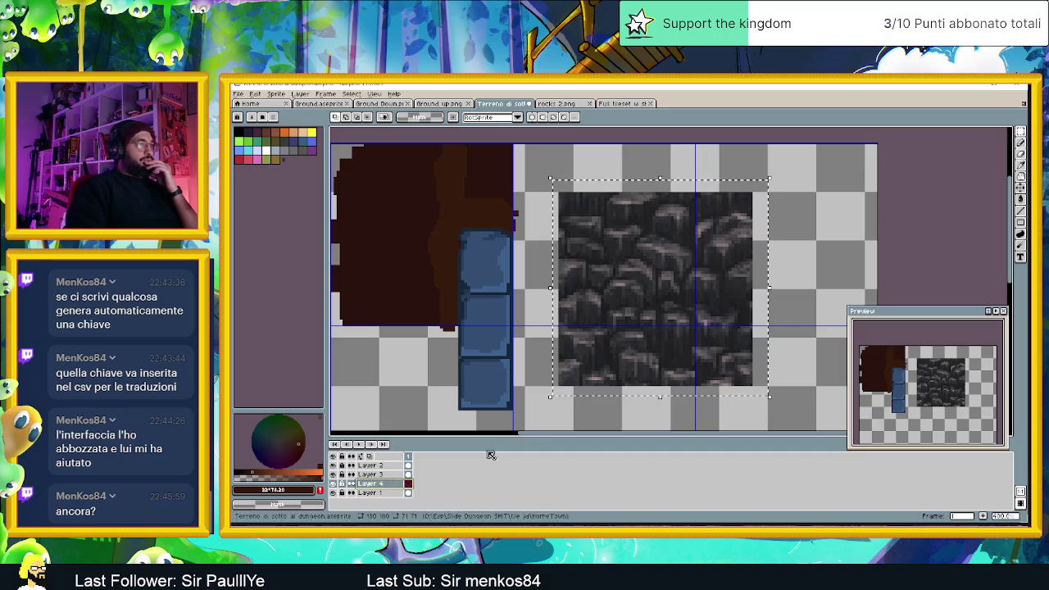
pyautogui.click(1020, 198)
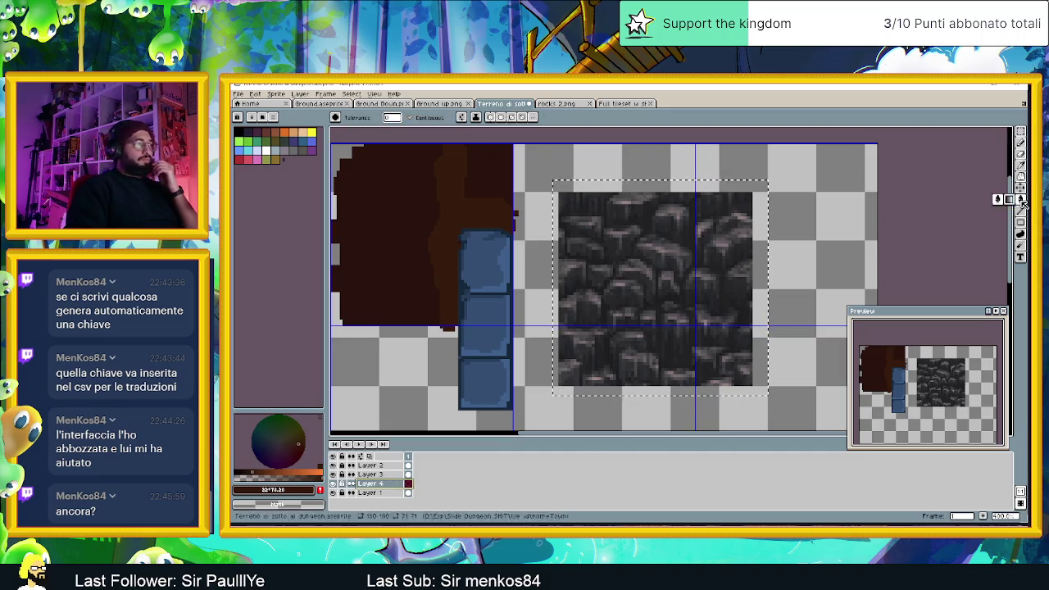
pyautogui.click(657, 327)
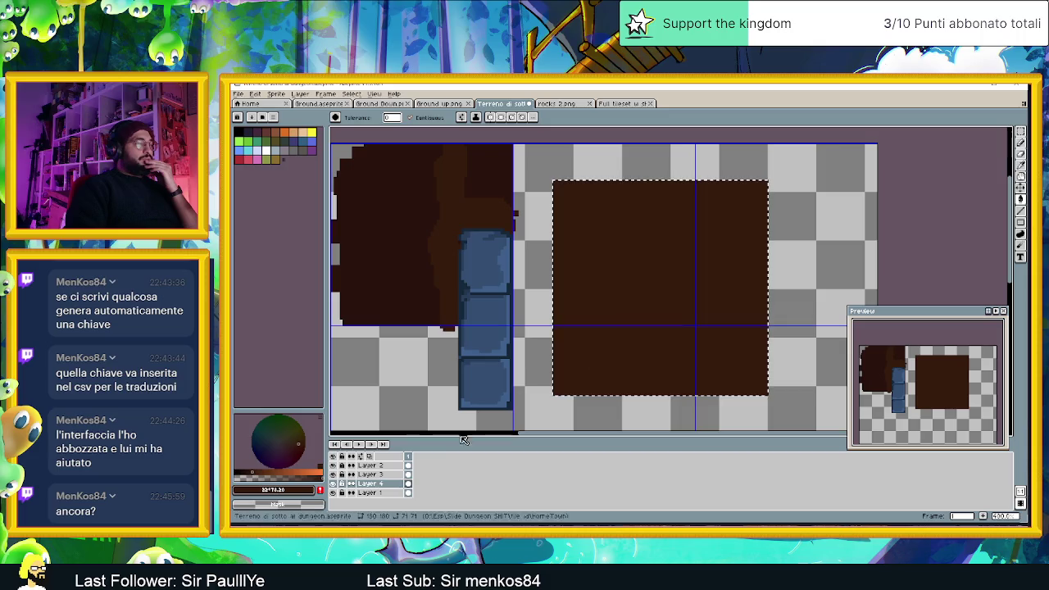
# - Try Multiply, then Overlay blending on Layer 4, with opacity around 67% and then 93%
pyautogui.doubleClick(379, 484)
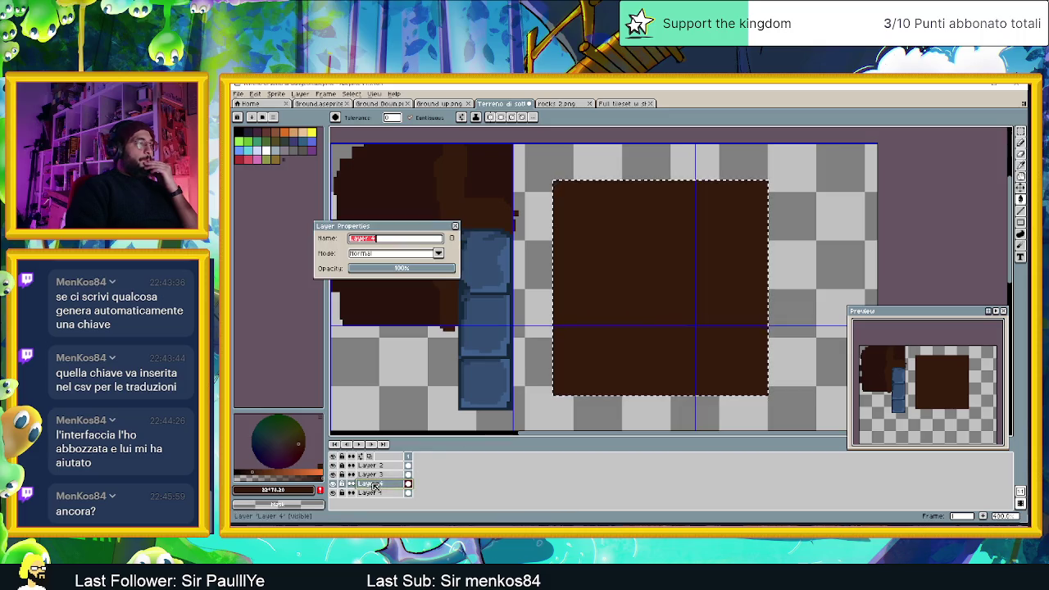
pyautogui.click(440, 254)
pyautogui.click(389, 285)
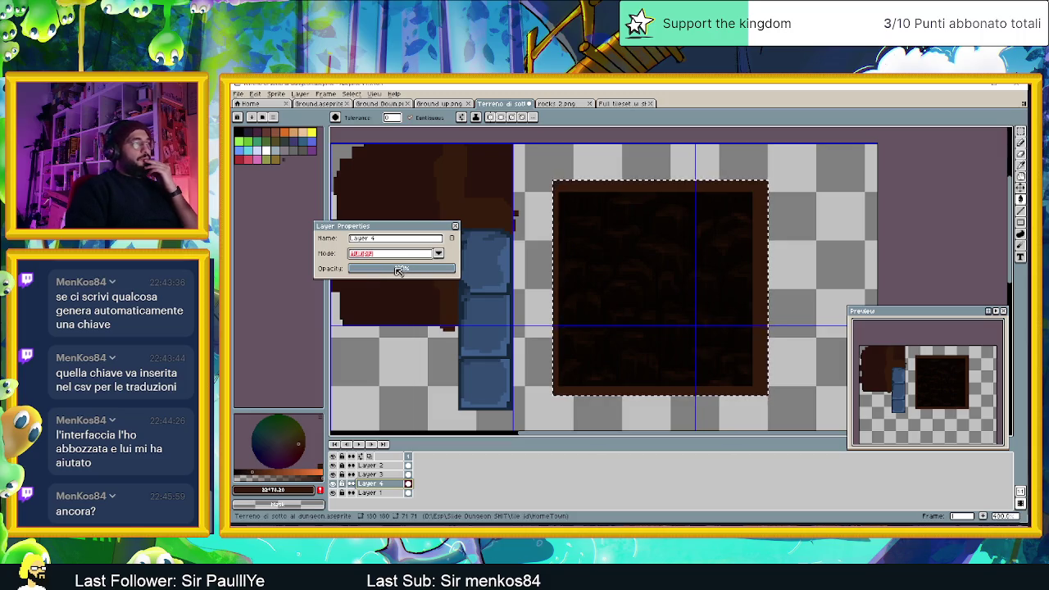
pyautogui.click(400, 271)
pyautogui.moveTo(414, 270); pyautogui.dragTo(425, 271)
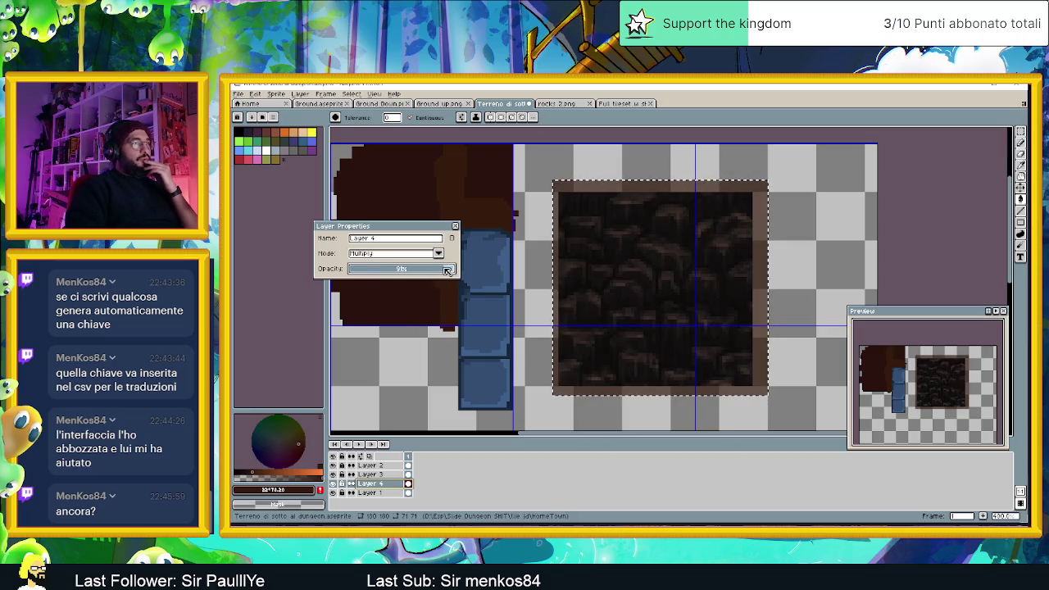
pyautogui.click(393, 253)
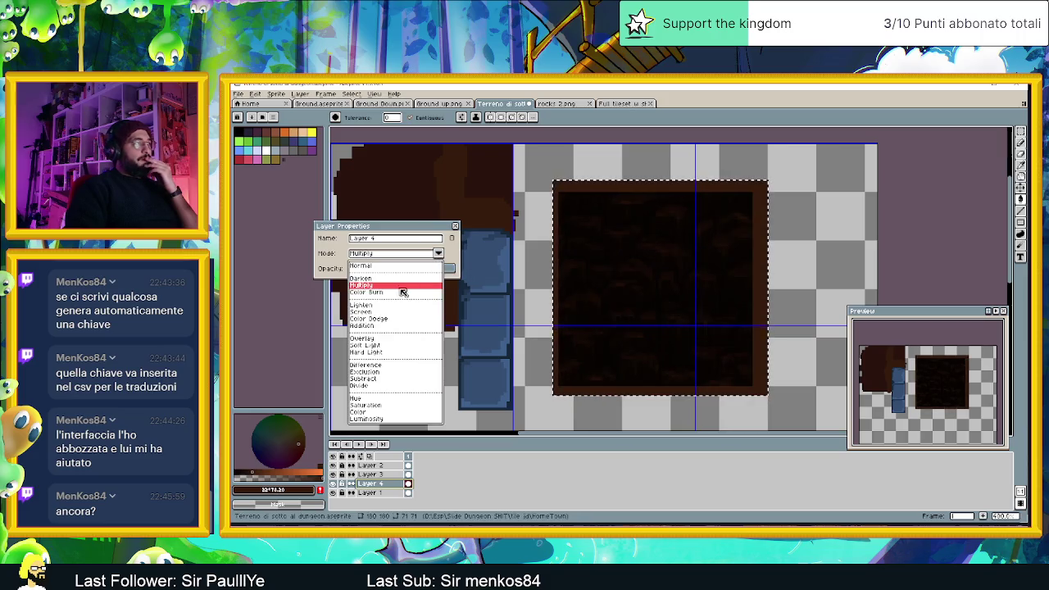
pyautogui.click(376, 339)
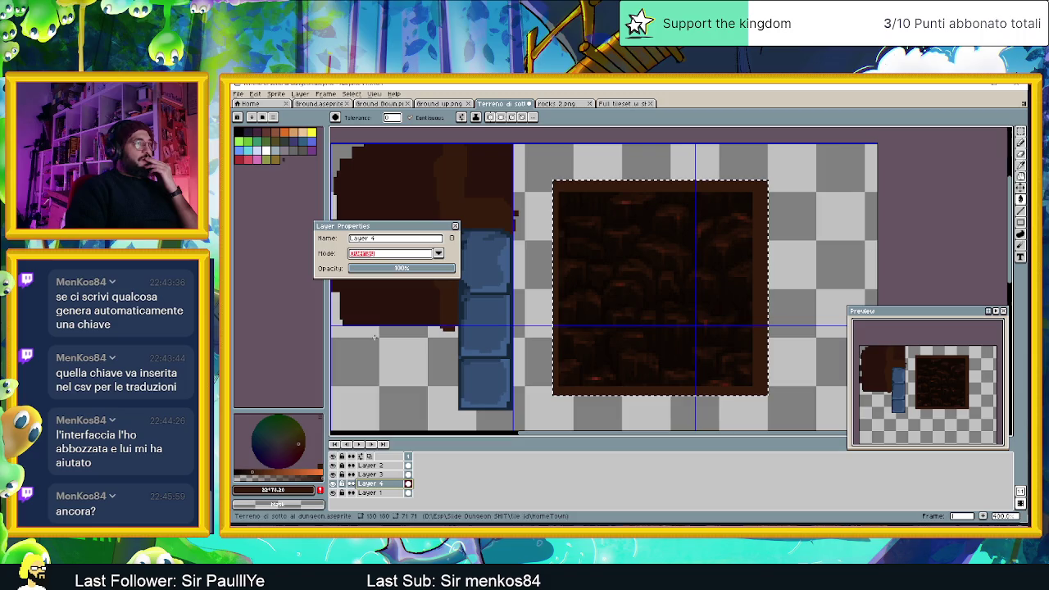
pyautogui.click(414, 271)
pyautogui.moveTo(430, 271); pyautogui.dragTo(439, 270)
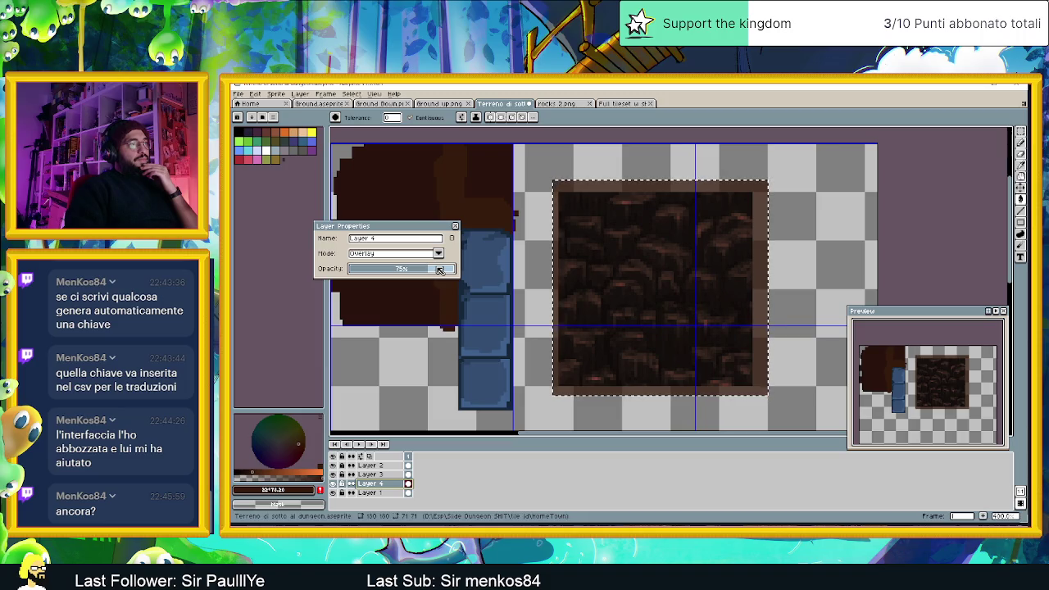
pyautogui.moveTo(440, 270); pyautogui.dragTo(512, 275)
# - Try Color Dodge, Screen, Color Burn and Darken blend modes on the texture layer
pyautogui.click(493, 254)
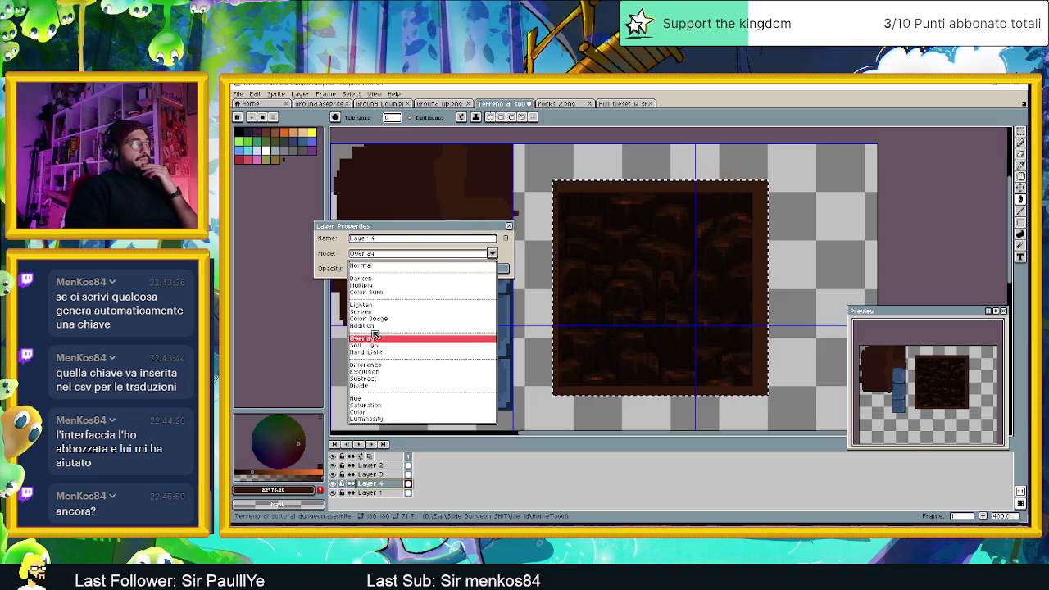
pyautogui.click(370, 319)
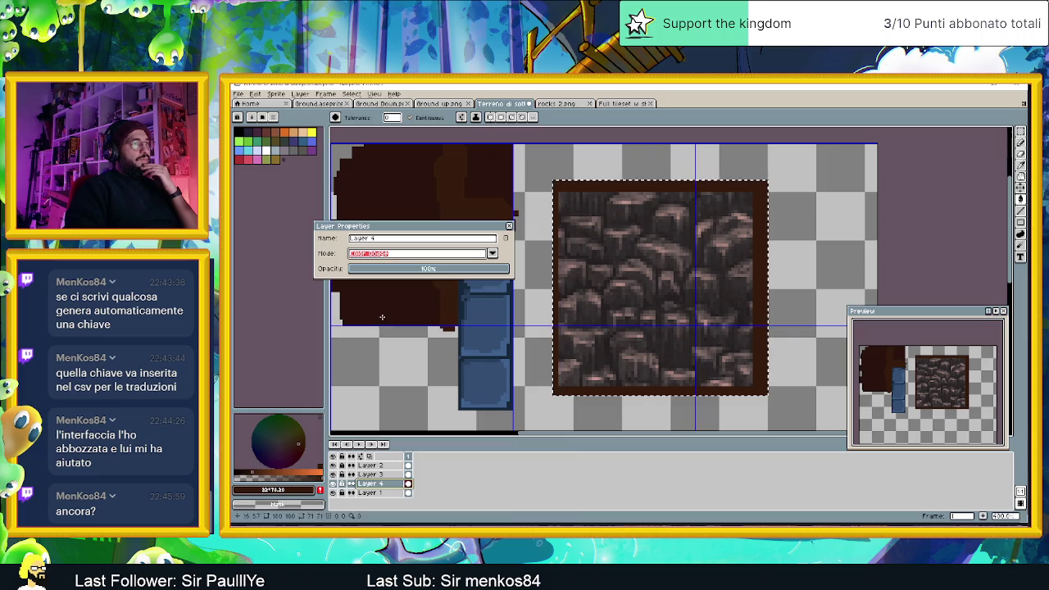
pyautogui.click(492, 254)
pyautogui.click(375, 312)
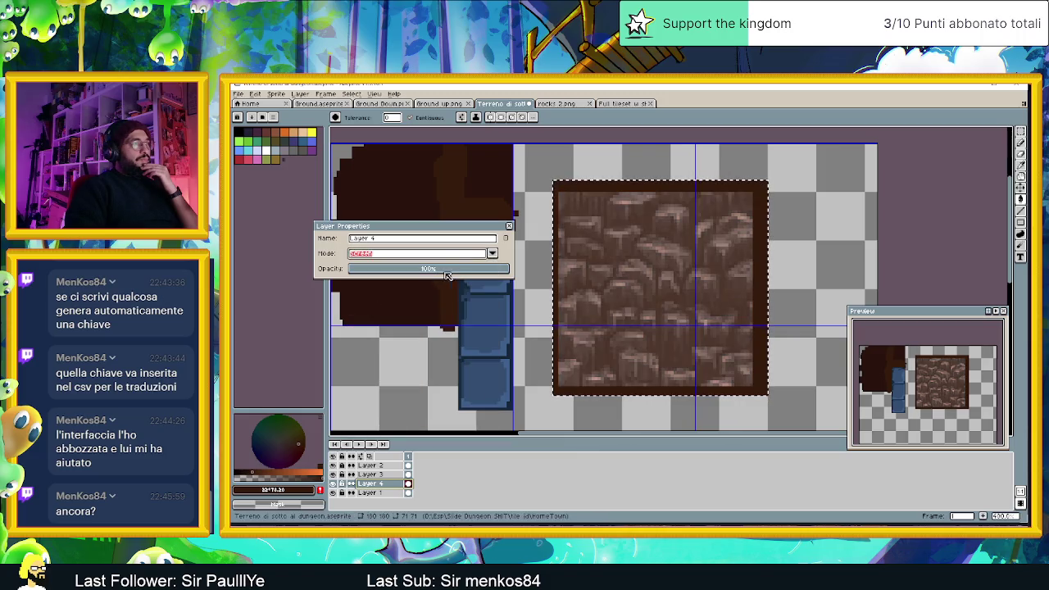
pyautogui.click(494, 255)
pyautogui.click(380, 309)
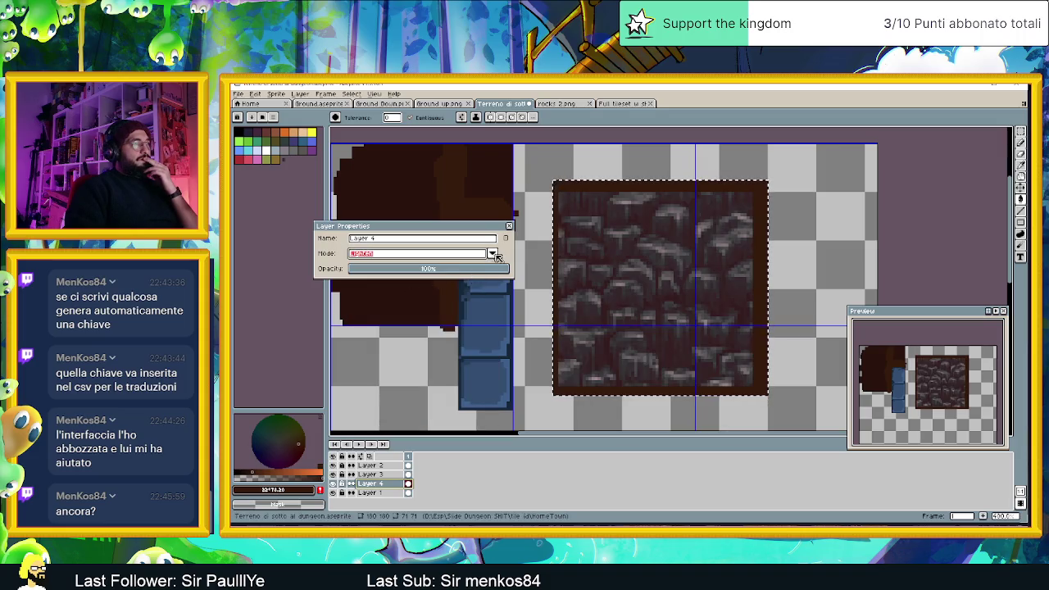
pyautogui.click(492, 255)
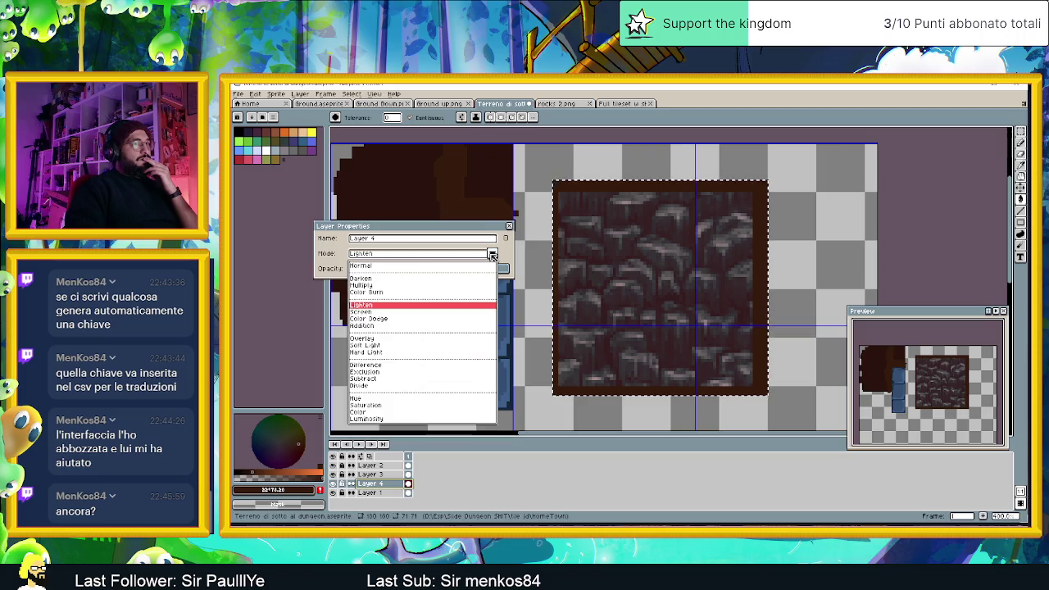
pyautogui.click(393, 289)
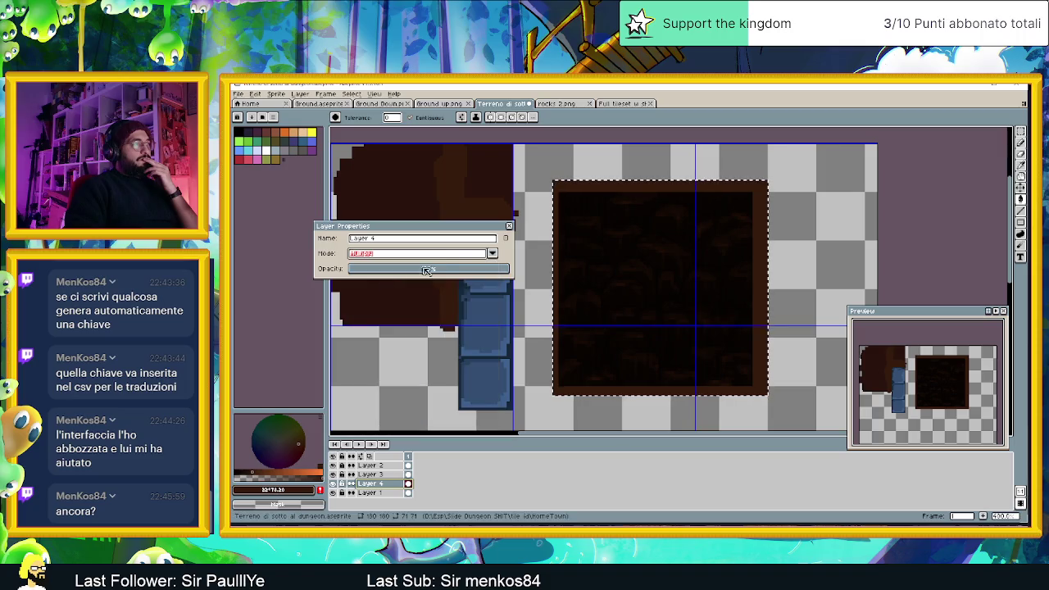
pyautogui.click(490, 254)
pyautogui.click(393, 293)
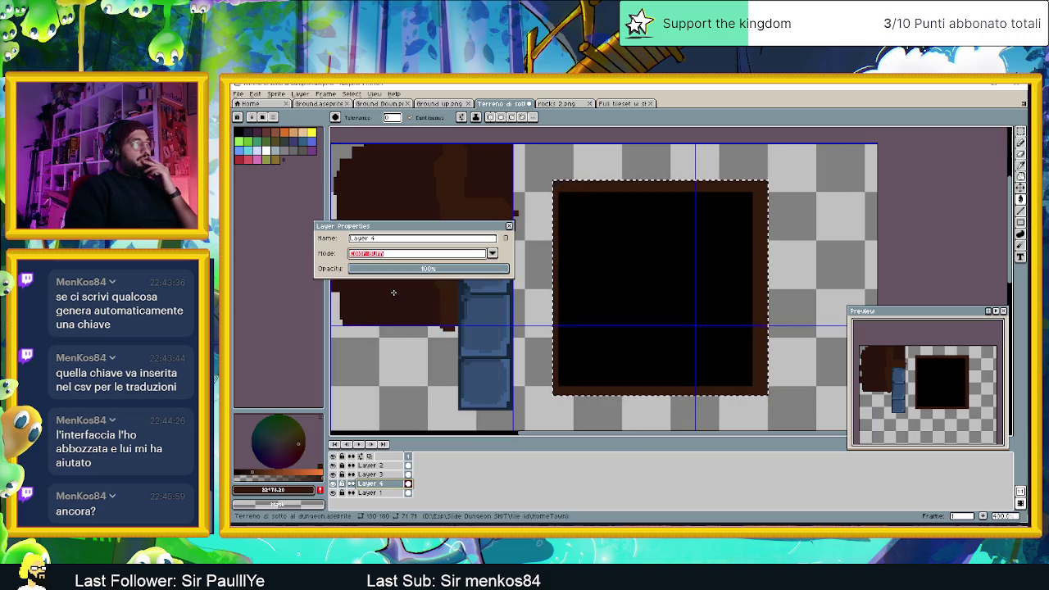
pyautogui.click(491, 254)
pyautogui.click(410, 279)
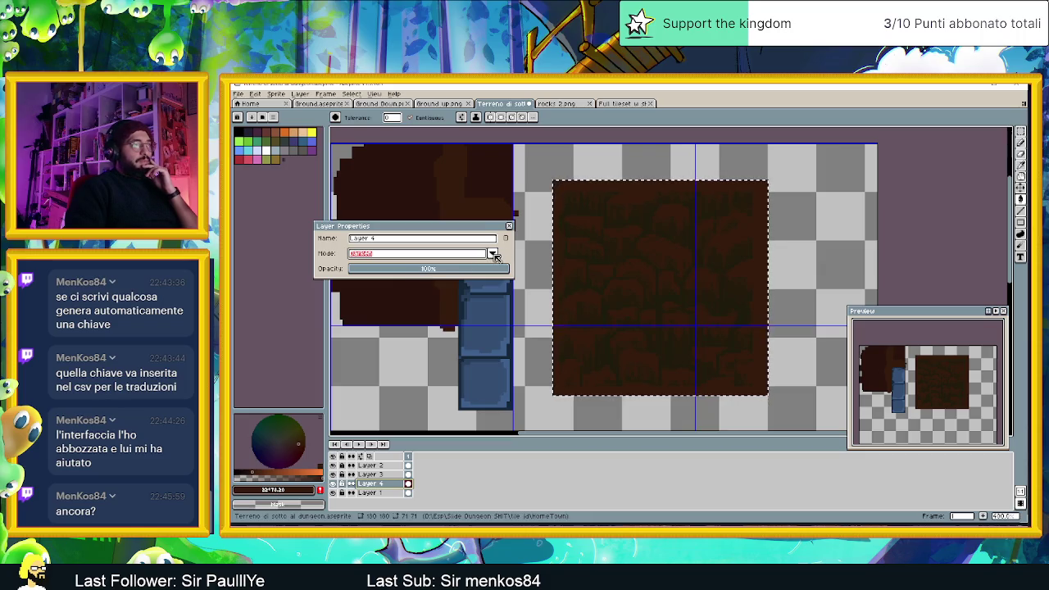
# - Try Addition, Hard Light, Difference, Exclusion, Subtract, Divide and Hue blending on the texture
pyautogui.click(492, 254)
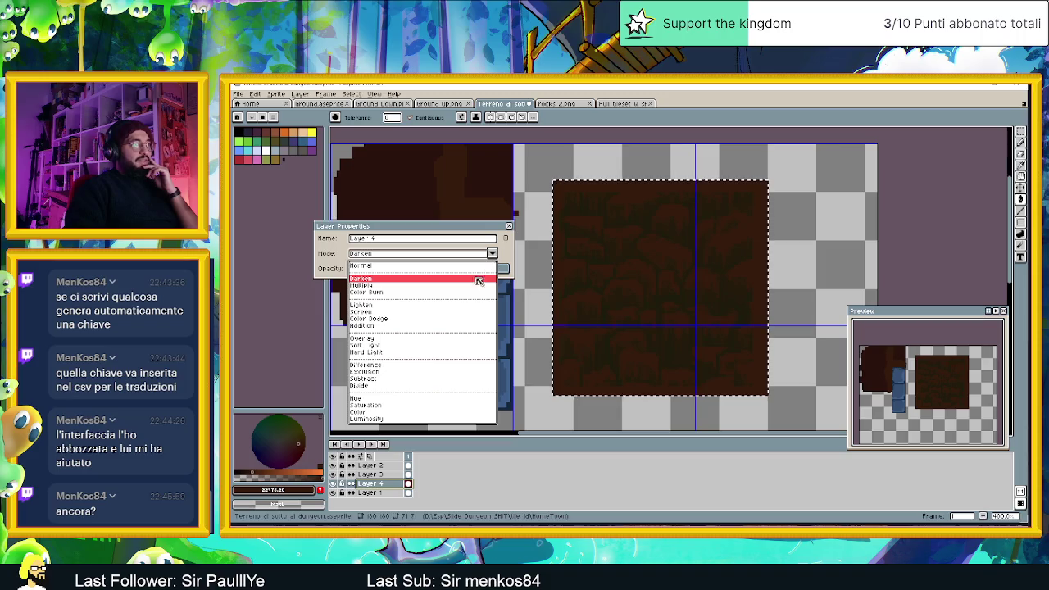
pyautogui.click(364, 325)
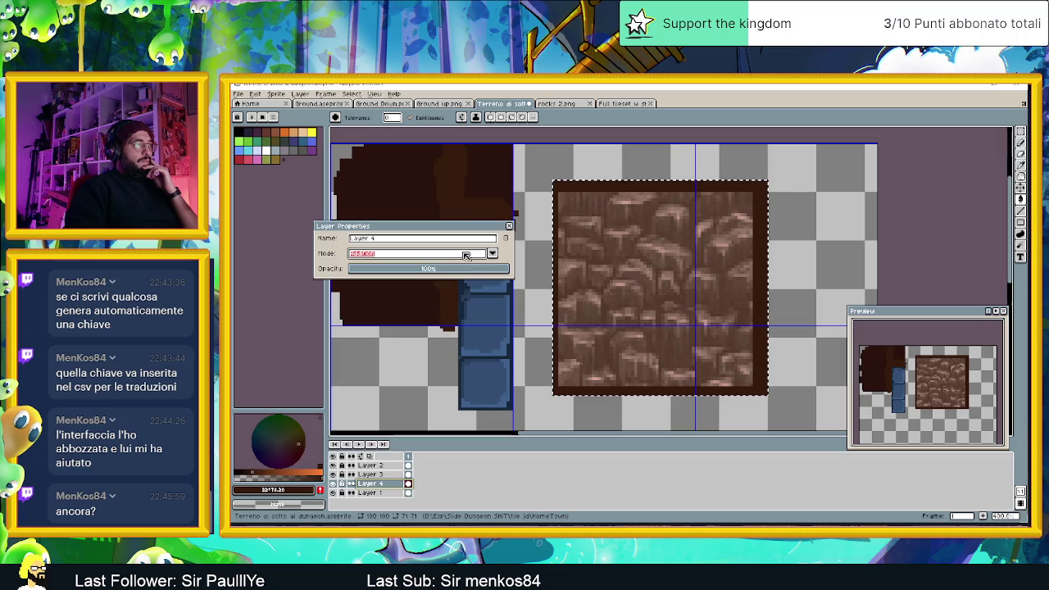
pyautogui.click(492, 254)
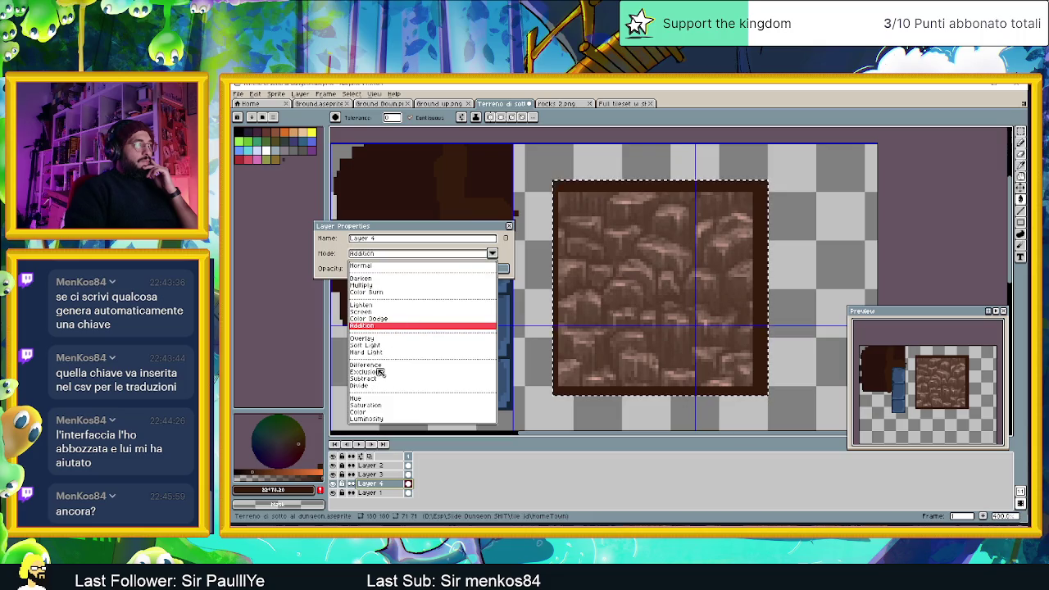
pyautogui.click(372, 352)
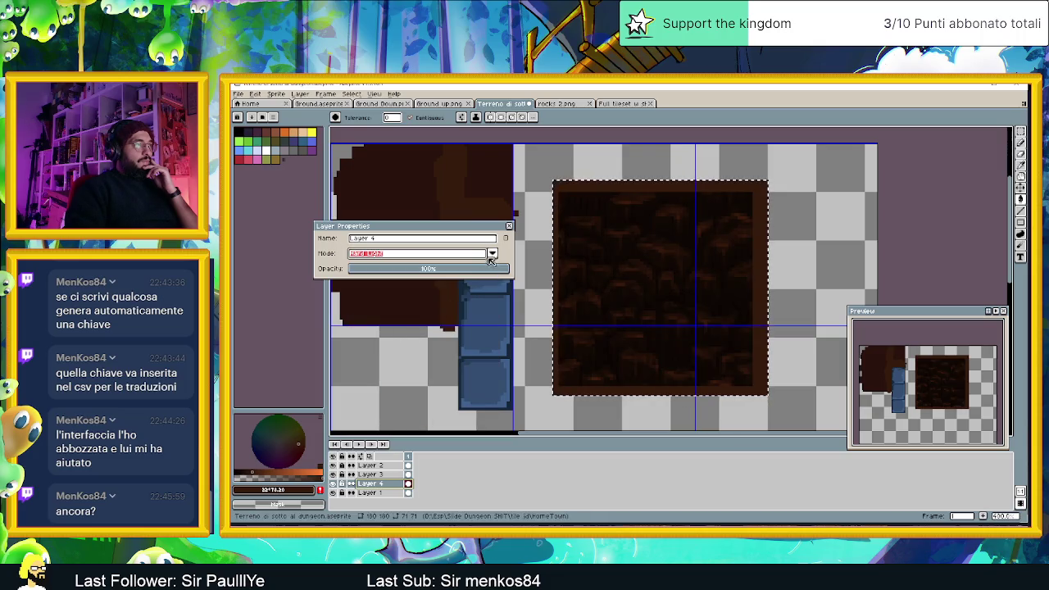
pyautogui.moveTo(453, 272)
pyautogui.mouseDown()
pyautogui.moveTo(481, 271)
pyautogui.moveTo(461, 271)
pyautogui.mouseUp()
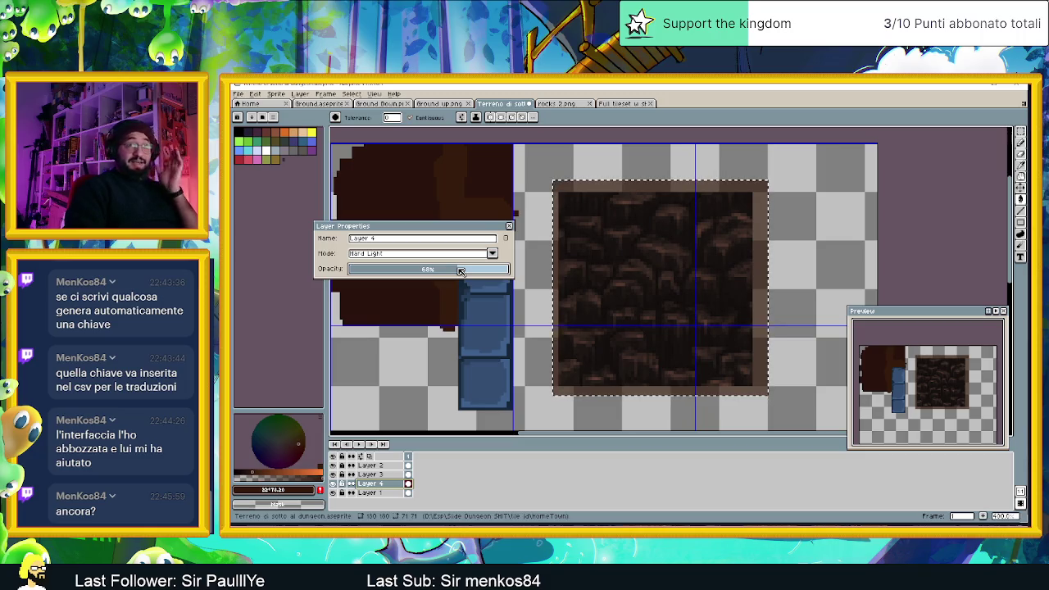
pyautogui.click(480, 252)
pyautogui.click(389, 365)
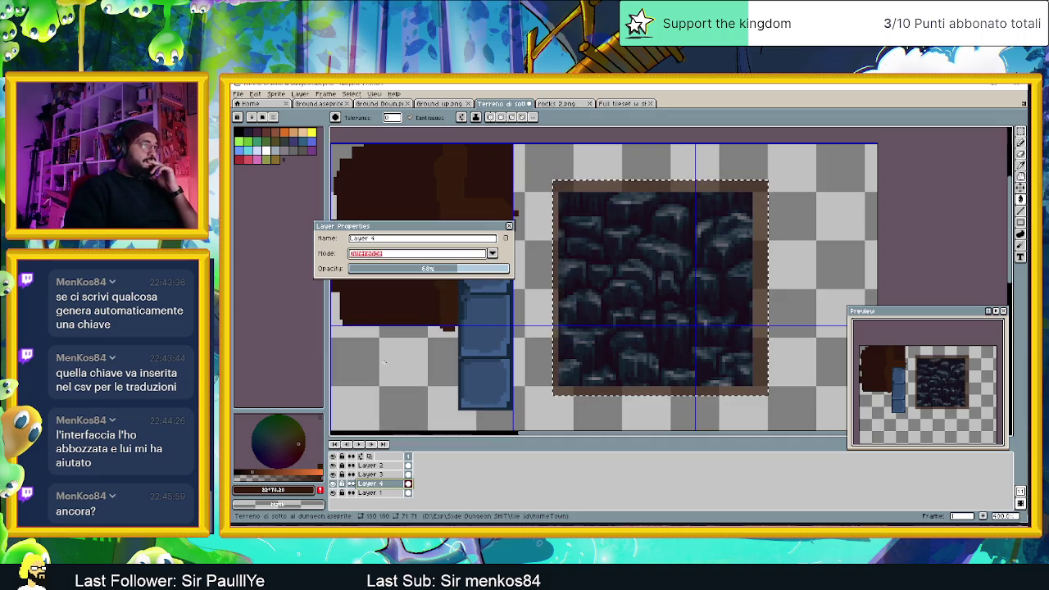
pyautogui.click(493, 254)
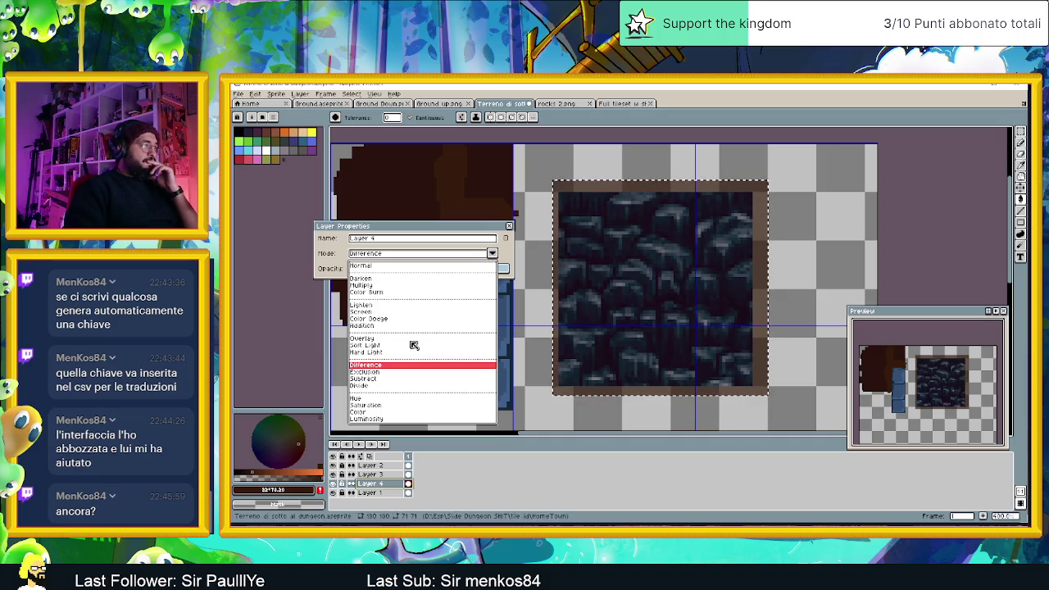
pyautogui.click(365, 372)
pyautogui.click(492, 253)
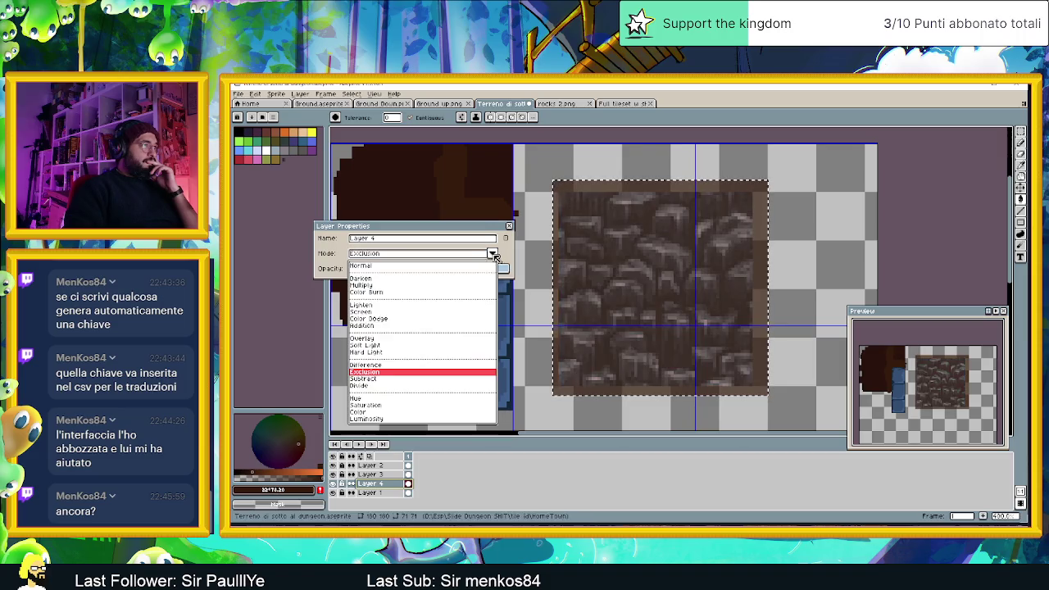
pyautogui.click(370, 379)
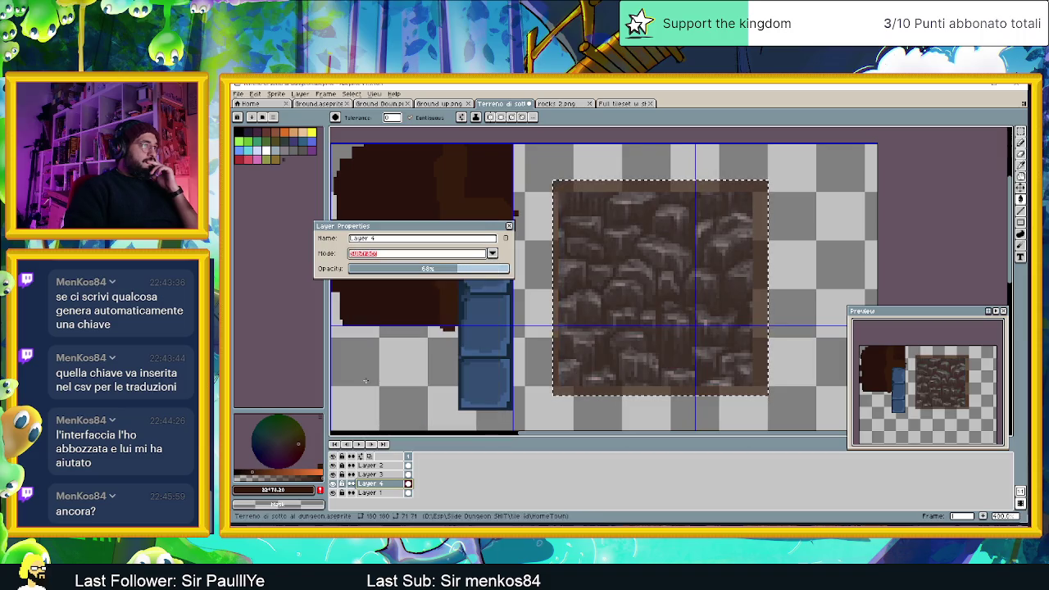
pyautogui.click(492, 253)
pyautogui.click(371, 386)
pyautogui.click(492, 253)
pyautogui.click(358, 400)
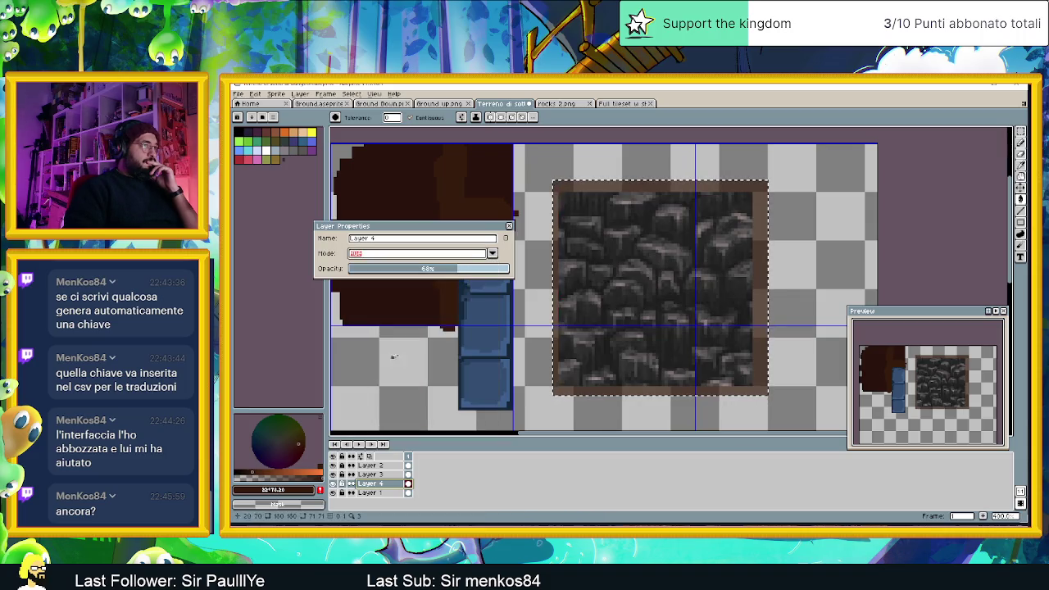
# - After trying Saturation, settle on Color blend mode at about 97% opacity
pyautogui.moveTo(479, 270); pyautogui.dragTo(503, 275)
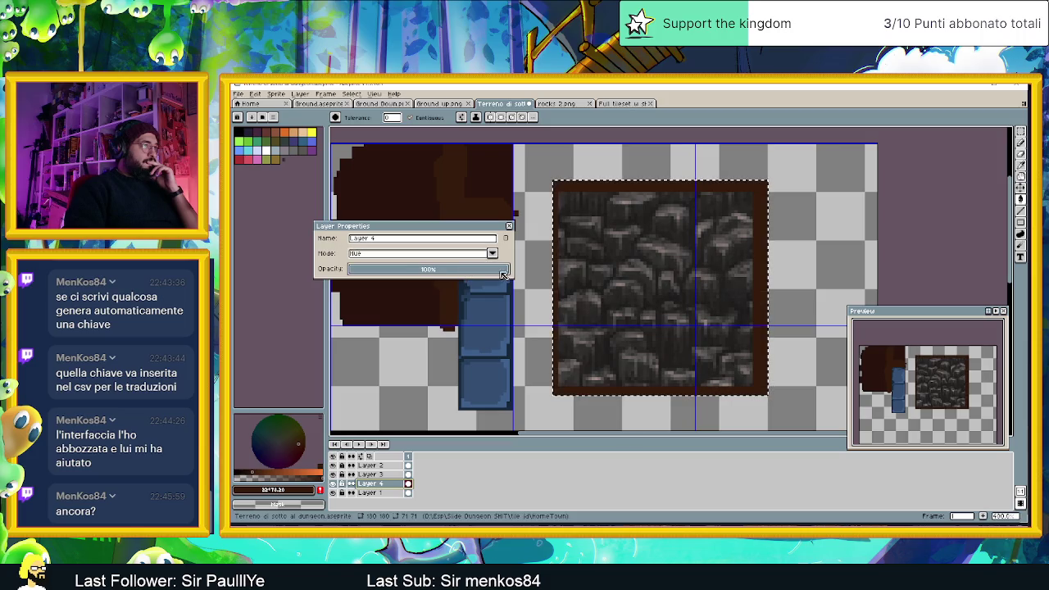
pyautogui.click(491, 254)
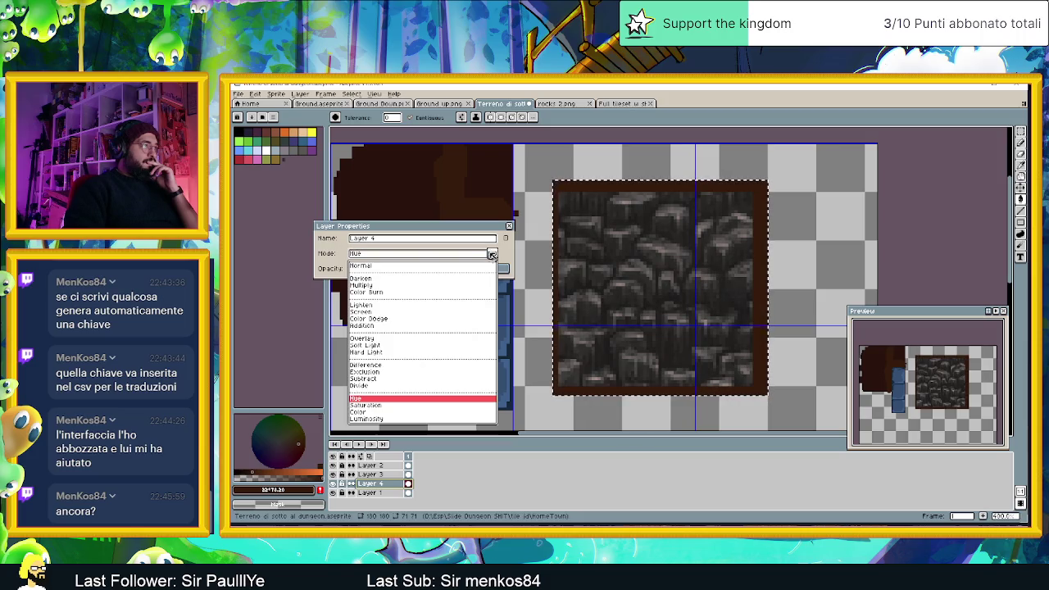
pyautogui.click(367, 405)
pyautogui.click(493, 254)
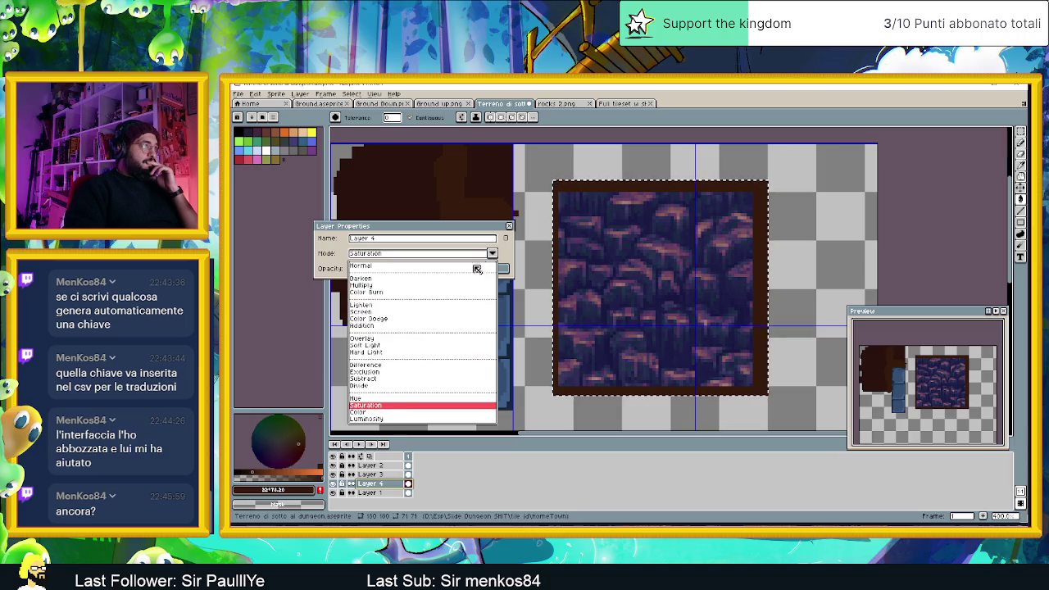
pyautogui.click(376, 419)
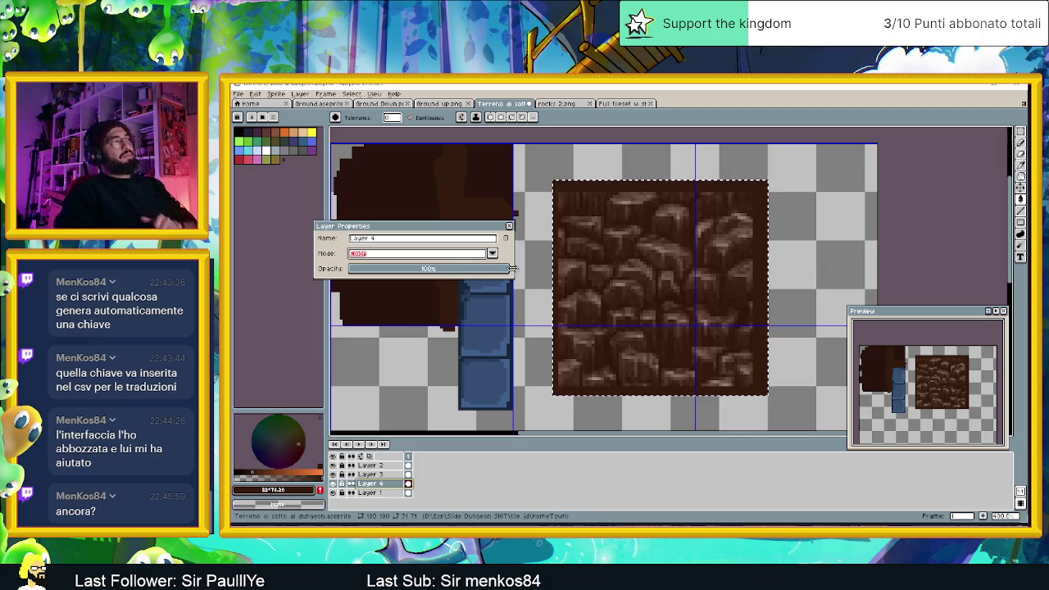
pyautogui.moveTo(512, 268); pyautogui.dragTo(506, 272)
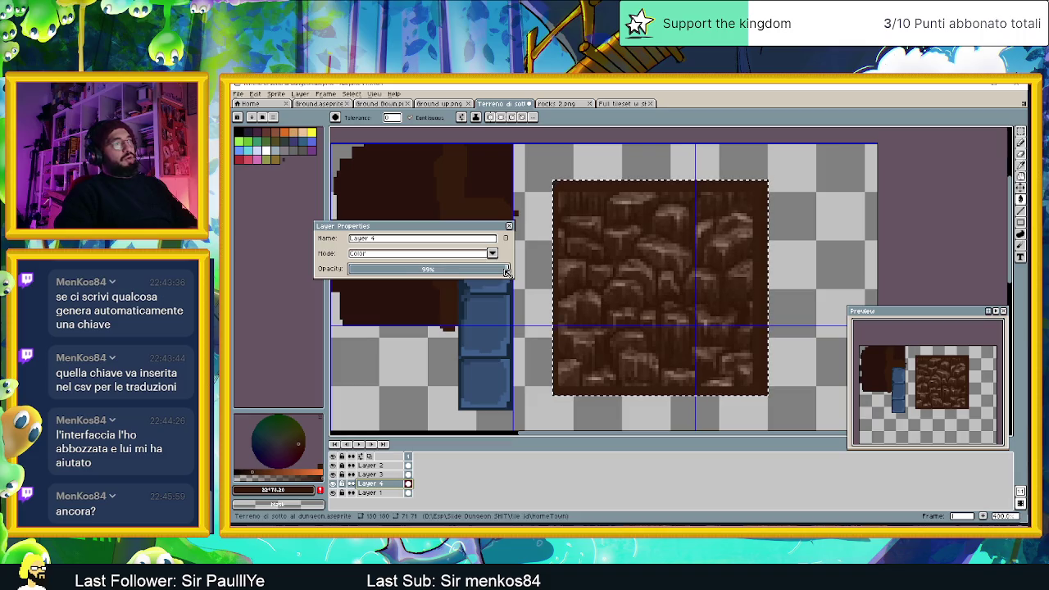
pyautogui.moveTo(496, 275)
pyautogui.mouseDown()
pyautogui.moveTo(379, 278)
pyautogui.moveTo(509, 270)
pyautogui.mouseUp()
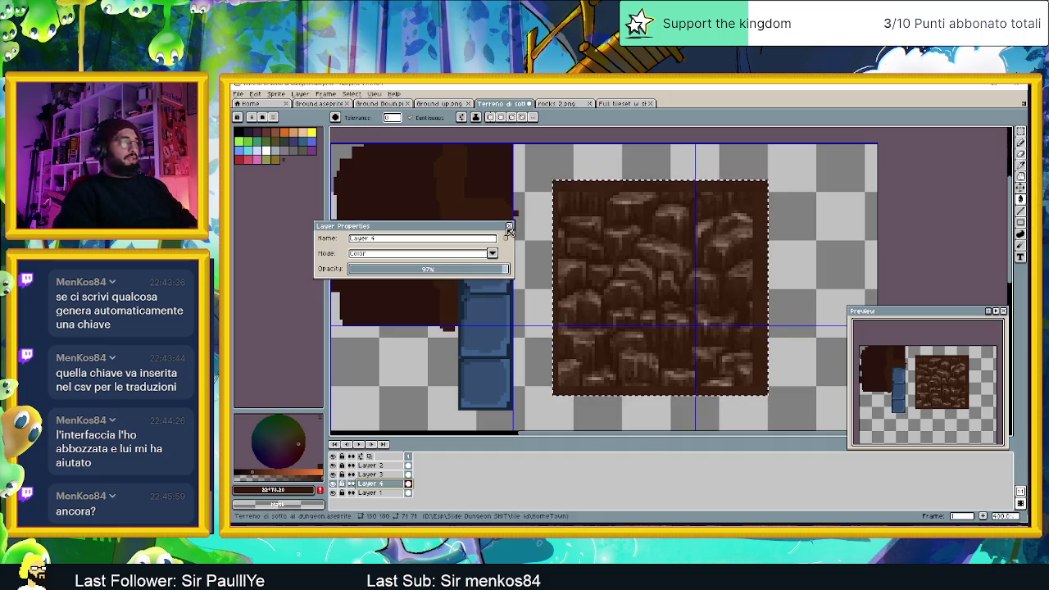
pyautogui.click(510, 226)
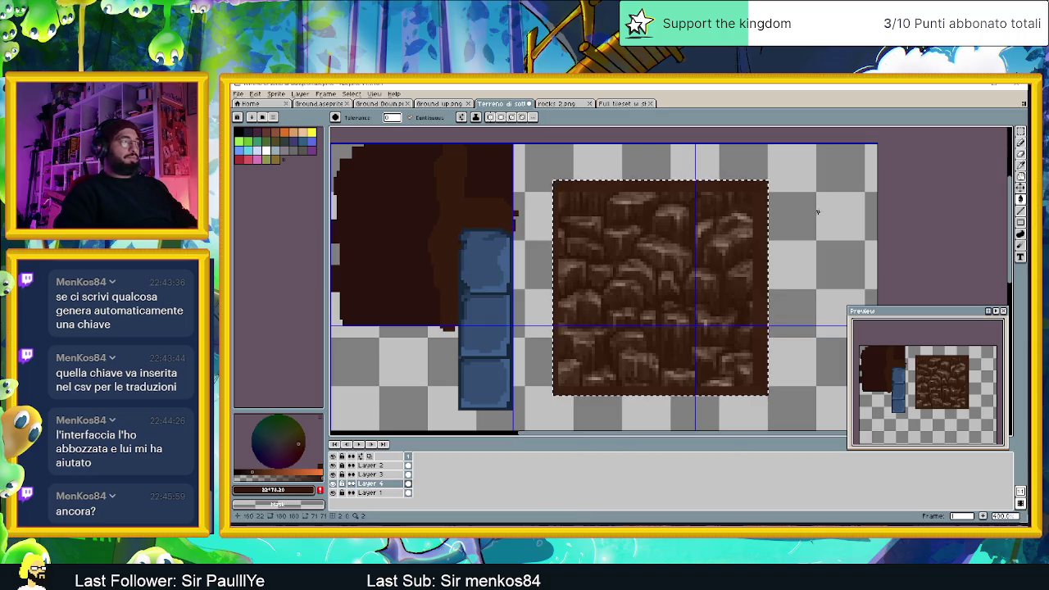
# - Compare the texture layer on and off, clear the selection, and sample the dark brown earth colour
pyautogui.click(333, 484)
pyautogui.click(333, 483)
pyautogui.click(333, 483)
pyautogui.click(333, 484)
pyautogui.click(332, 483)
pyautogui.click(333, 484)
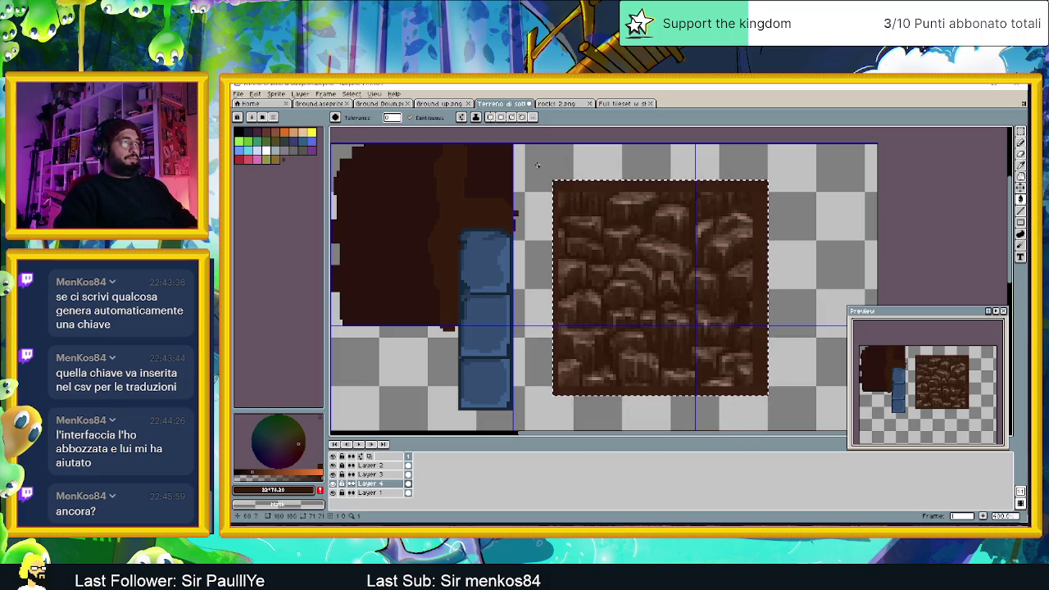
pyautogui.hotkey('shift', 'q')
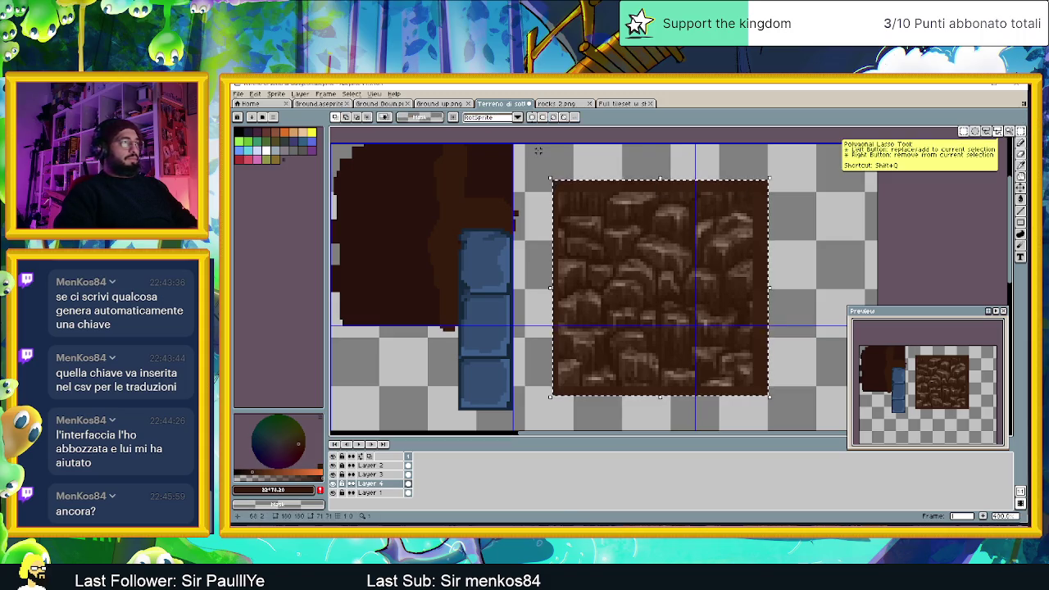
pyautogui.hotkey('ctrl', 'd')
pyautogui.keyDown('alt'); pyautogui.click(382, 257); pyautogui.keyUp('alt')
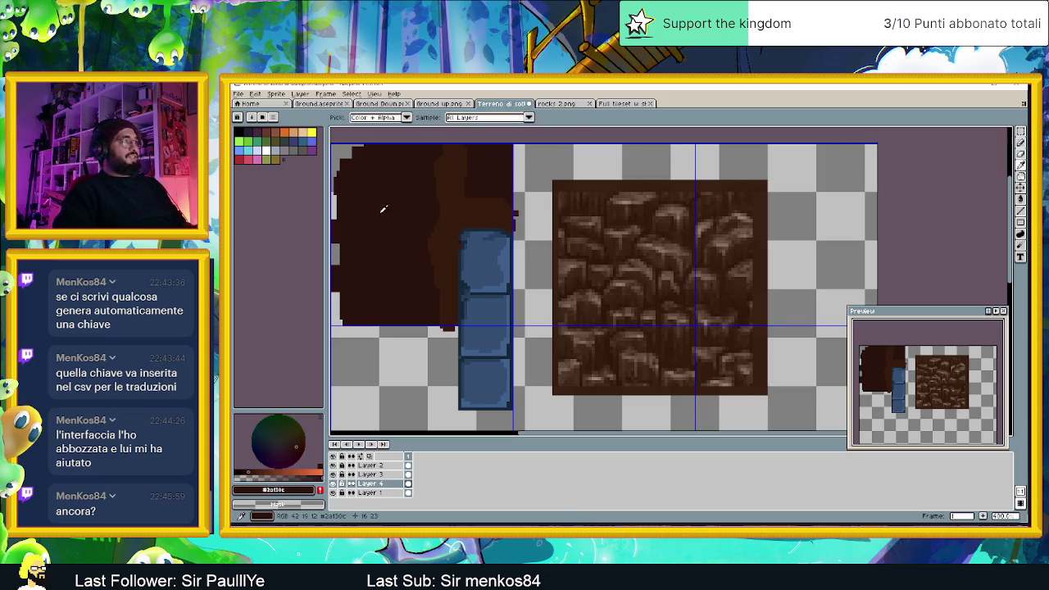
pyautogui.press('w')
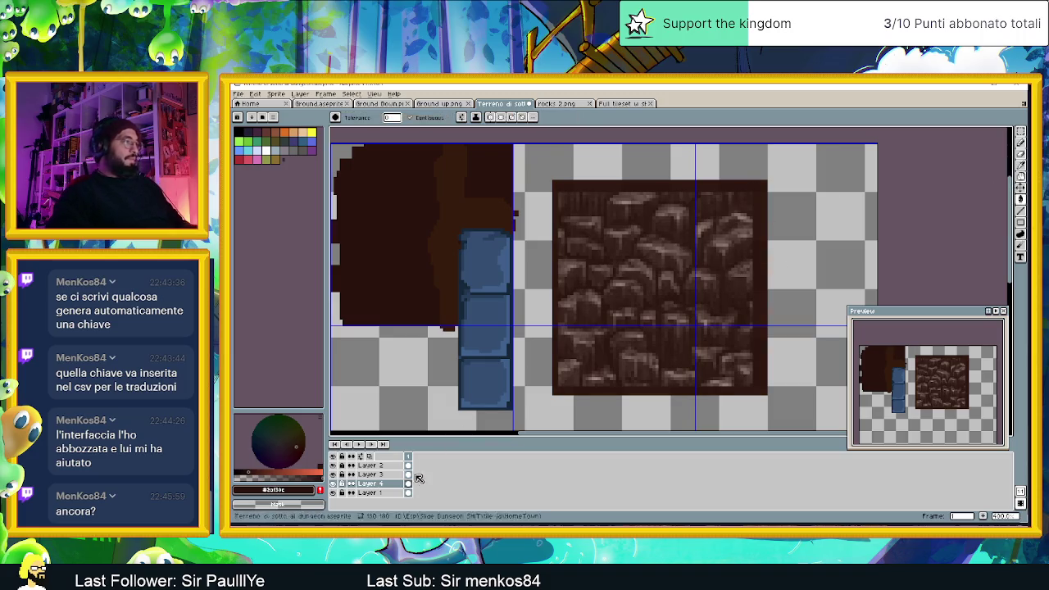
# - Delete thin strips from the stone texture's top and right edges
pyautogui.click(333, 483)
pyautogui.click(333, 484)
pyautogui.click(333, 484)
pyautogui.click(334, 485)
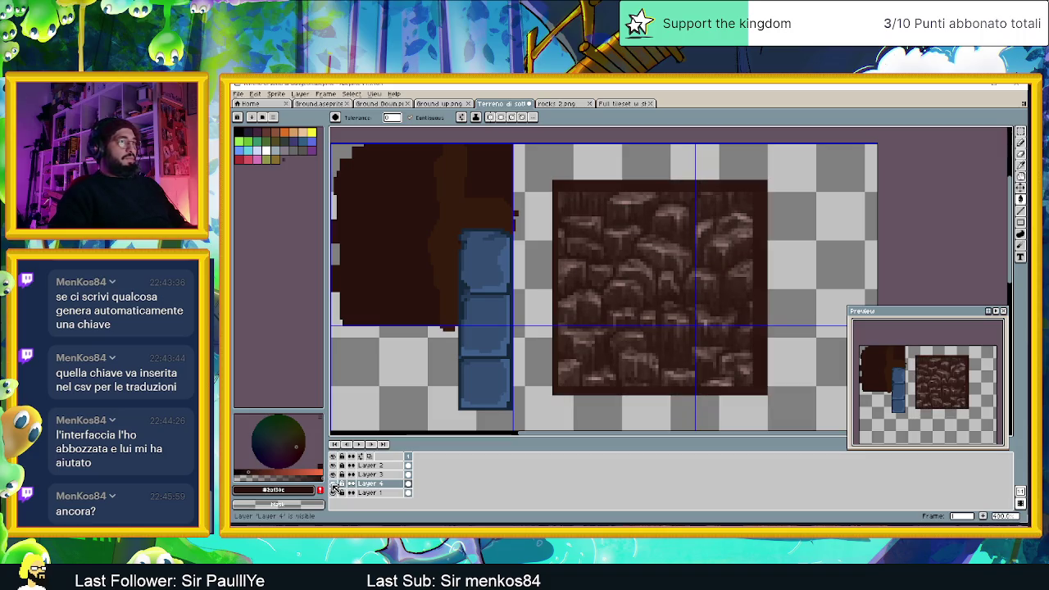
pyautogui.click(1021, 132)
pyautogui.moveTo(538, 163); pyautogui.dragTo(786, 188)
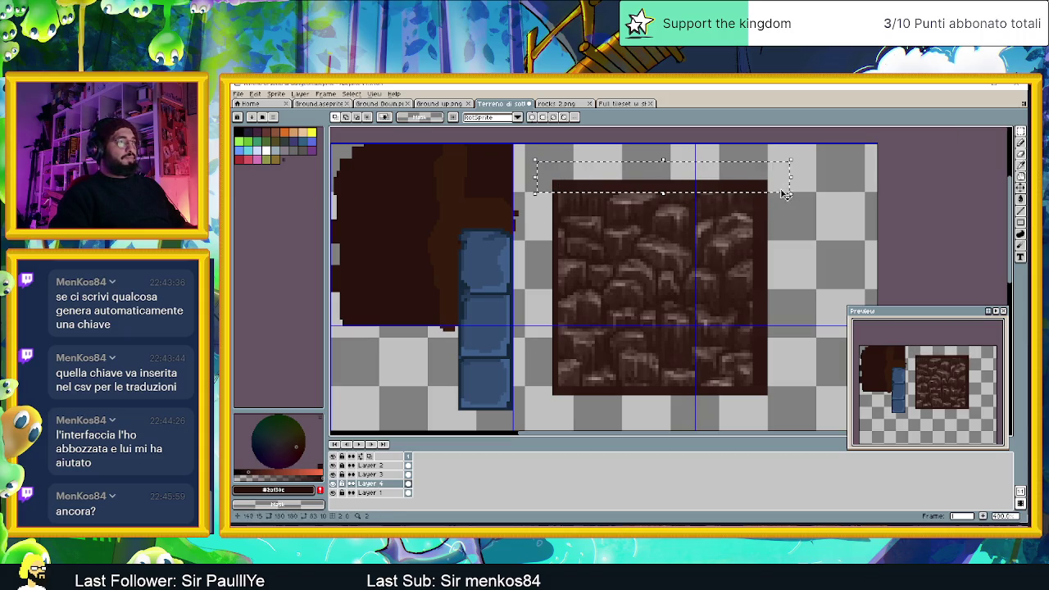
pyautogui.press('Delete')
pyautogui.moveTo(808, 172); pyautogui.dragTo(752, 407)
pyautogui.press('Delete')
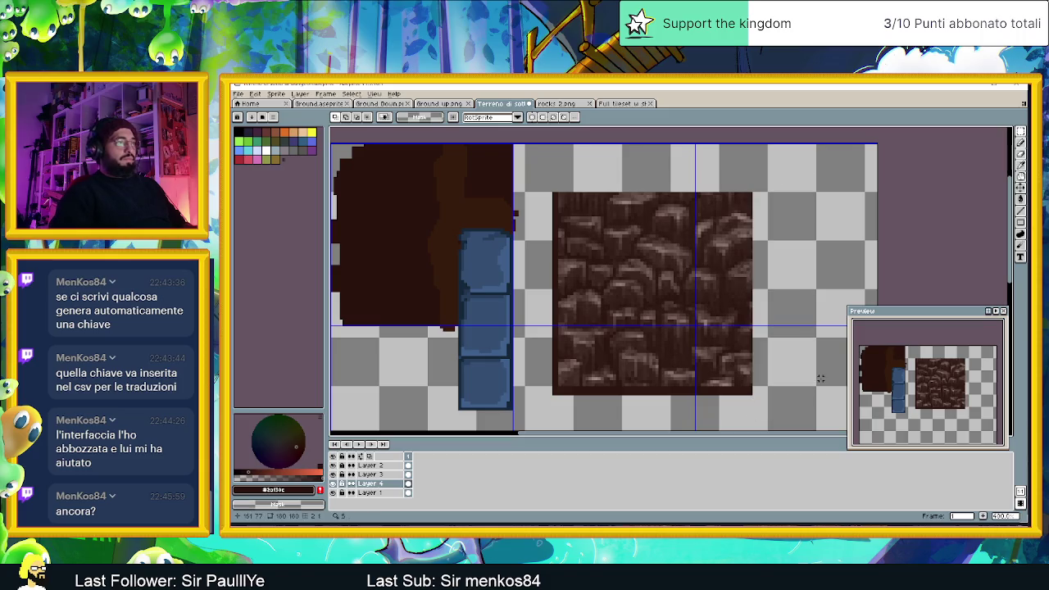
# - Delete the bottom and left edge strips of the texture and zoom out
pyautogui.moveTo(544, 408); pyautogui.dragTo(756, 385)
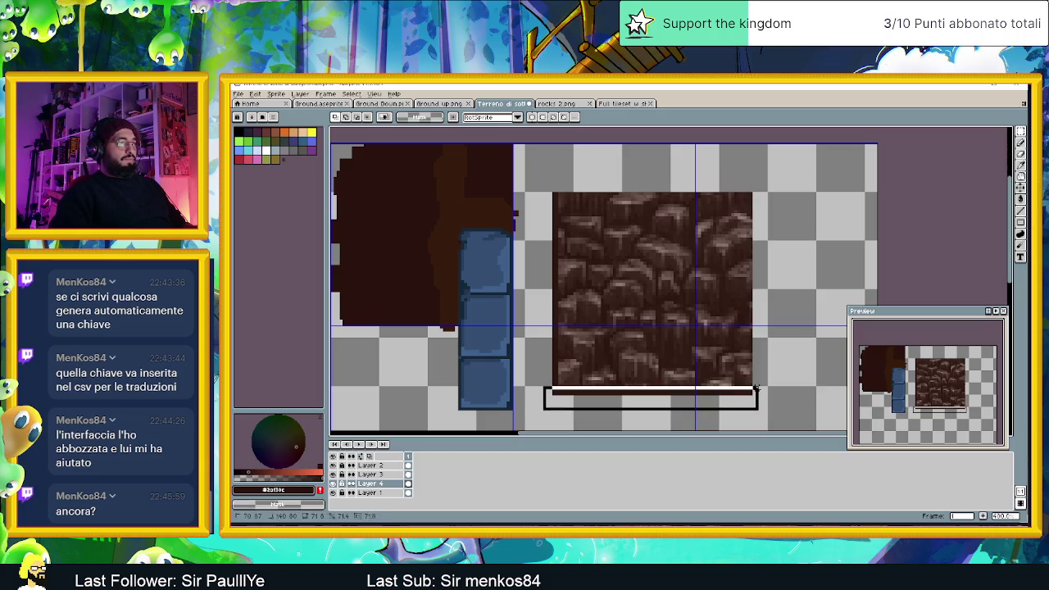
pyautogui.press('Delete')
pyautogui.moveTo(541, 179); pyautogui.dragTo(553, 425)
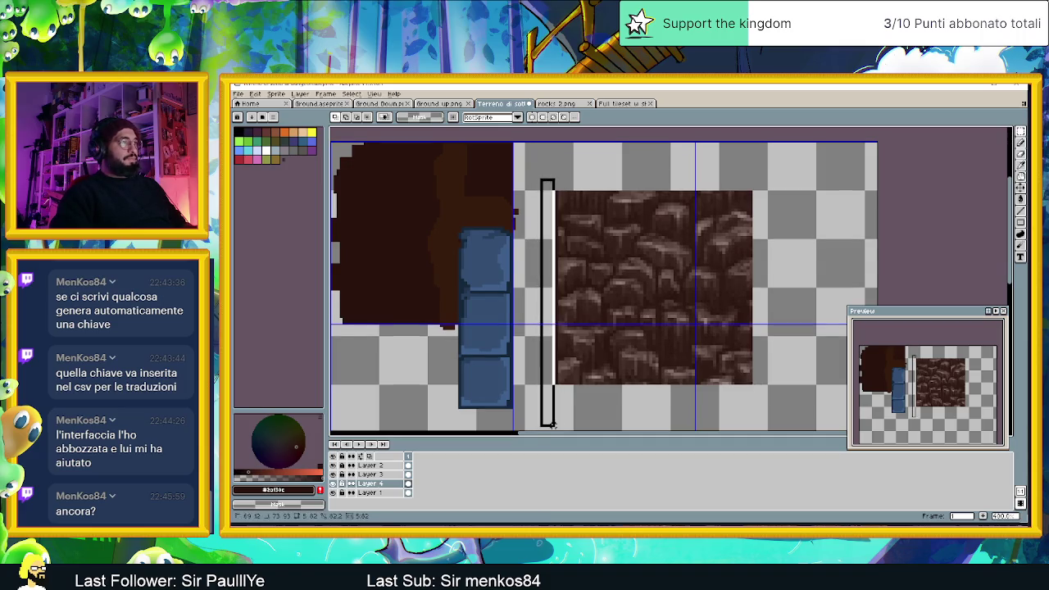
pyautogui.moveTo(552, 424); pyautogui.dragTo(553, 425)
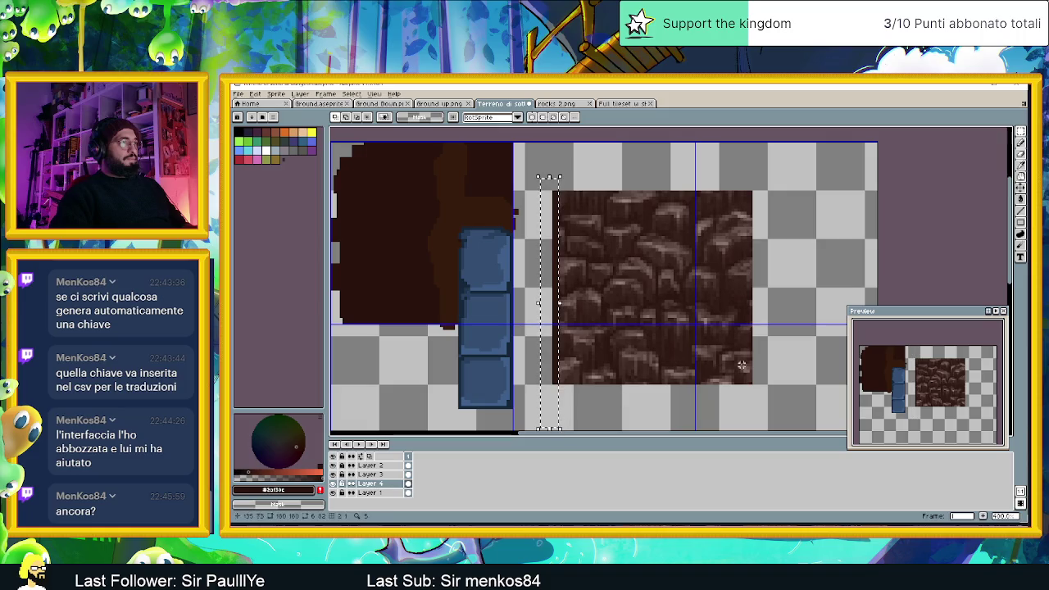
pyautogui.press('Delete')
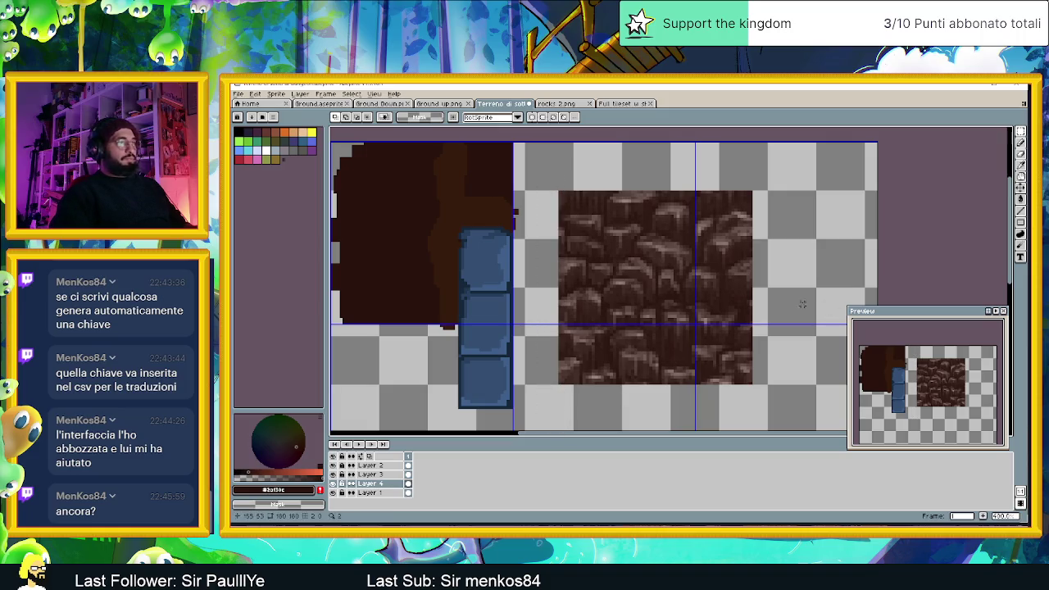
pyautogui.scroll(-1, 741, 302)
pyautogui.scroll(-1, 740, 301)
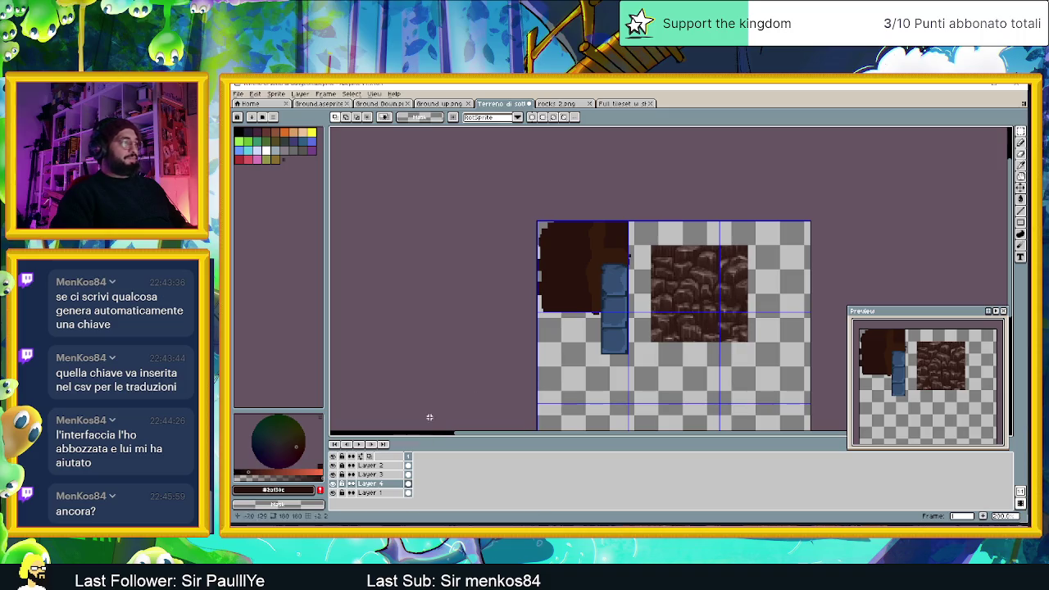
pyautogui.rightClick(368, 483)
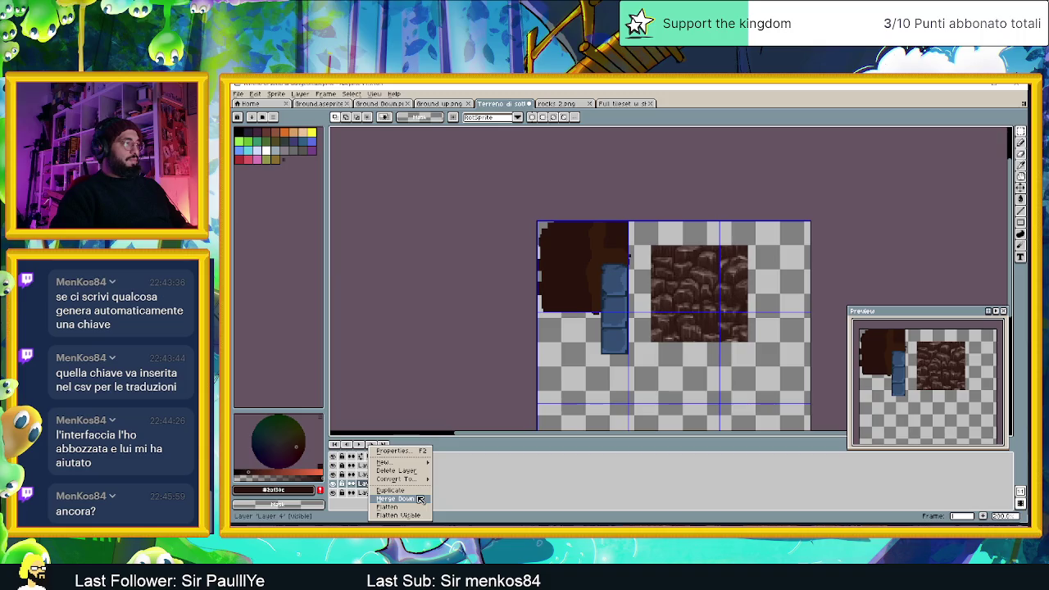
# - Merge the texture layer down, save, then select the cobbled rock tile and lower it
pyautogui.click(396, 498)
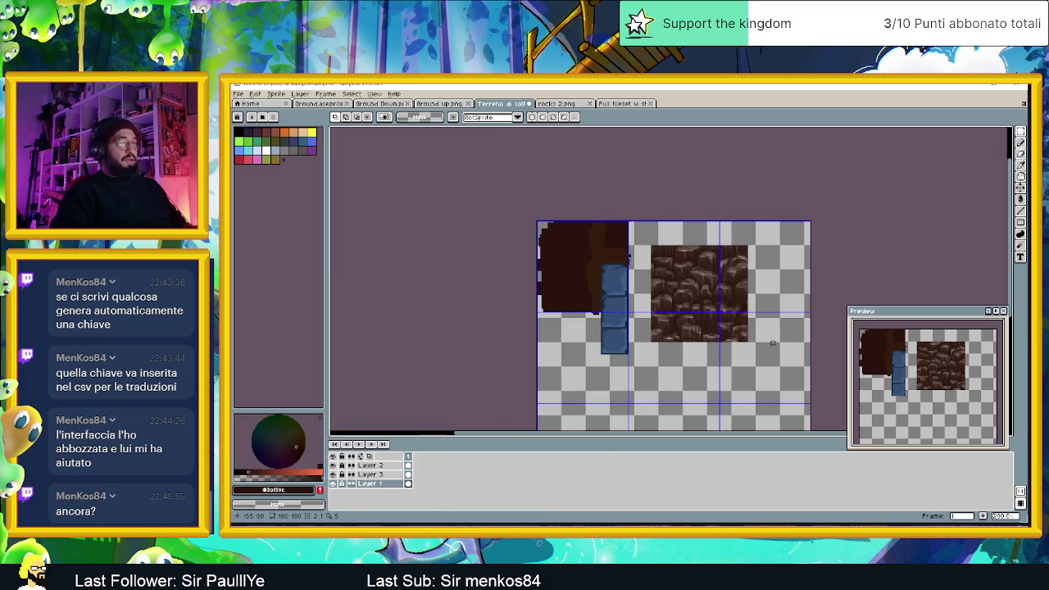
pyautogui.hotkey('ctrl', 's')
pyautogui.moveTo(777, 236); pyautogui.dragTo(643, 354)
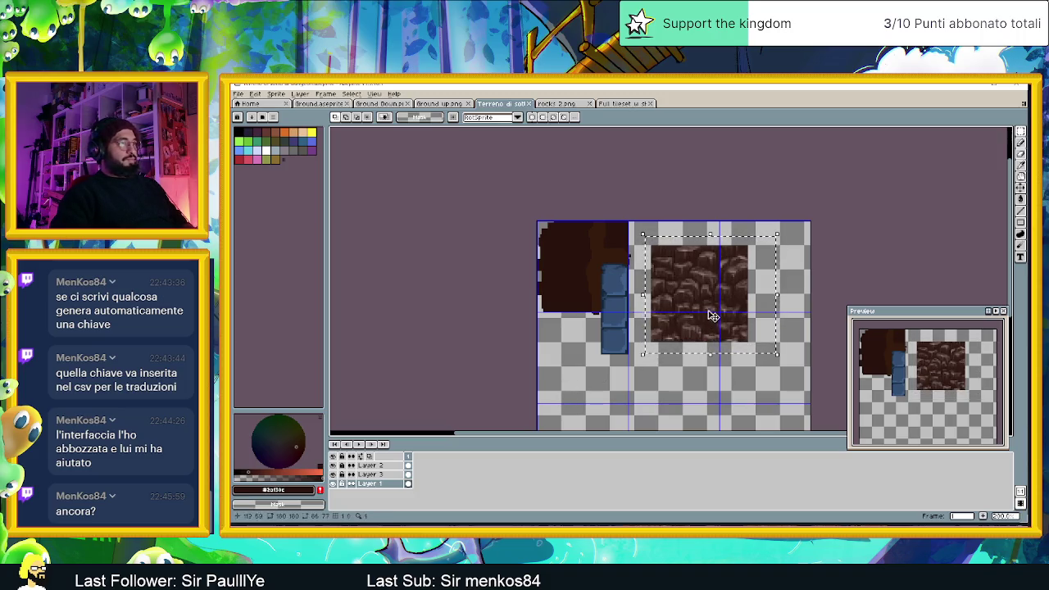
pyautogui.moveTo(713, 316); pyautogui.dragTo(714, 377)
# - Shift the rock tile further down and right, then recentre the view on it
pyautogui.scroll(-5, 714, 376)
pyautogui.scroll(5, 715, 312)
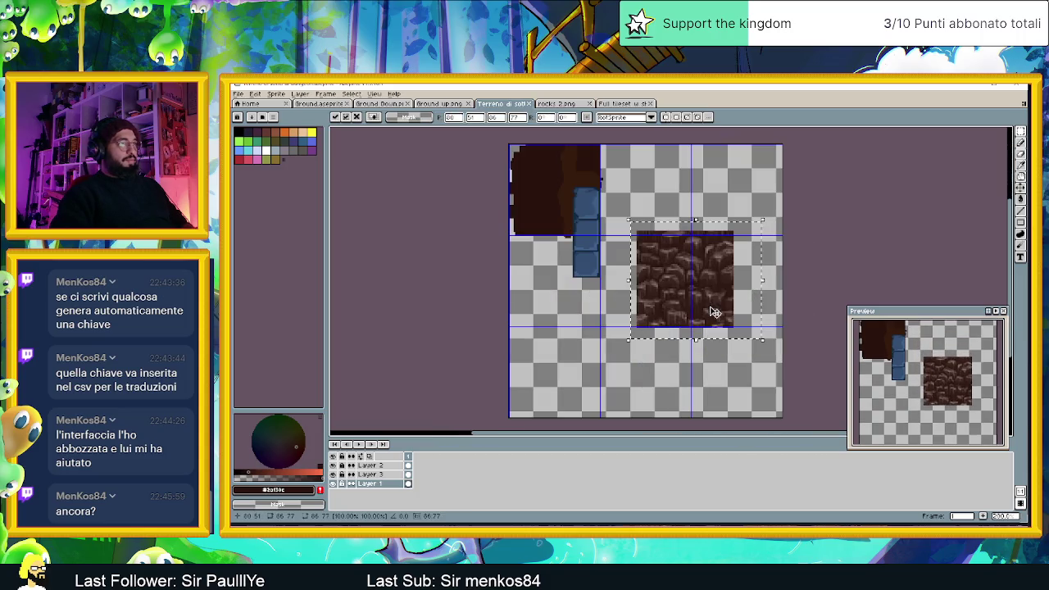
pyautogui.moveTo(713, 312); pyautogui.dragTo(713, 355)
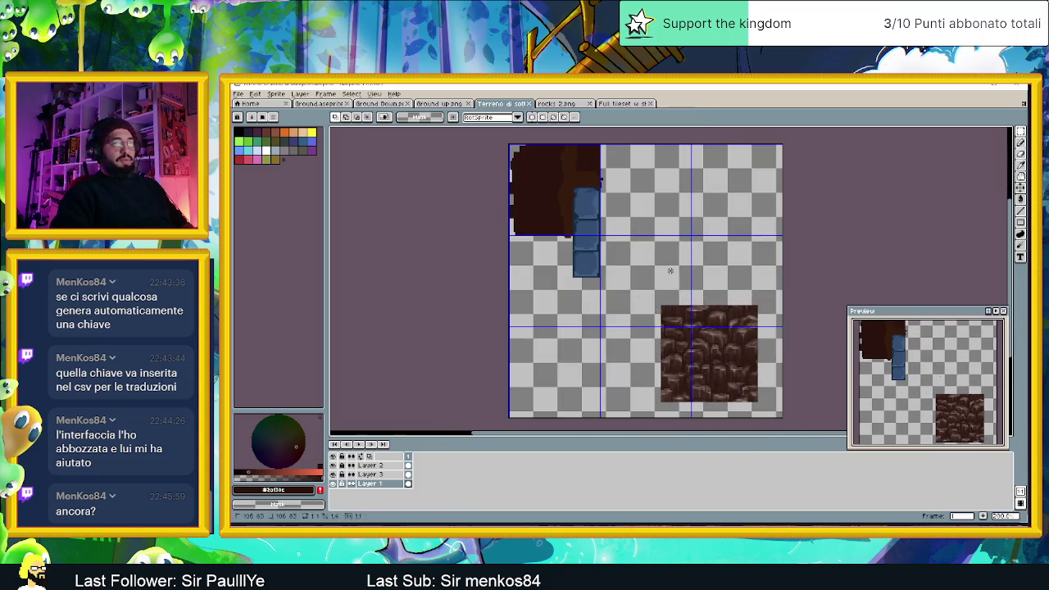
pyautogui.scroll(1, 711, 352)
pyautogui.scroll(1, 689, 340)
pyautogui.scroll(1, 668, 329)
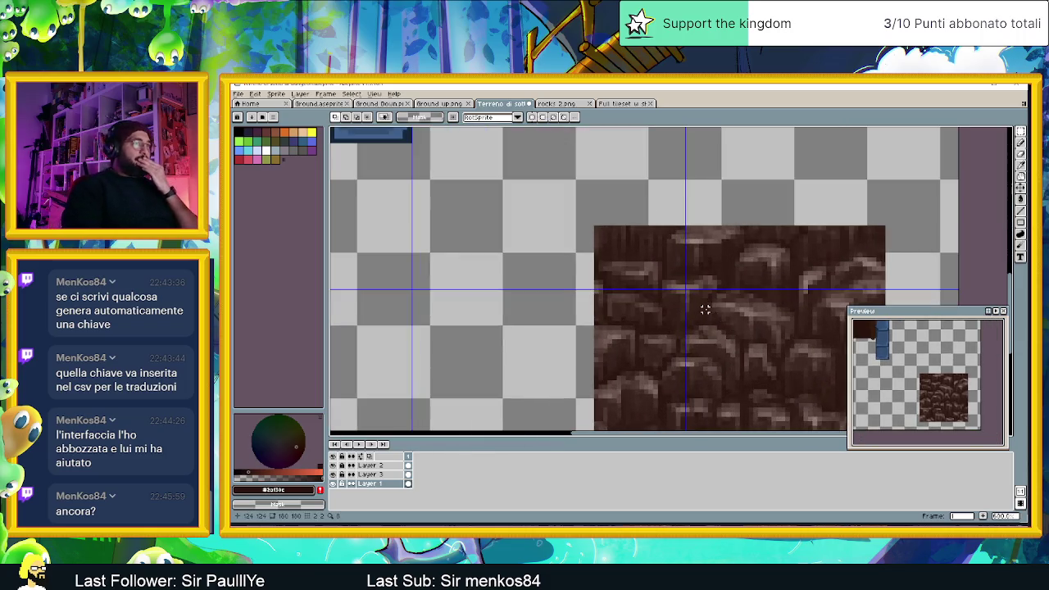
pyautogui.moveTo(703, 307)
pyautogui.mouseDown()
pyautogui.moveTo(683, 274)
pyautogui.moveTo(674, 281)
pyautogui.mouseUp()
pyautogui.scroll(-1, 681, 271)
pyautogui.moveTo(760, 310); pyautogui.dragTo(708, 281)
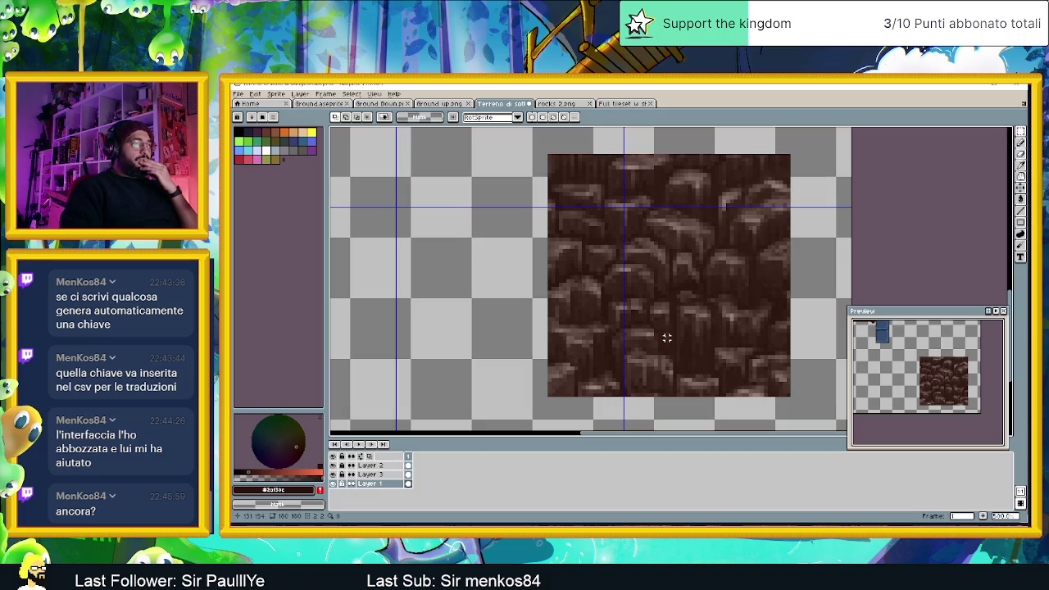
pyautogui.scroll(-1, 666, 336)
pyautogui.scroll(-1, 665, 337)
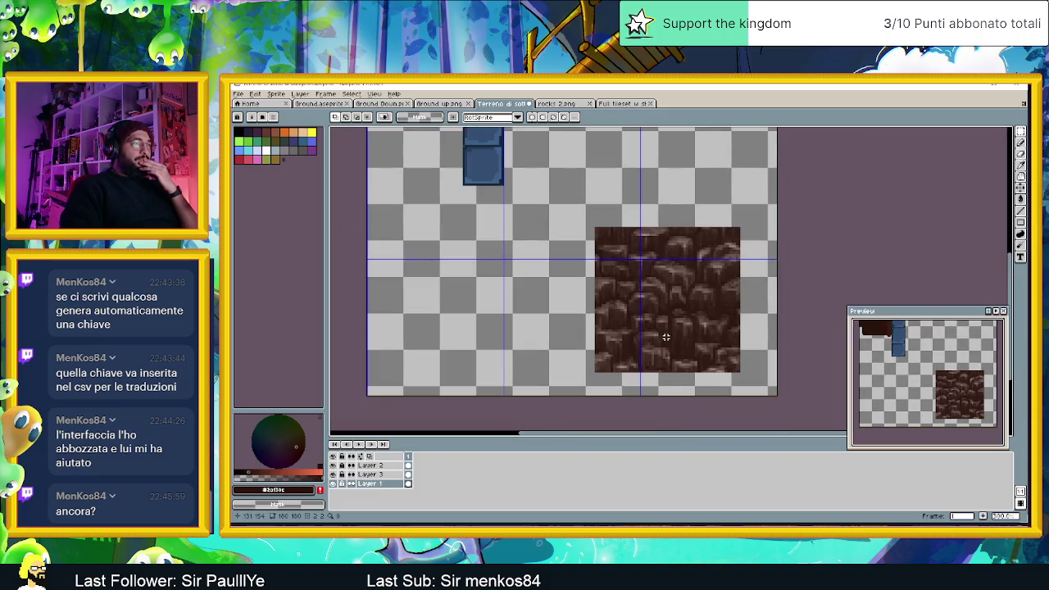
pyautogui.scroll(1, 650, 282)
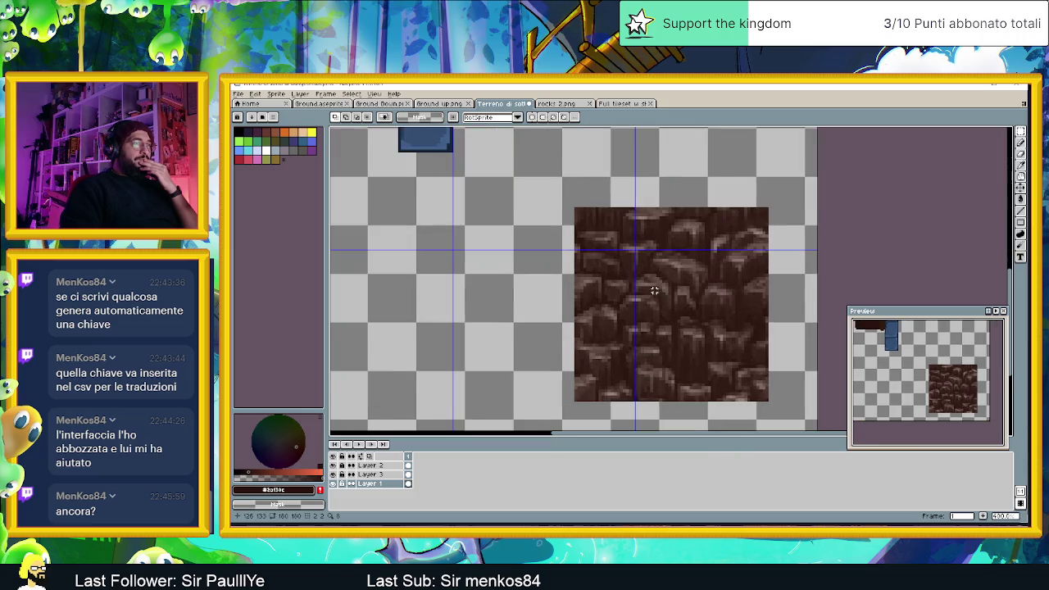
pyautogui.scroll(1, 654, 290)
pyautogui.scroll(1, 632, 300)
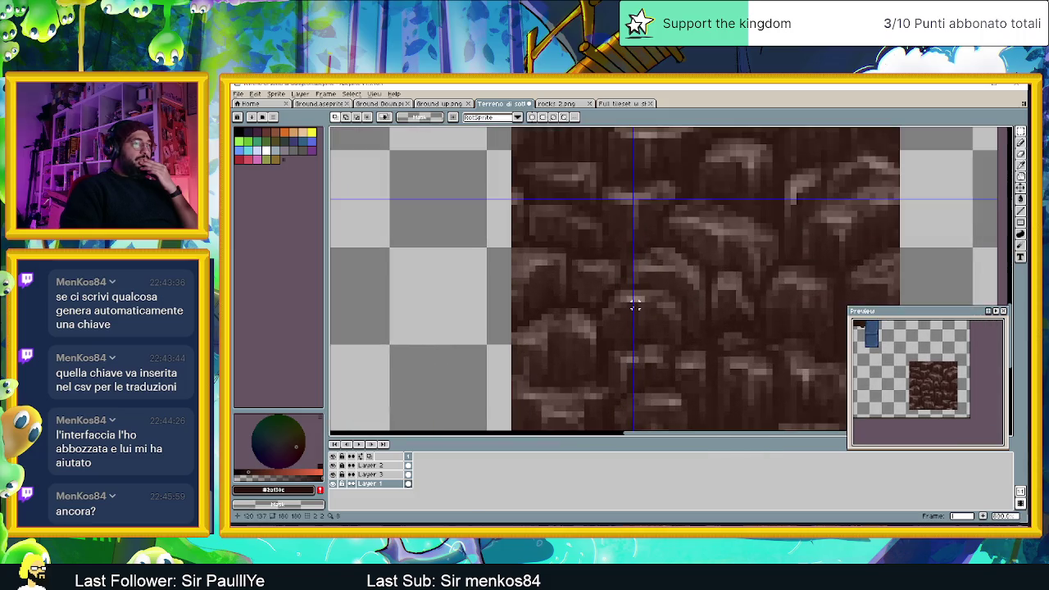
pyautogui.scroll(-1, 635, 306)
pyautogui.scroll(-1, 642, 306)
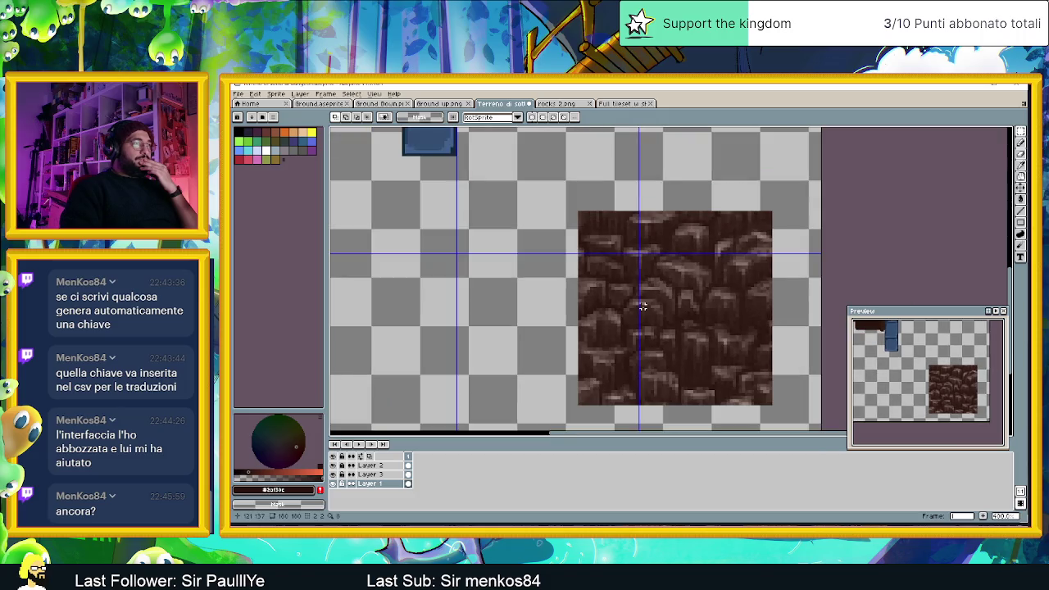
pyautogui.scroll(2, 639, 315)
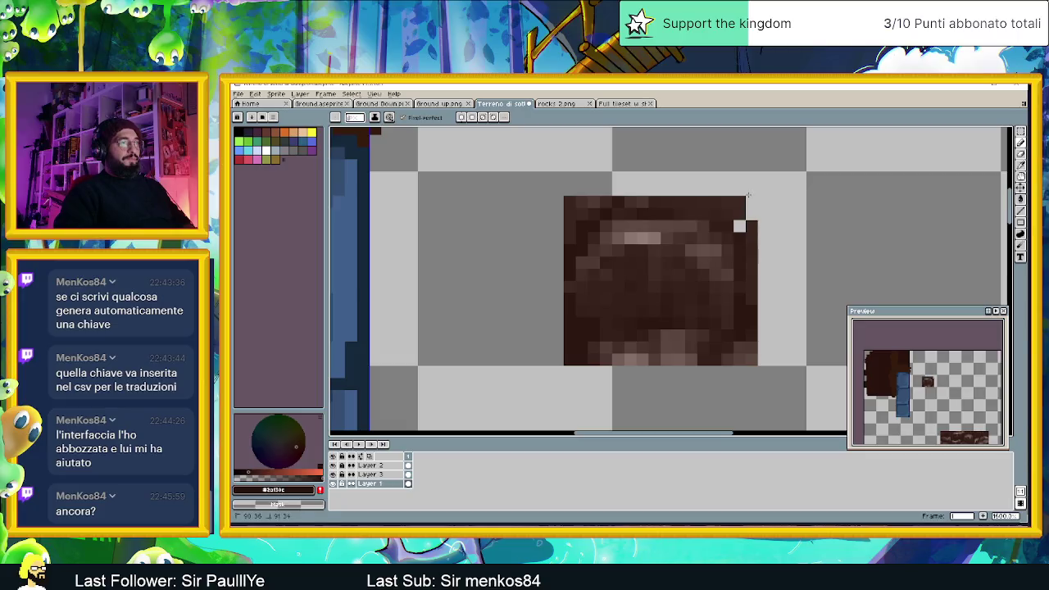
# - Erase the dark top-right, top-left and top-row pixels of the small stone to round it
pyautogui.click(726, 211)
pyautogui.click(712, 198)
pyautogui.moveTo(665, 202); pyautogui.dragTo(711, 202)
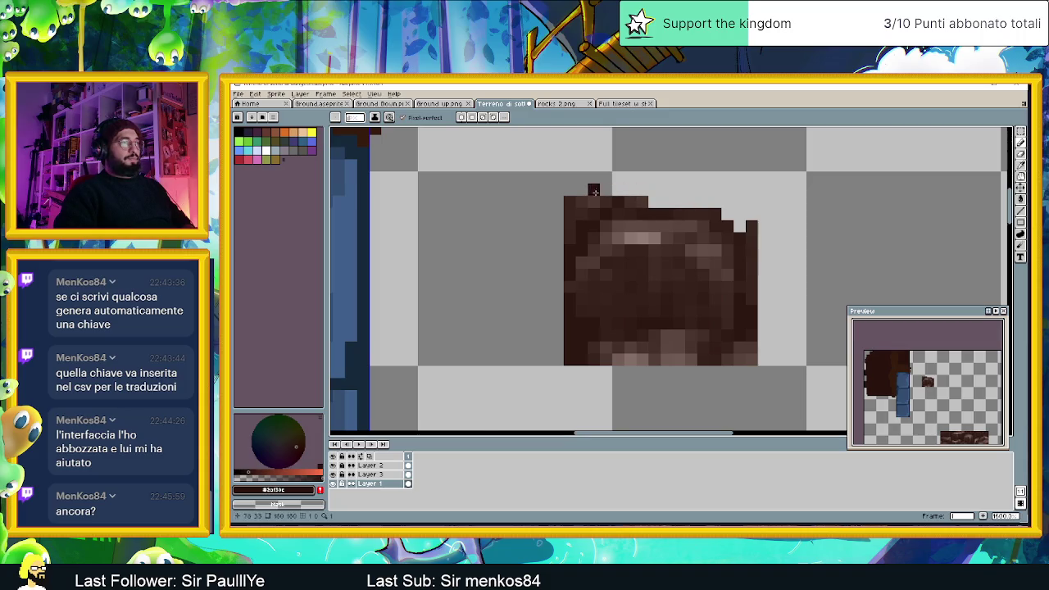
pyautogui.scroll(-2, 598, 198)
pyautogui.scroll(1, 587, 195)
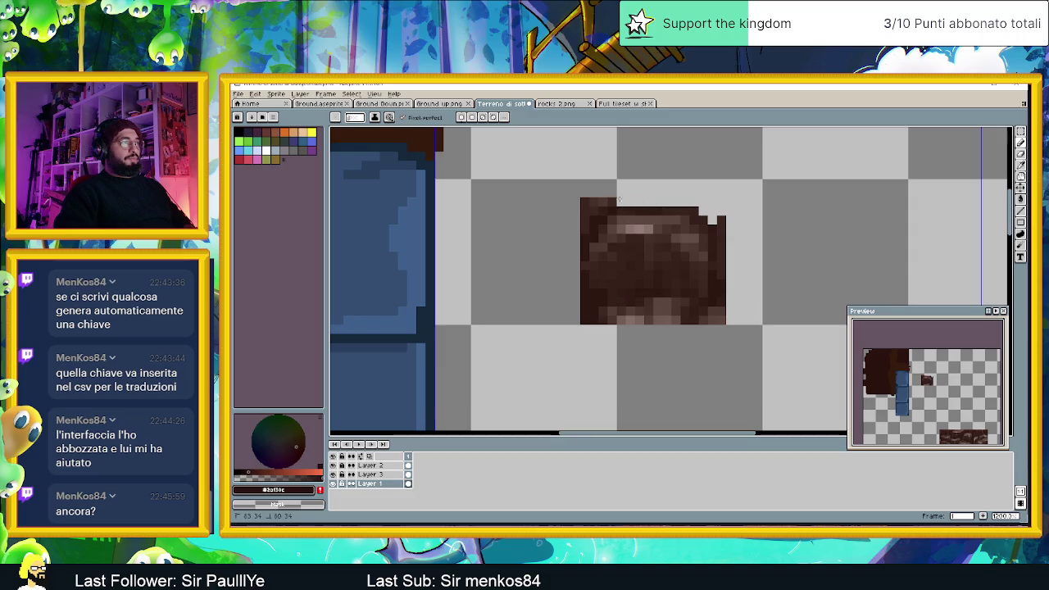
pyautogui.moveTo(598, 209); pyautogui.dragTo(558, 210)
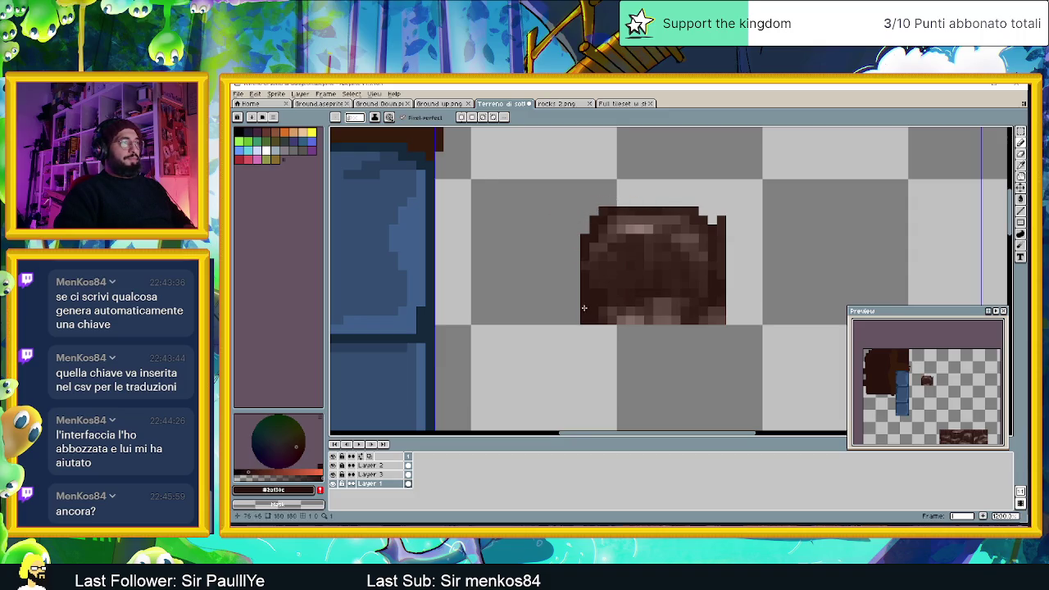
pyautogui.scroll(-1, 653, 327)
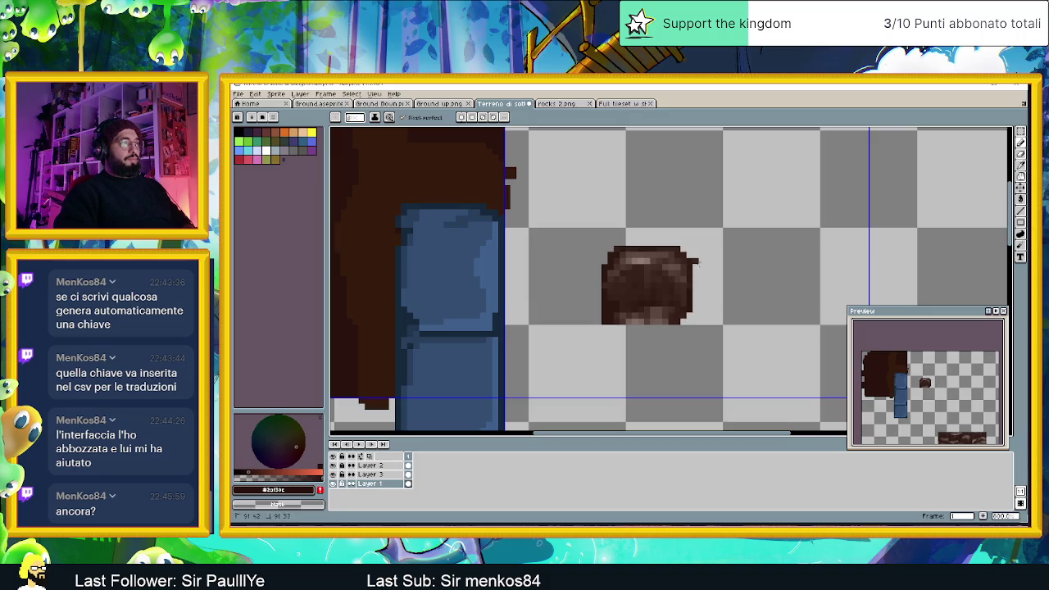
pyautogui.scroll(1, 671, 293)
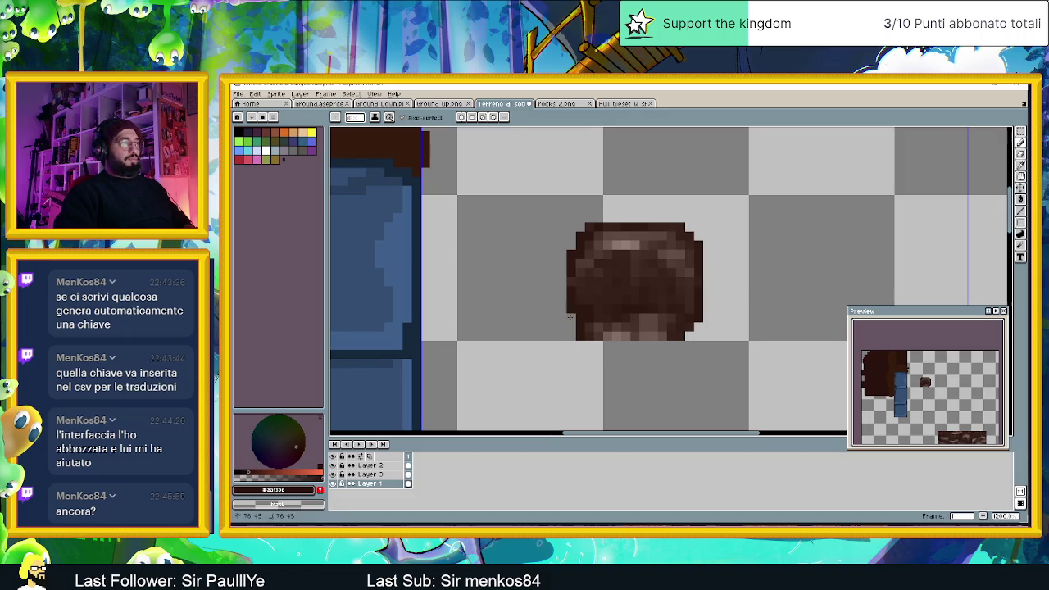
pyautogui.scroll(-2, 565, 314)
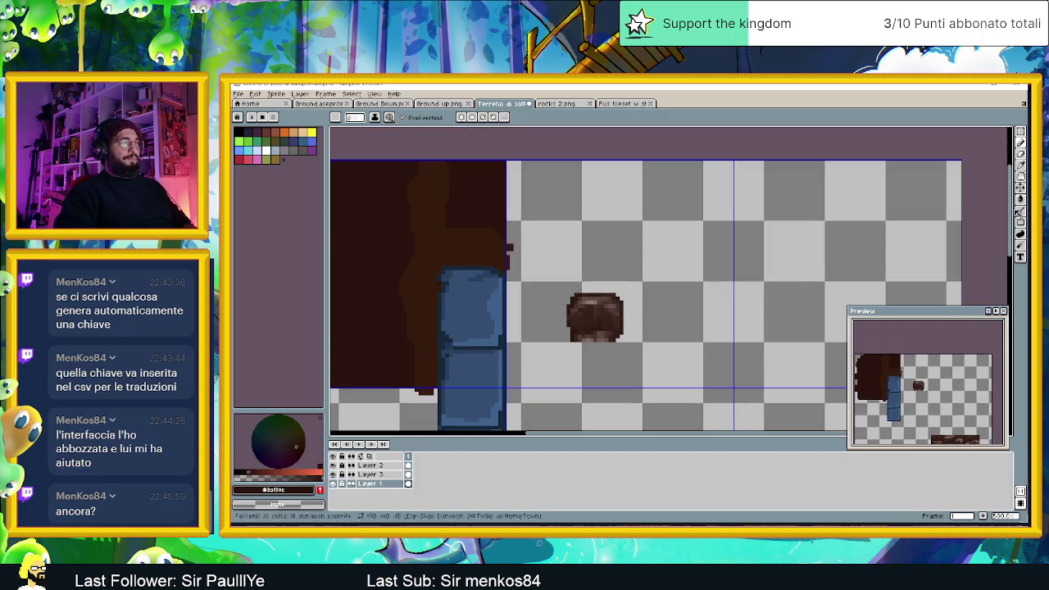
pyautogui.click(1021, 133)
# - Select the small stone patch, drag it onto the dark tile's left edge, and deselect
pyautogui.moveTo(551, 261); pyautogui.dragTo(668, 379)
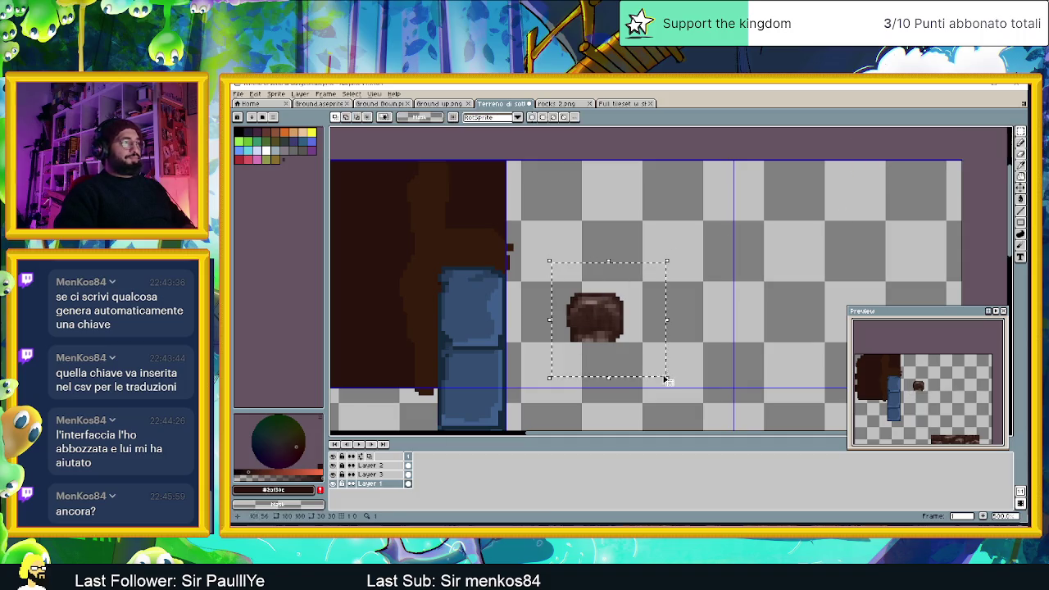
pyautogui.hscroll(-2, 737, 322)
pyautogui.hscroll(-4, 737, 322)
pyautogui.moveTo(798, 326)
pyautogui.mouseDown()
pyautogui.moveTo(511, 272)
pyautogui.moveTo(513, 282)
pyautogui.mouseUp()
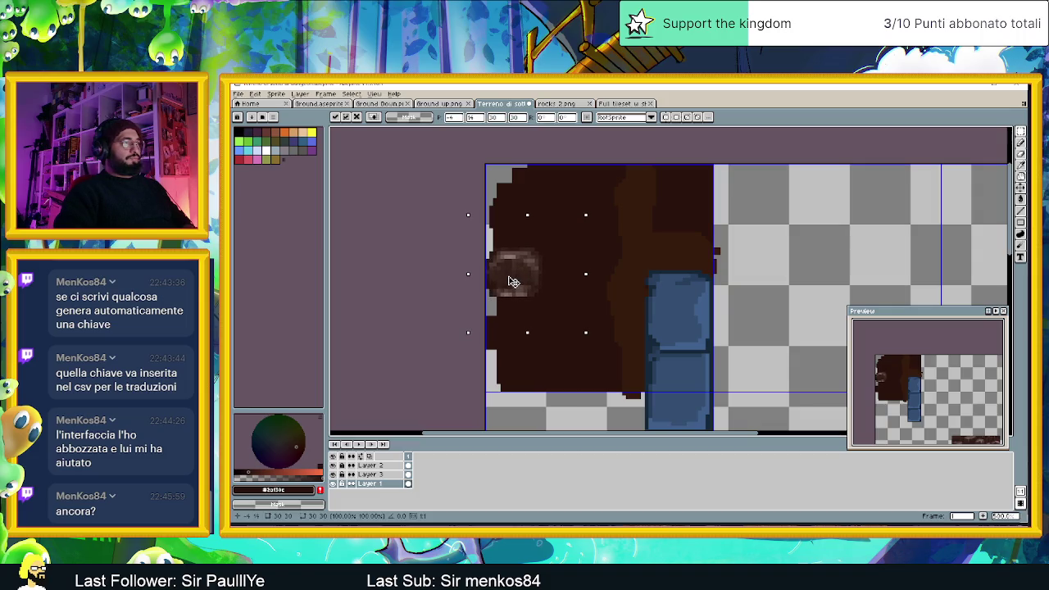
pyautogui.hotkey('ctrl', 'd')
pyautogui.scroll(-2, 650, 325)
pyautogui.scroll(-2, 672, 344)
pyautogui.scroll(1, 680, 357)
pyautogui.scroll(1, 683, 359)
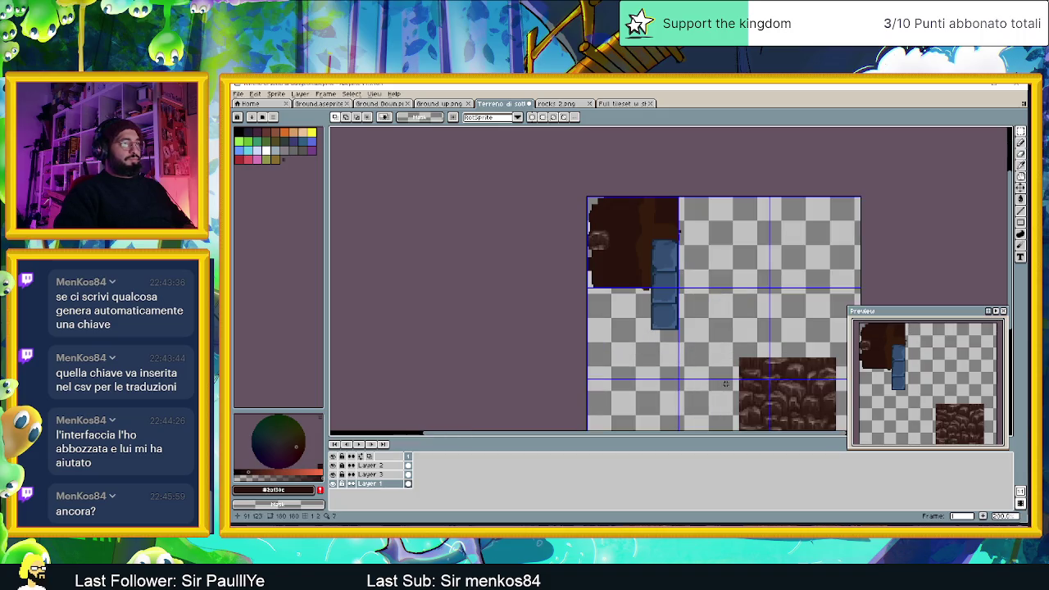
pyautogui.moveTo(726, 383); pyautogui.dragTo(719, 327)
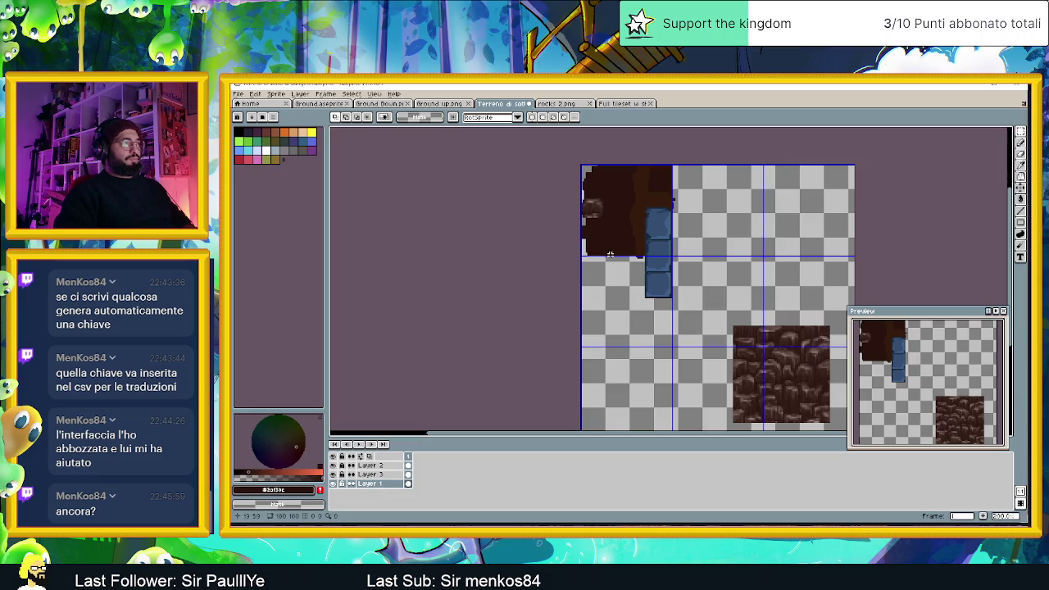
pyautogui.scroll(1, 610, 255)
pyautogui.scroll(1, 588, 216)
# - Pencil two light-grey pixel lines plus an end pixel directly under the stone
pyautogui.scroll(1, 724, 204)
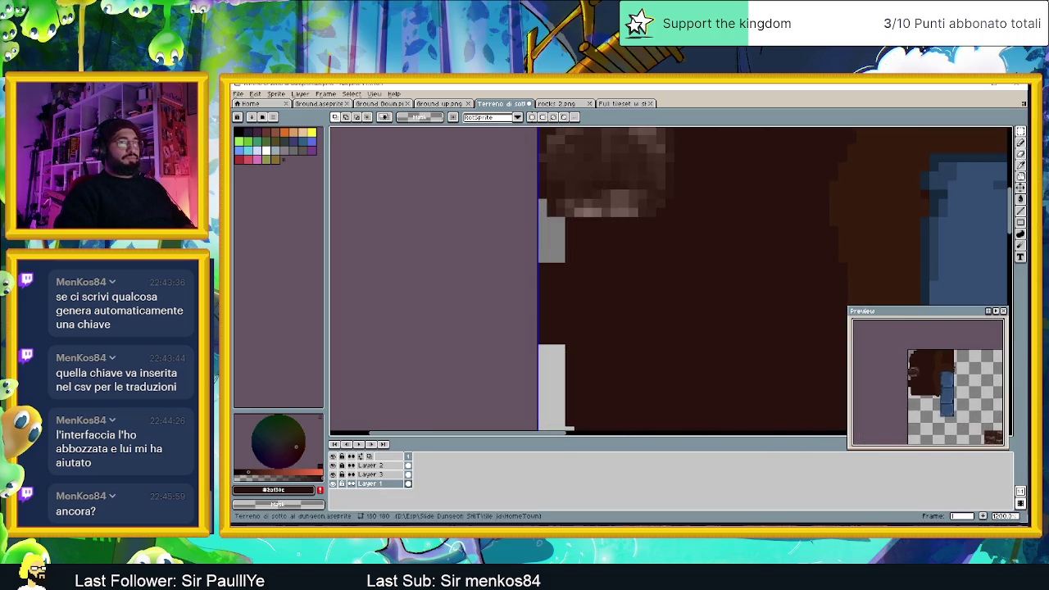
pyautogui.press('b')
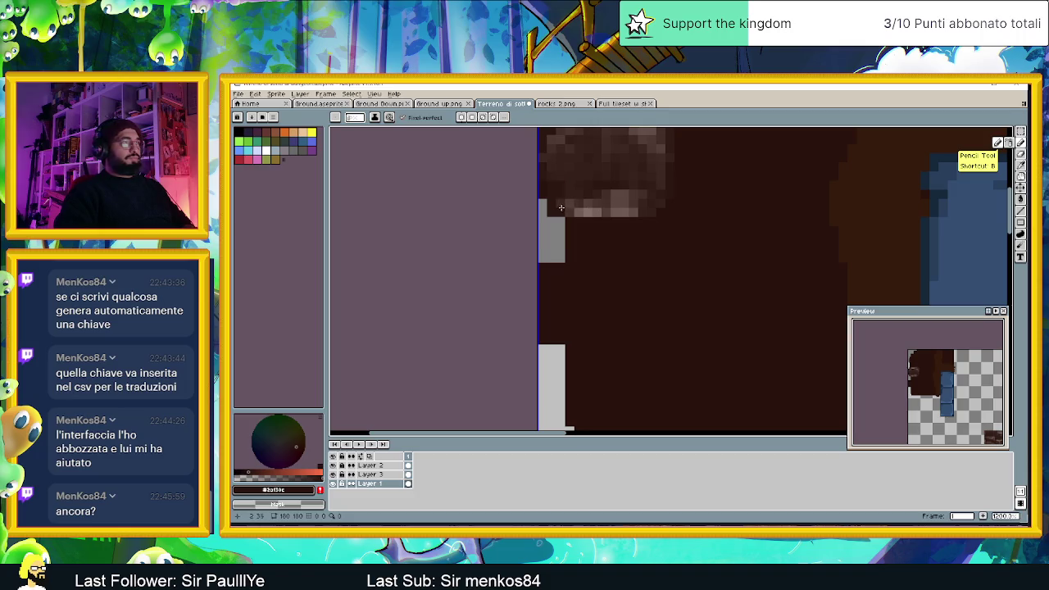
pyautogui.moveTo(561, 208); pyautogui.dragTo(645, 210)
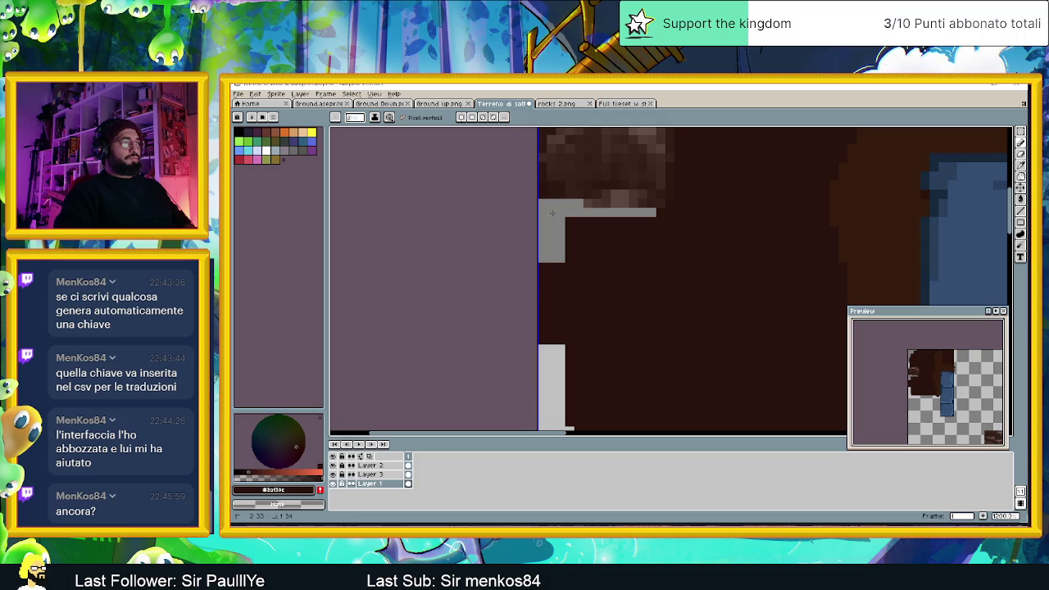
pyautogui.moveTo(583, 203); pyautogui.dragTo(639, 203)
pyautogui.click(642, 196)
pyautogui.scroll(-3, 656, 201)
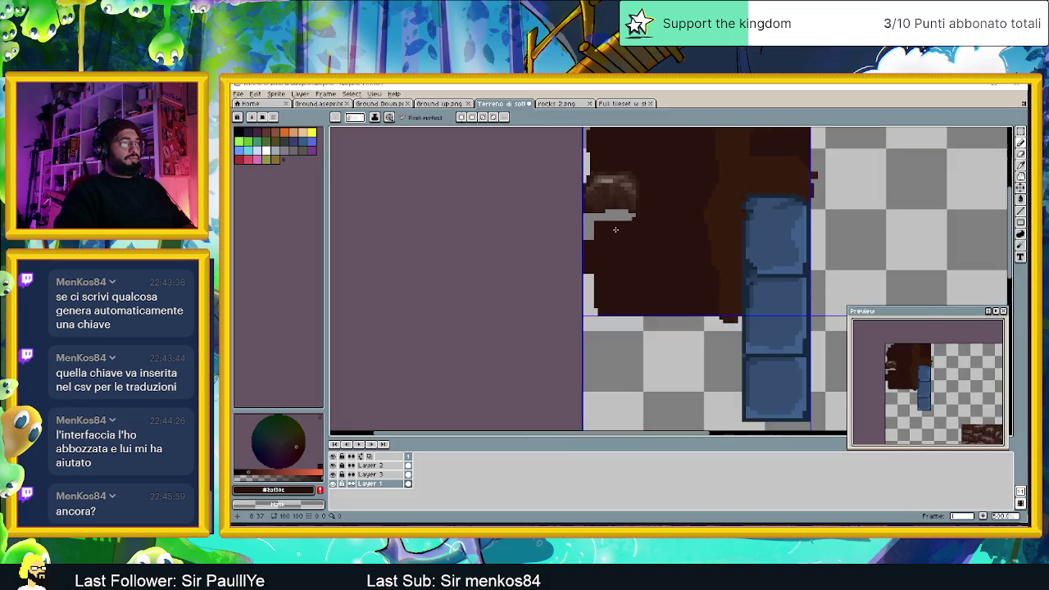
pyautogui.scroll(-1, 629, 243)
pyautogui.scroll(-2, 640, 287)
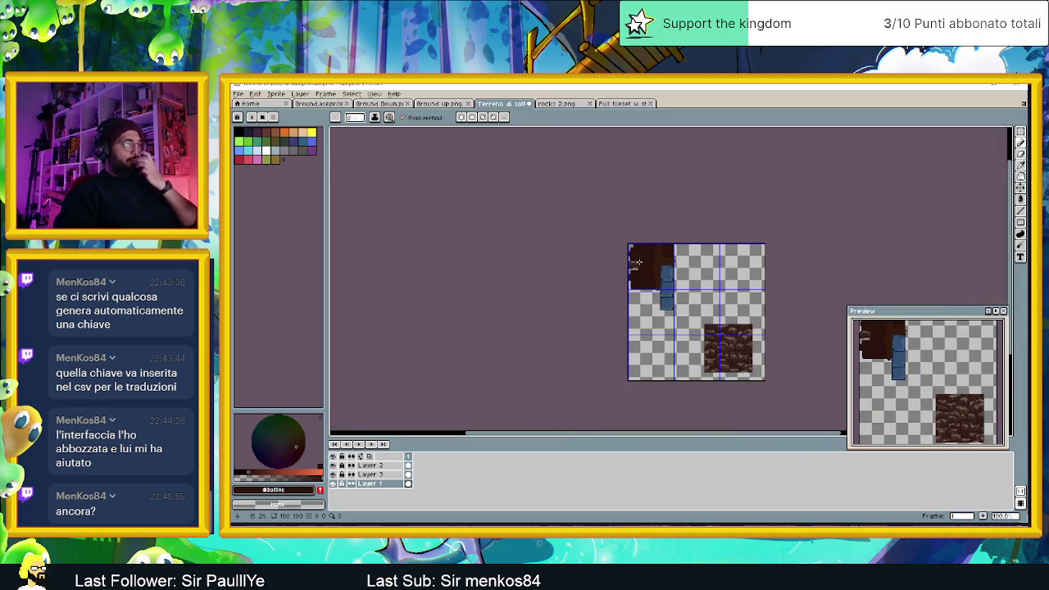
pyautogui.scroll(1, 638, 262)
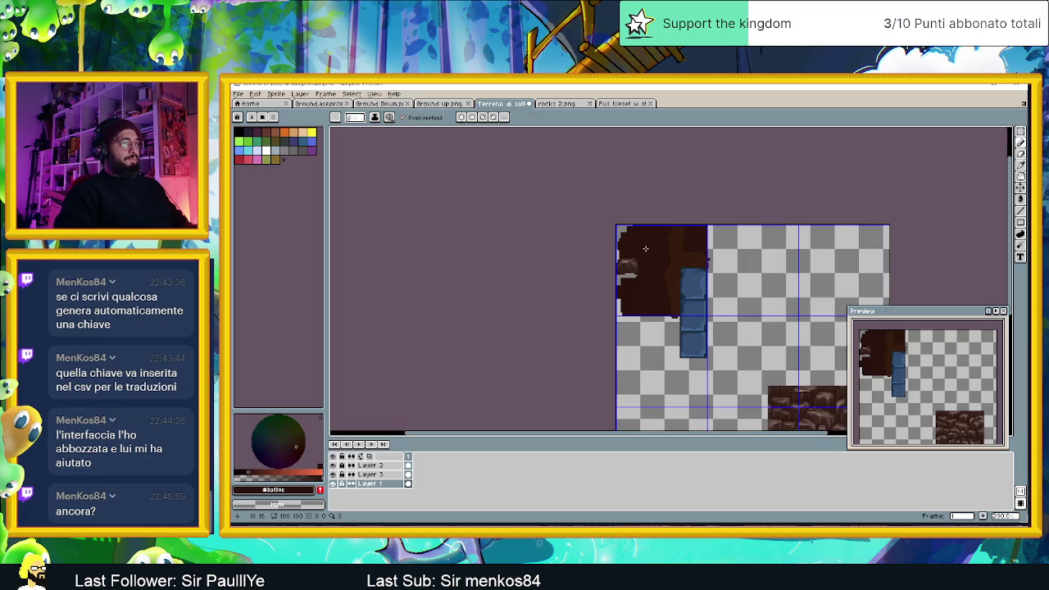
pyautogui.scroll(1, 643, 250)
pyautogui.scroll(1, 629, 260)
pyautogui.scroll(1, 628, 260)
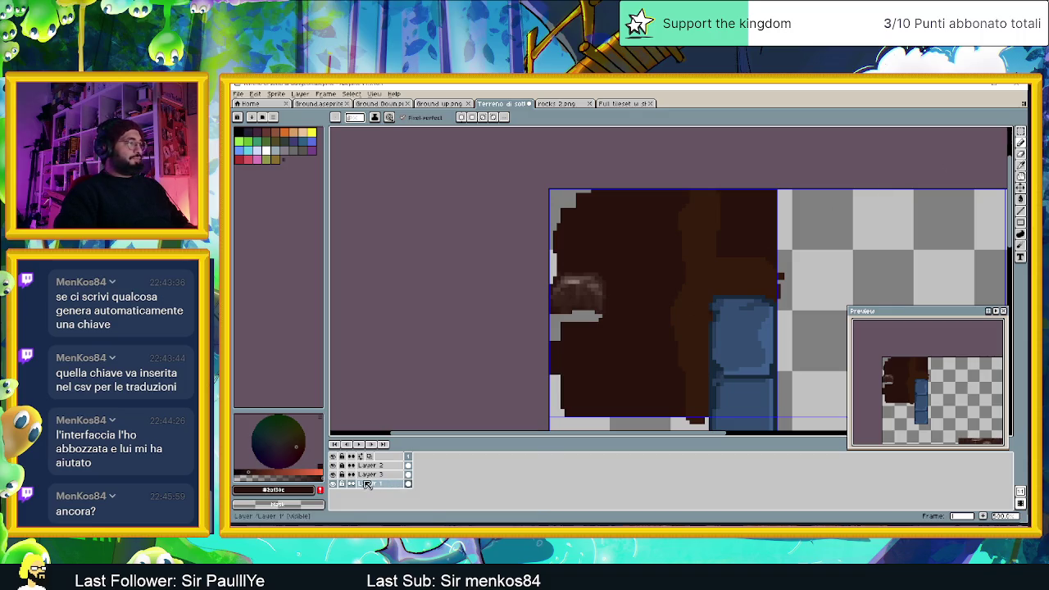
# - Add a new Layer 4, sample a colour, compare Layer 1's visibility, then select Layer 1
pyautogui.rightClick(367, 483)
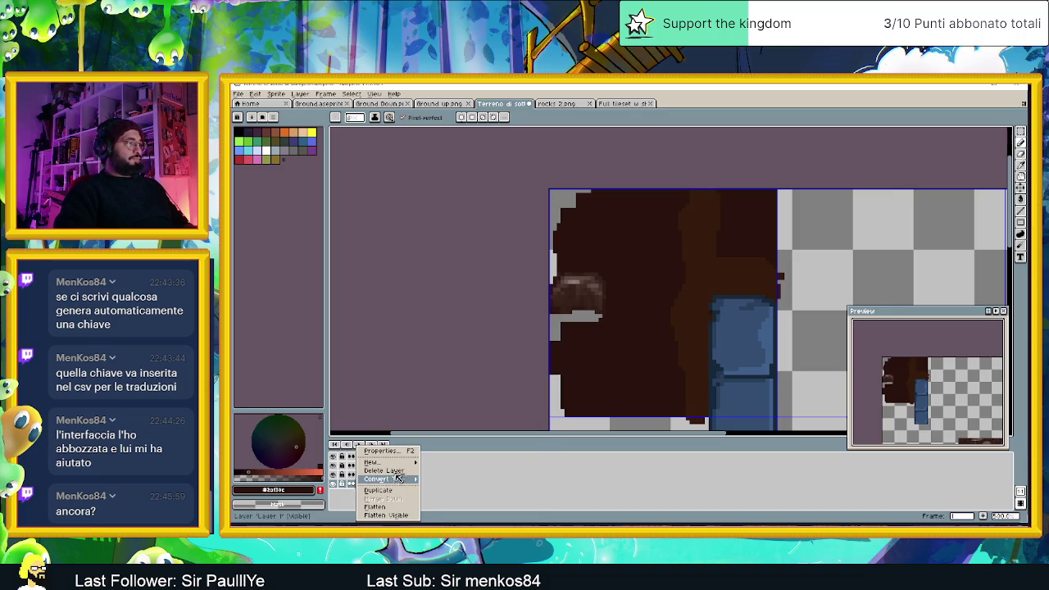
pyautogui.click(443, 460)
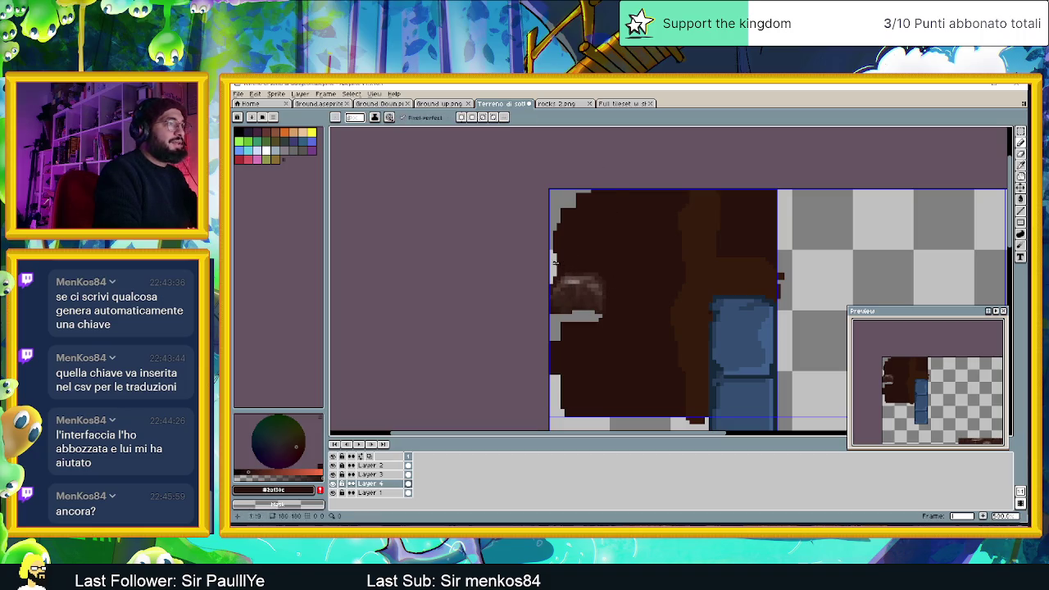
pyautogui.keyDown('alt'); pyautogui.click(549, 304); pyautogui.keyUp('alt')
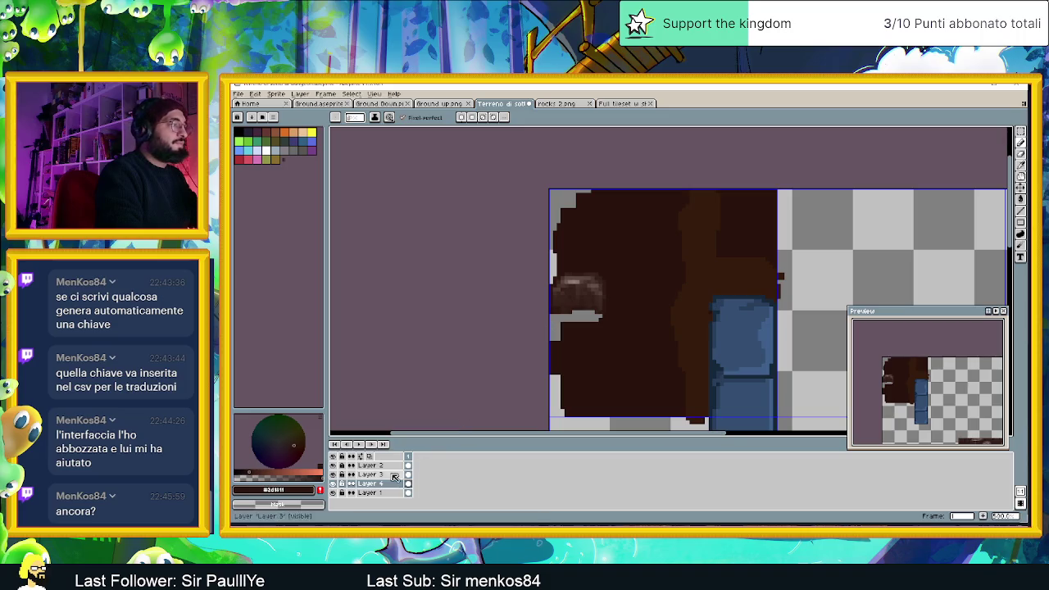
pyautogui.click(333, 492)
pyautogui.click(333, 493)
pyautogui.click(333, 493)
pyautogui.click(333, 492)
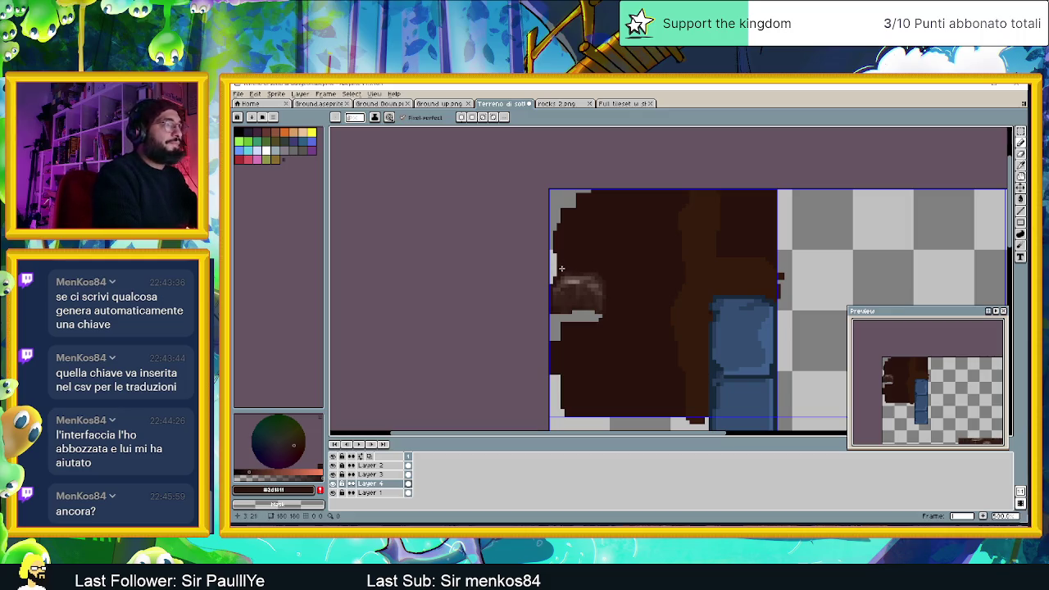
pyautogui.click(386, 493)
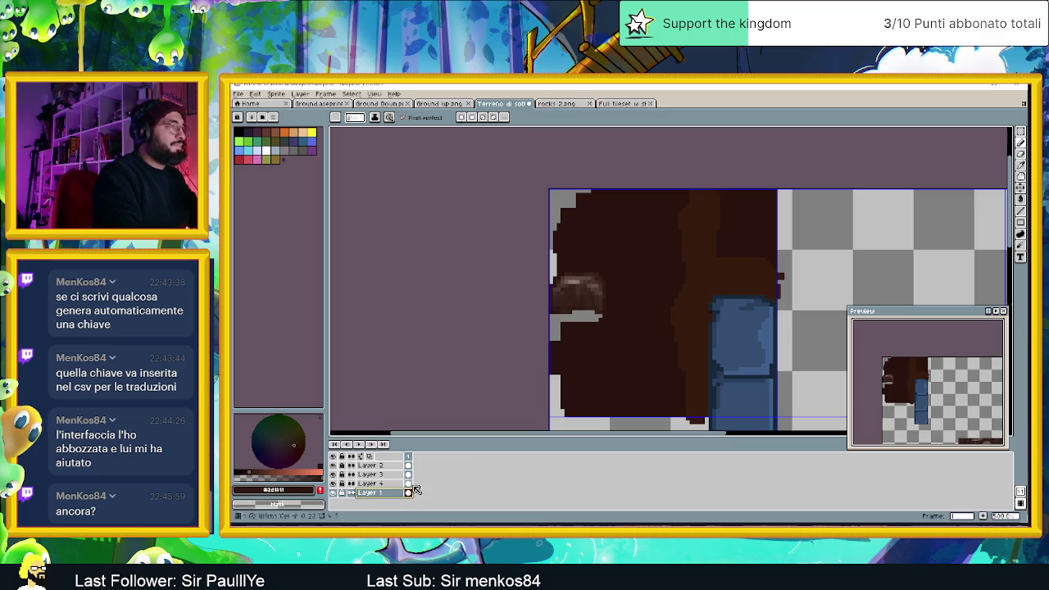
# - Erase blocky stone-shaped patches out of the dark earth on Layer 1
pyautogui.press('e')
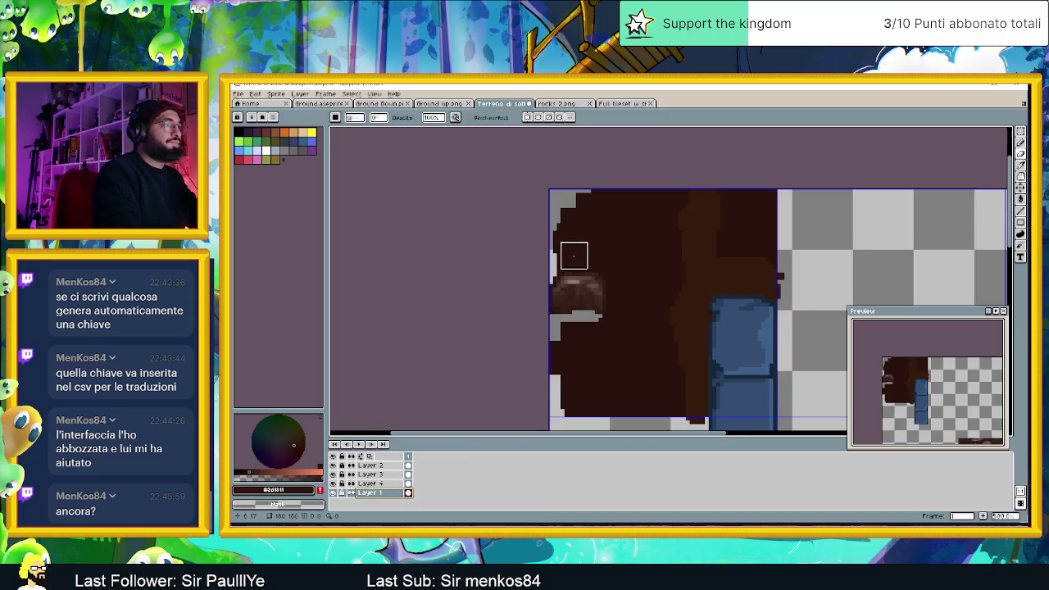
pyautogui.moveTo(574, 255)
pyautogui.mouseDown()
pyautogui.moveTo(598, 256)
pyautogui.moveTo(576, 245)
pyautogui.moveTo(607, 215)
pyautogui.moveTo(622, 226)
pyautogui.moveTo(644, 289)
pyautogui.mouseUp()
pyautogui.hotkey('ctrl', 'z')
pyautogui.hotkey('ctrl', 'z')
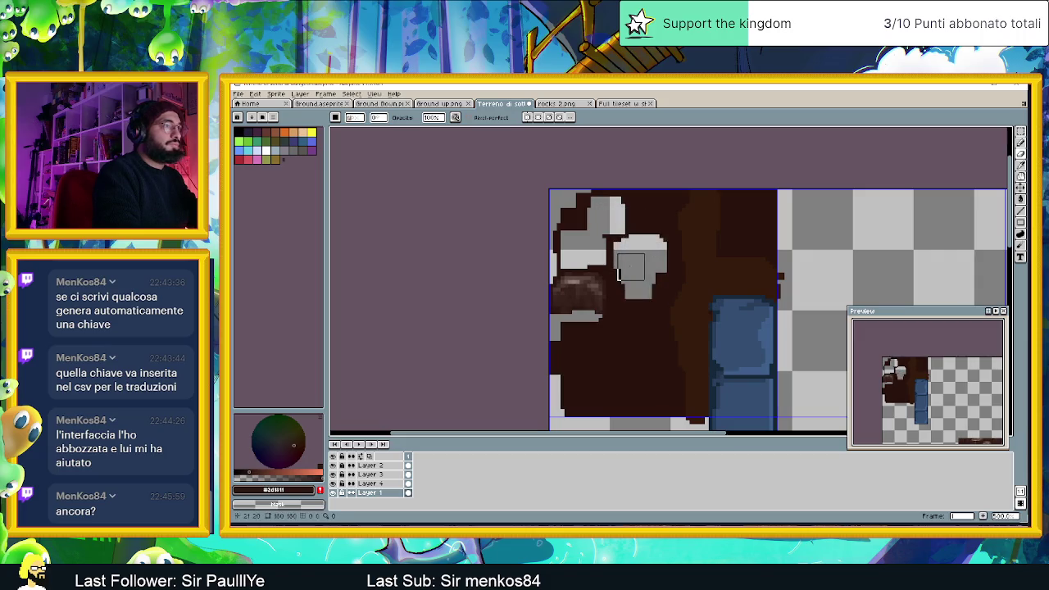
pyautogui.moveTo(618, 339)
pyautogui.mouseDown()
pyautogui.moveTo(585, 357)
pyautogui.moveTo(602, 367)
pyautogui.mouseUp()
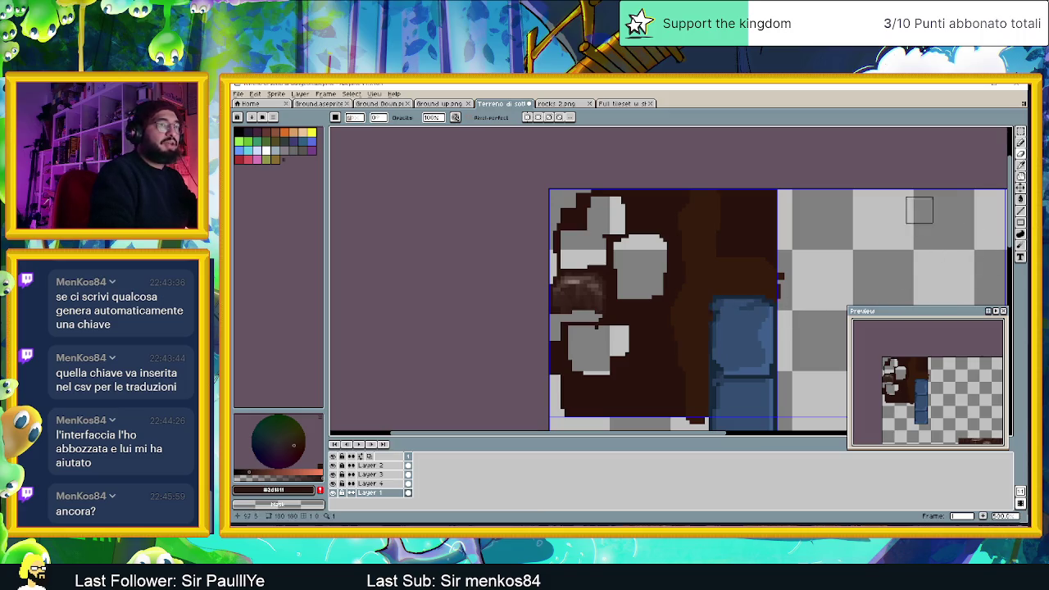
pyautogui.moveTo(1011, 229); pyautogui.dragTo(1011, 262)
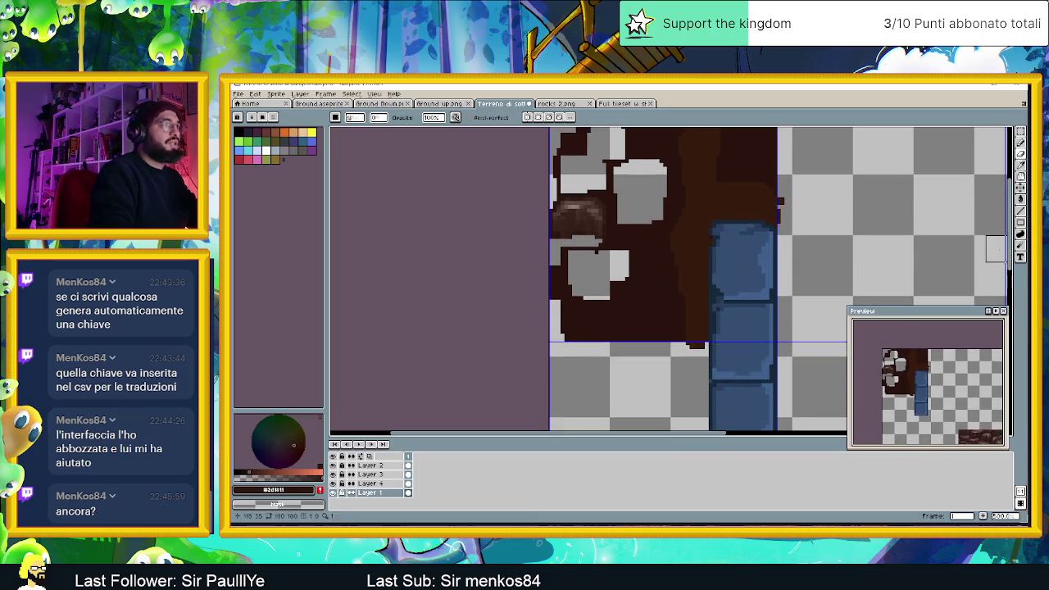
pyautogui.moveTo(642, 302)
pyautogui.mouseDown()
pyautogui.moveTo(623, 328)
pyautogui.moveTo(603, 325)
pyautogui.mouseUp()
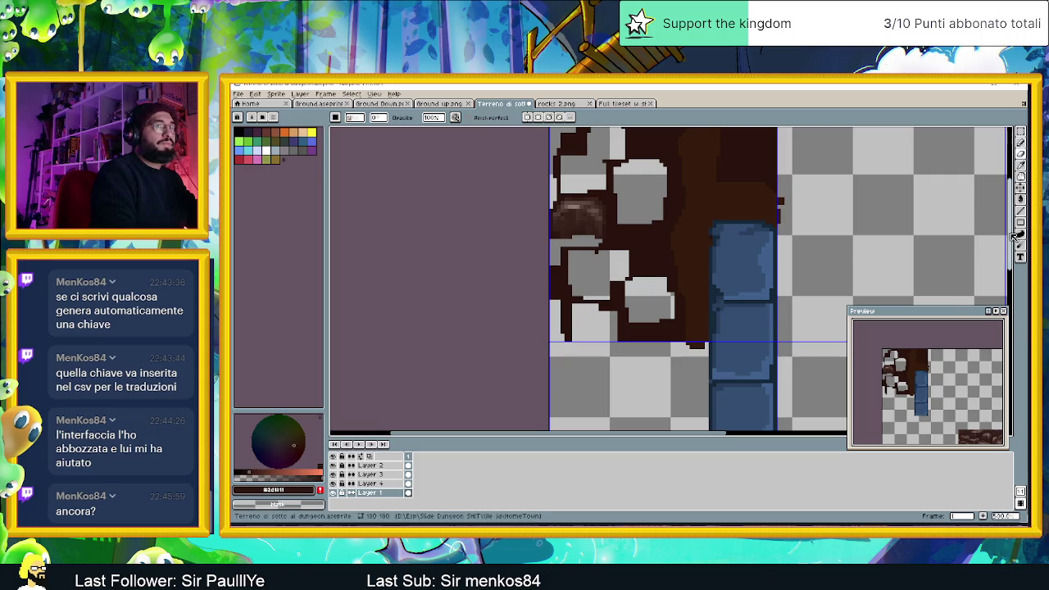
# - Clear small squares near the tile's top and centre, then return to drawing on Layer 4
pyautogui.scroll(1, 983, 212)
pyautogui.moveTo(664, 186)
pyautogui.mouseDown()
pyautogui.moveTo(658, 174)
pyautogui.moveTo(652, 185)
pyautogui.mouseUp()
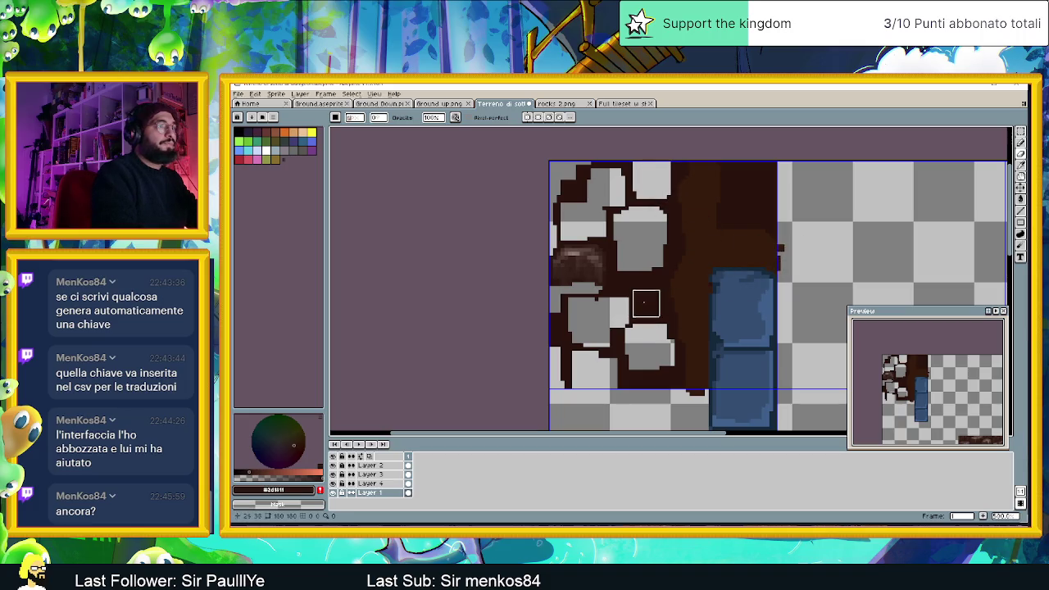
pyautogui.click(661, 287)
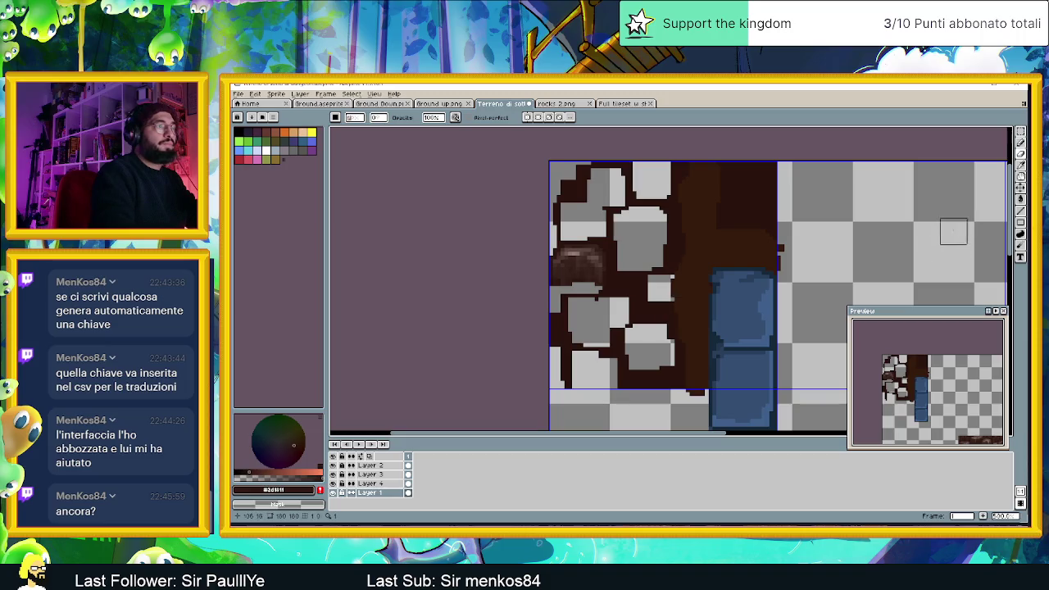
pyautogui.click(1017, 162)
pyautogui.keyDown('ctrl'); pyautogui.click(561, 327); pyautogui.keyUp('ctrl')
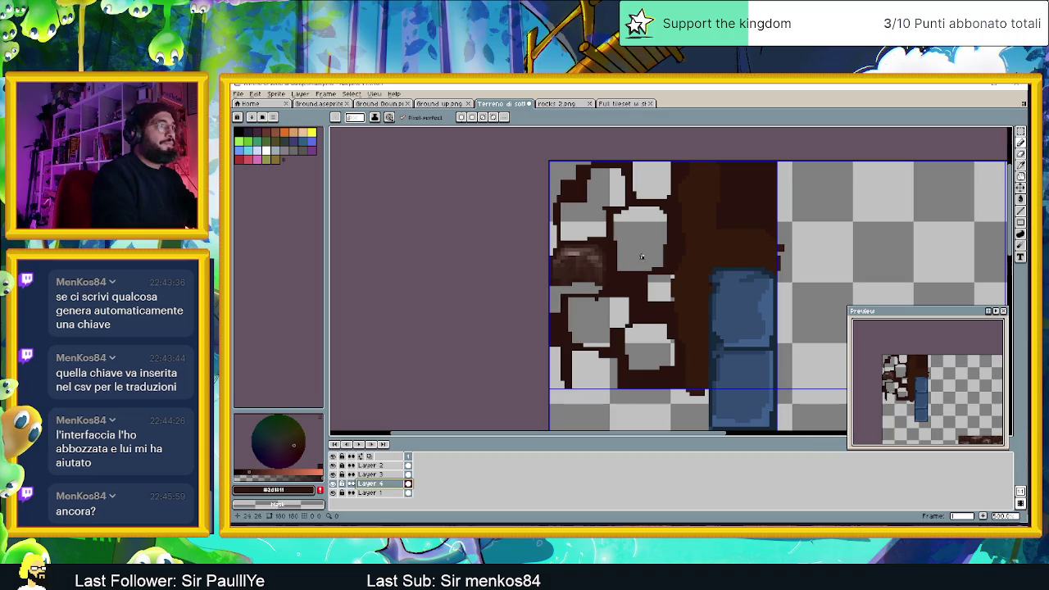
# - Eyedrop the lighter brown #5f4343 and shade the top edge of an upper stone
pyautogui.press('alt')
pyautogui.keyDown('alt'); pyautogui.click(571, 246); pyautogui.keyUp('alt')
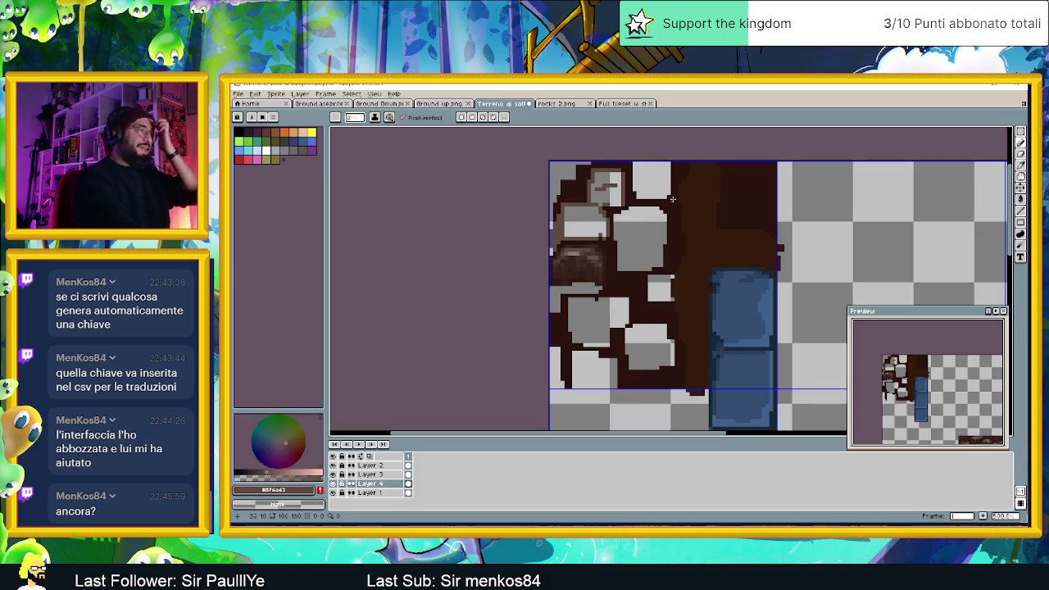
pyautogui.moveTo(634, 163); pyautogui.dragTo(665, 164)
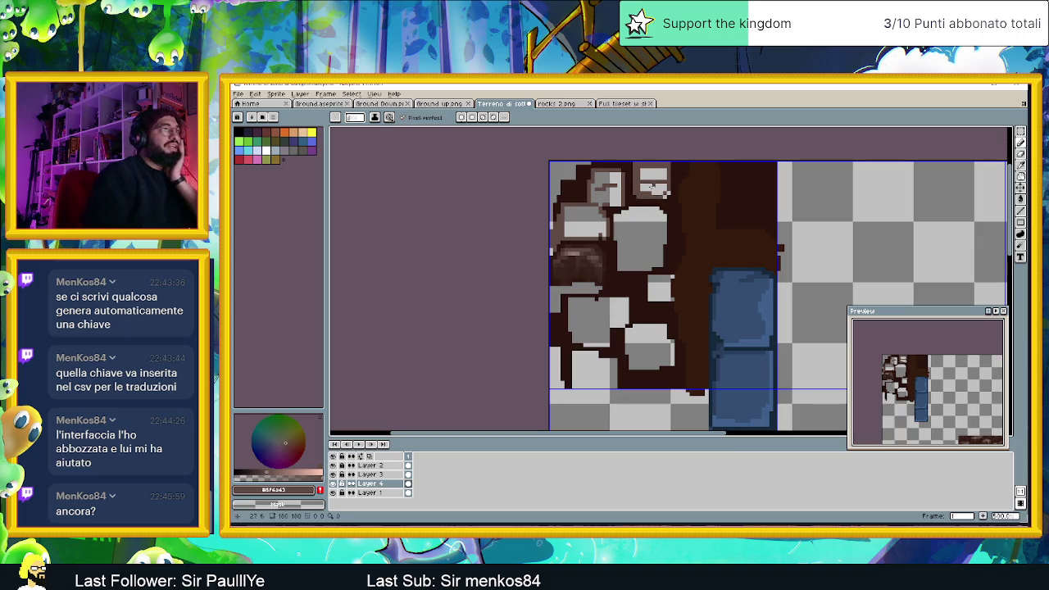
# - Draw straight #5f4343 edge lines along the top stone's sides, redrawing one bad line
pyautogui.press('l')
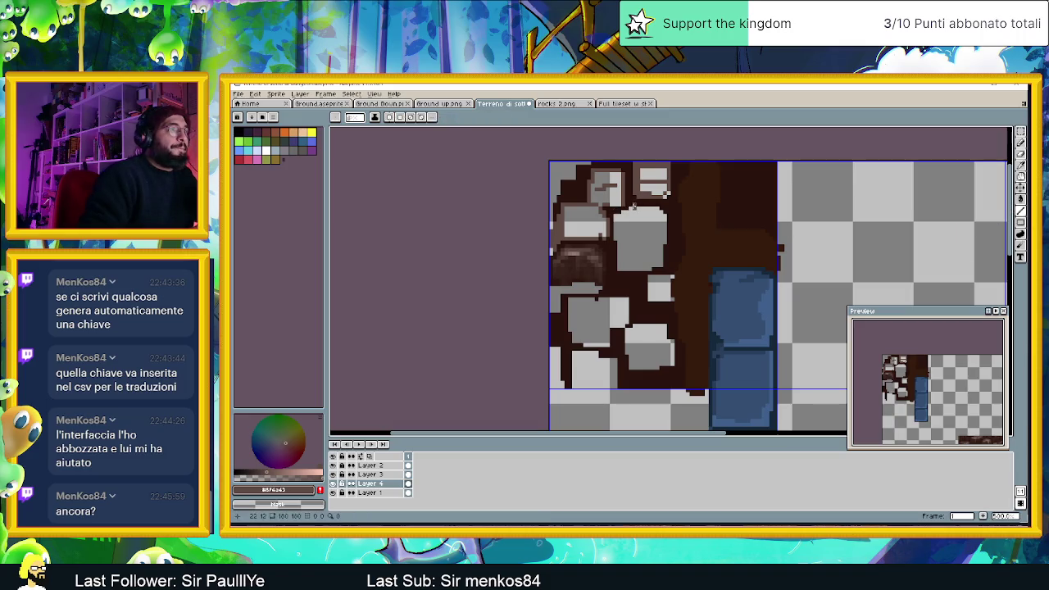
pyautogui.moveTo(630, 208)
pyautogui.mouseDown()
pyautogui.moveTo(663, 208)
pyautogui.moveTo(661, 250)
pyautogui.mouseUp()
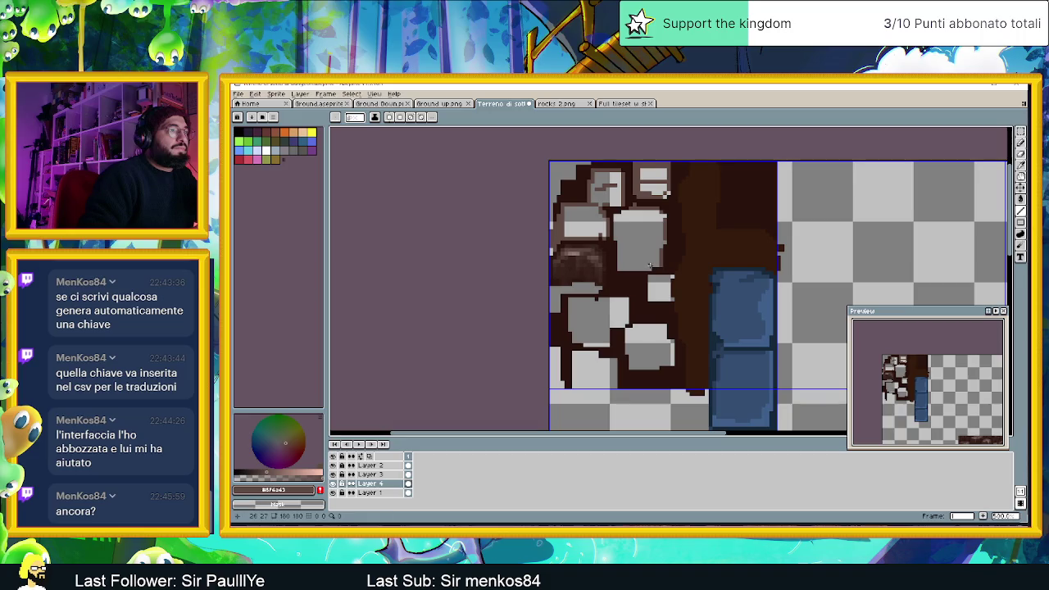
pyautogui.click(645, 269)
pyautogui.moveTo(620, 268); pyautogui.dragTo(622, 243)
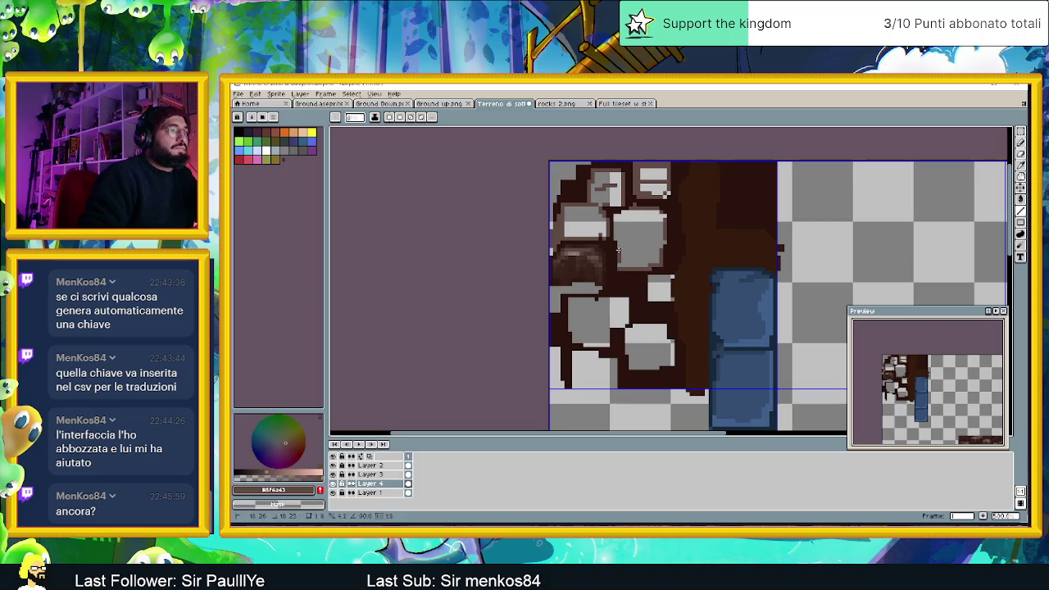
pyautogui.hotkey('ctrl', 'z')
pyautogui.moveTo(617, 235); pyautogui.dragTo(616, 226)
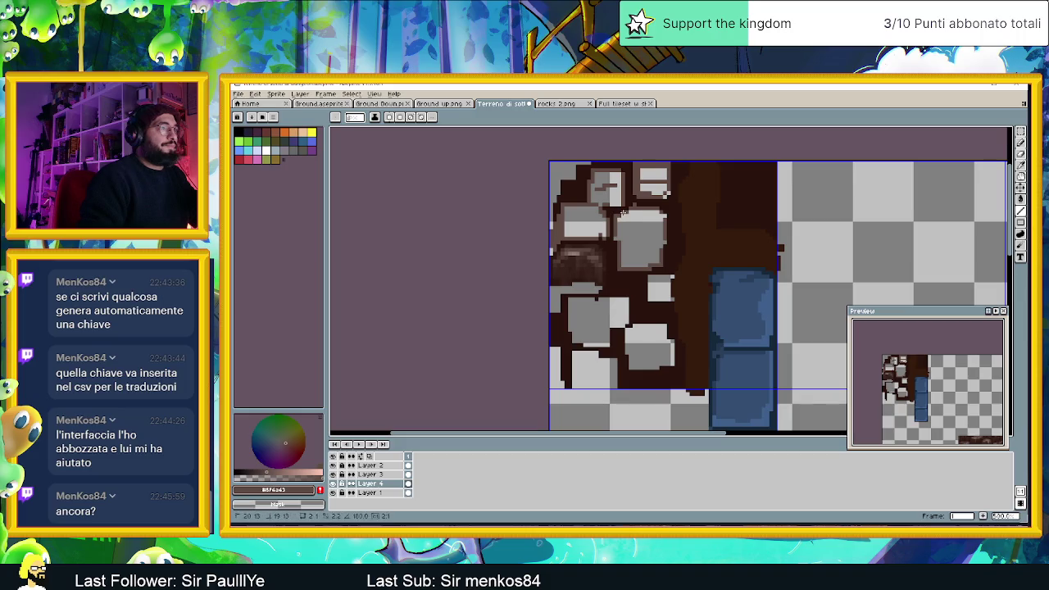
pyautogui.scroll(-1, 658, 302)
pyautogui.scroll(-2, 658, 302)
pyautogui.scroll(1, 657, 302)
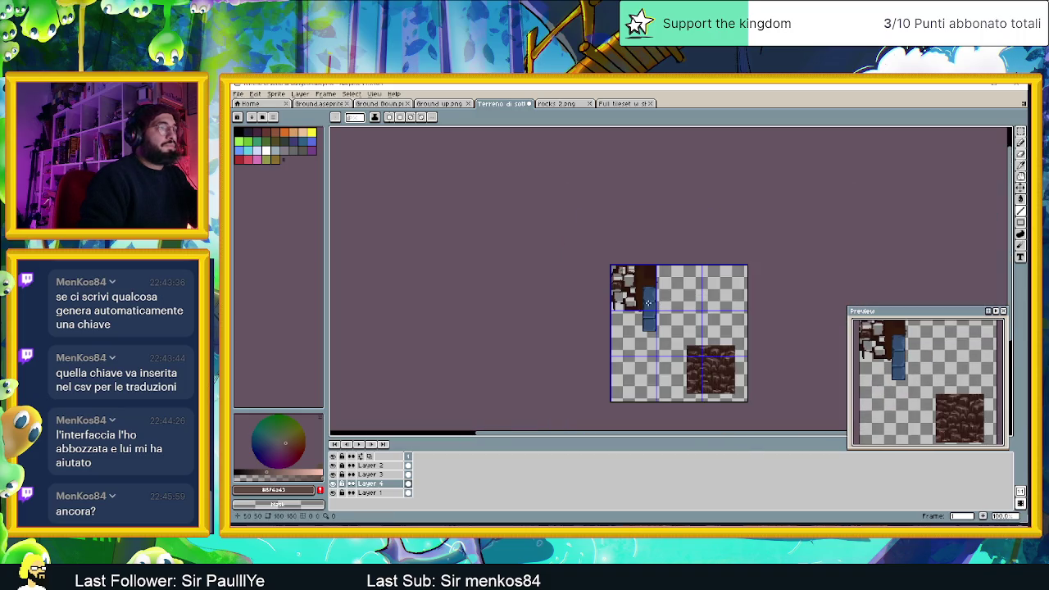
# - Line the top edge and lower part of the first lower grey block
pyautogui.scroll(3, 630, 294)
pyautogui.scroll(1, 603, 277)
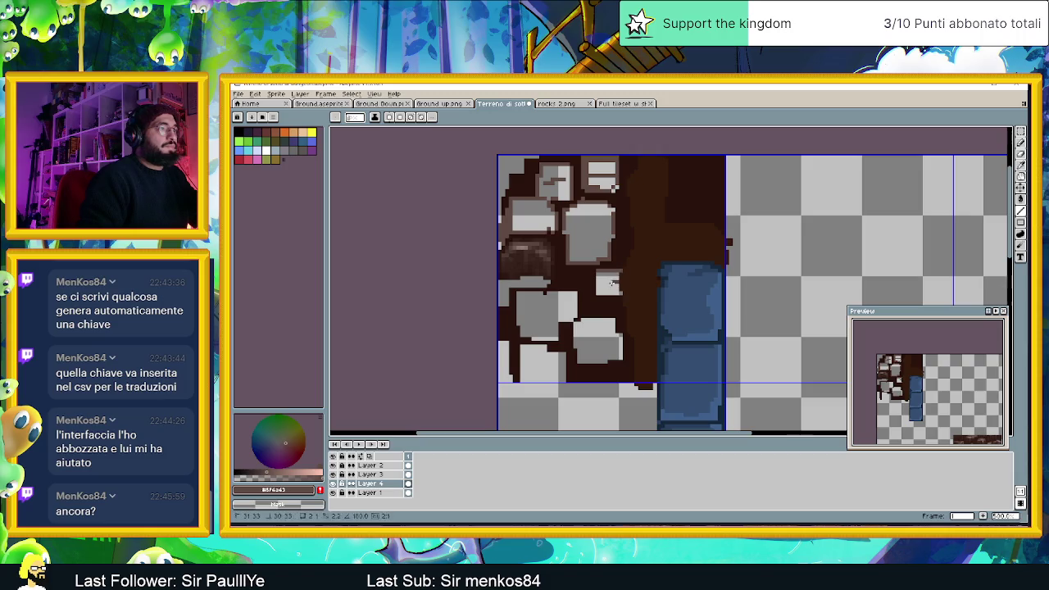
pyautogui.hotkey('ctrl', 'z')
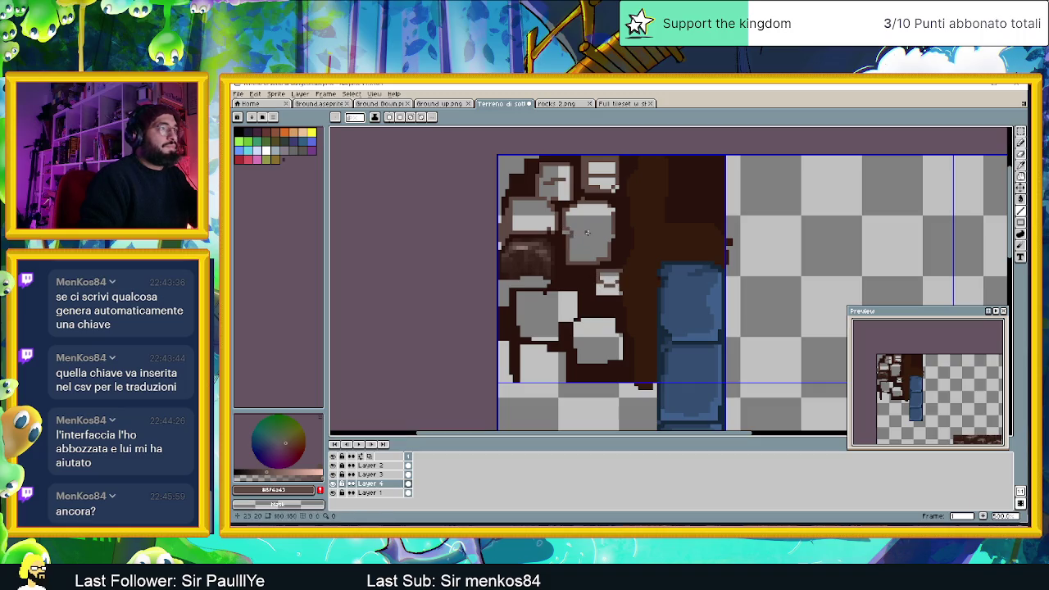
pyautogui.scroll(1, 574, 233)
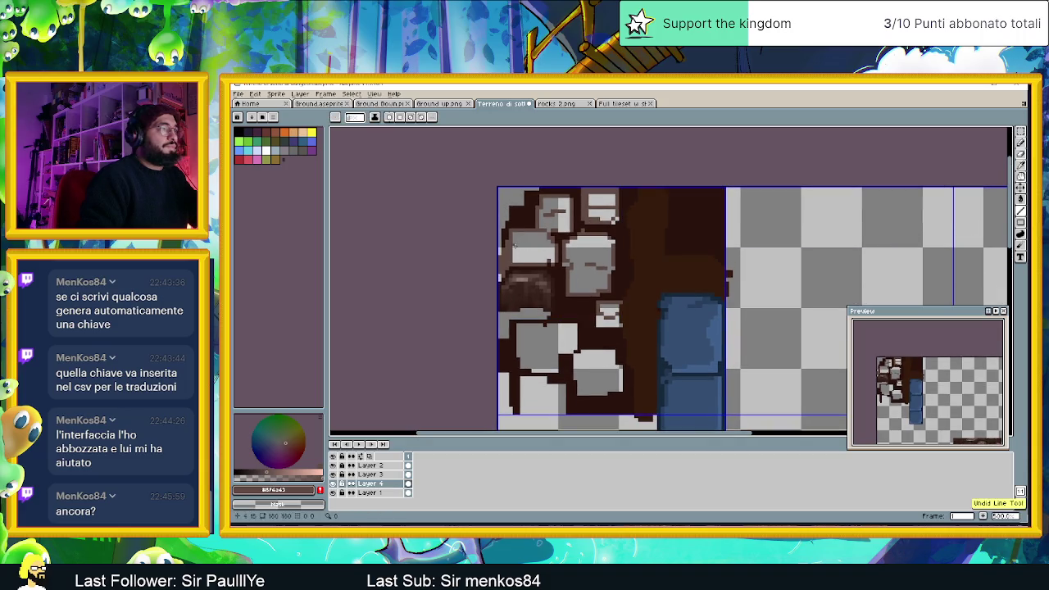
pyautogui.scroll(-2, 578, 276)
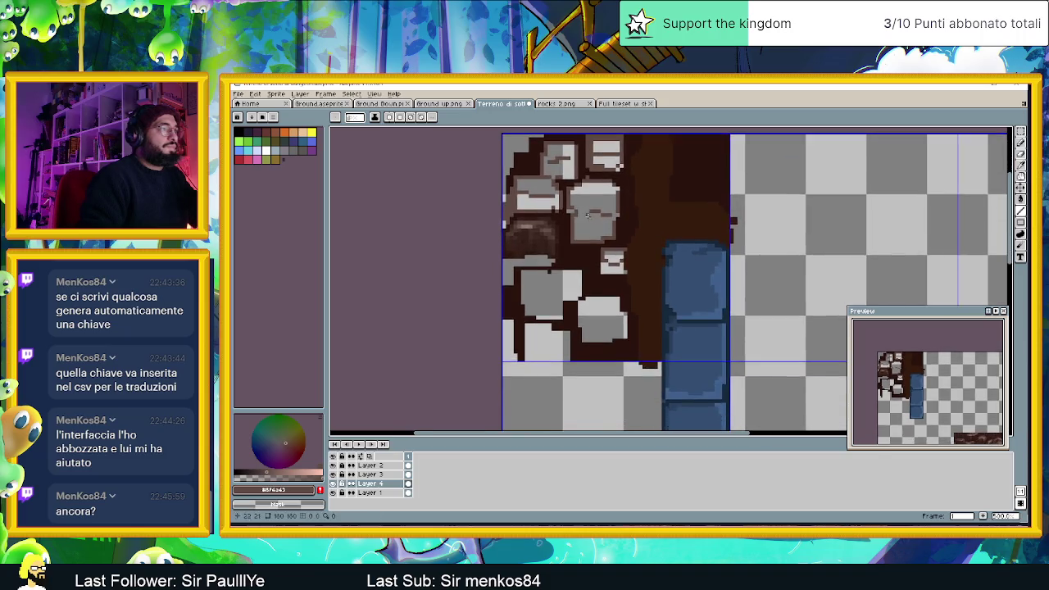
pyautogui.scroll(1, 557, 283)
pyautogui.scroll(1, 538, 289)
pyautogui.moveTo(525, 267); pyautogui.dragTo(588, 267)
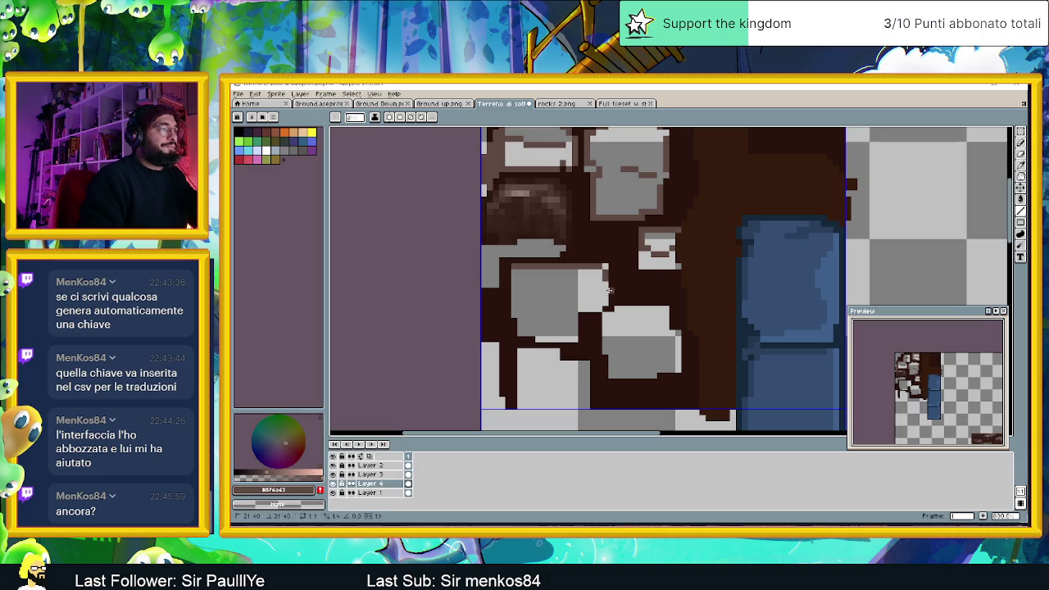
pyautogui.moveTo(593, 309)
pyautogui.mouseDown()
pyautogui.moveTo(545, 314)
pyautogui.moveTo(514, 284)
pyautogui.mouseUp()
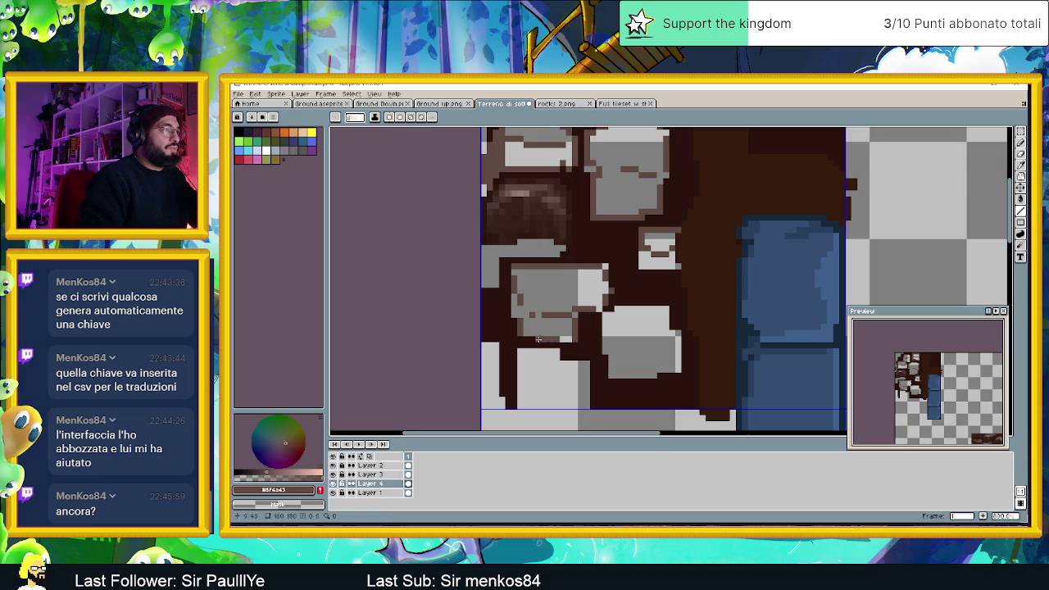
# - Add dark lines across the next grey block and the light block's top and bottom edges
pyautogui.scroll(-2, 574, 312)
pyautogui.hscroll(1, 589, 287)
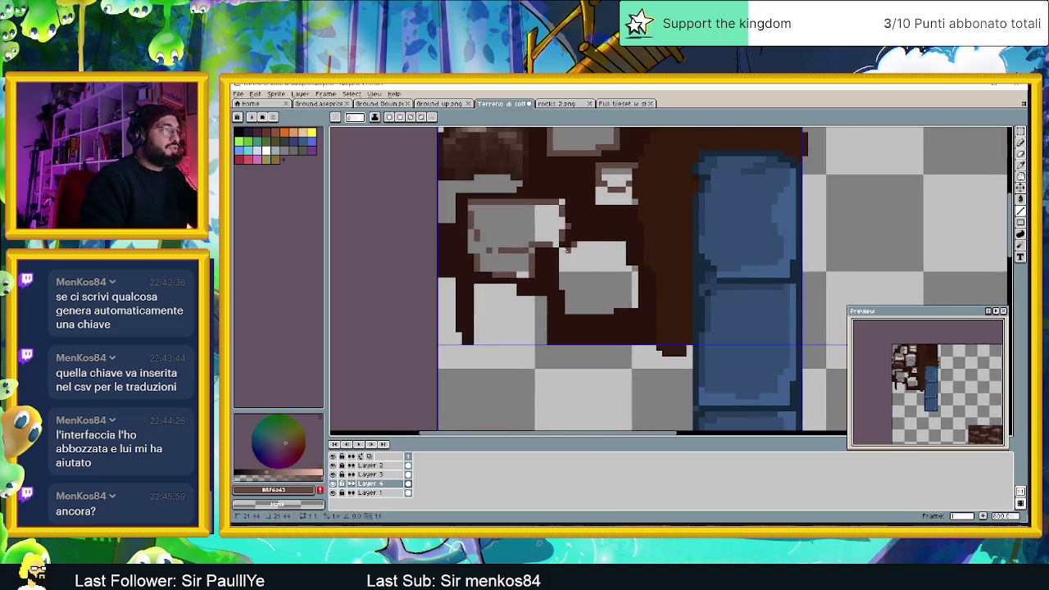
pyautogui.moveTo(560, 277); pyautogui.dragTo(596, 280)
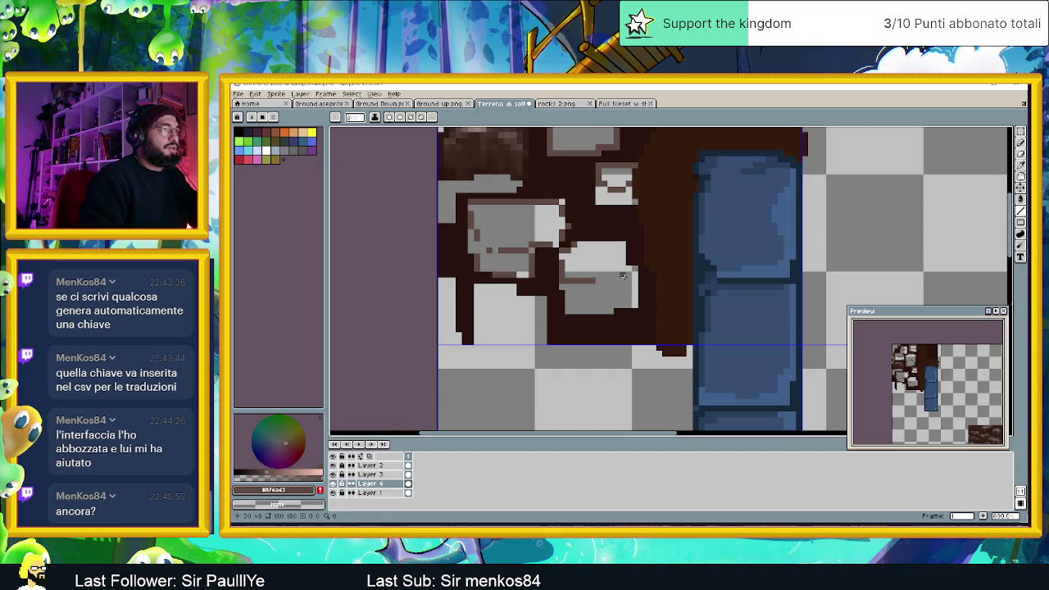
pyautogui.moveTo(622, 244); pyautogui.dragTo(575, 244)
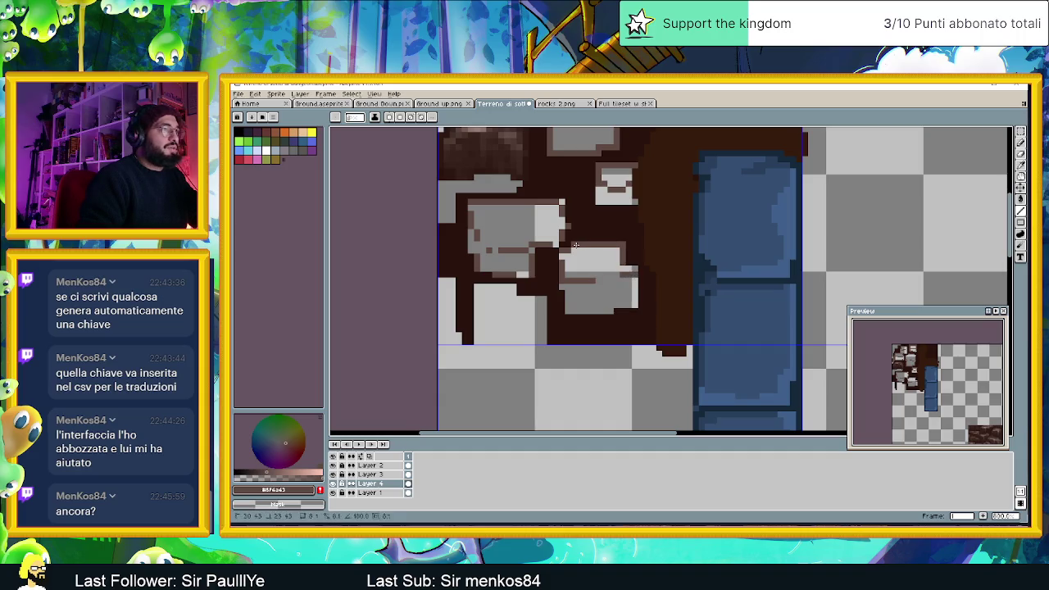
pyautogui.hotkey('ctrl', 'z')
pyautogui.hotkey('ctrl', 'z')
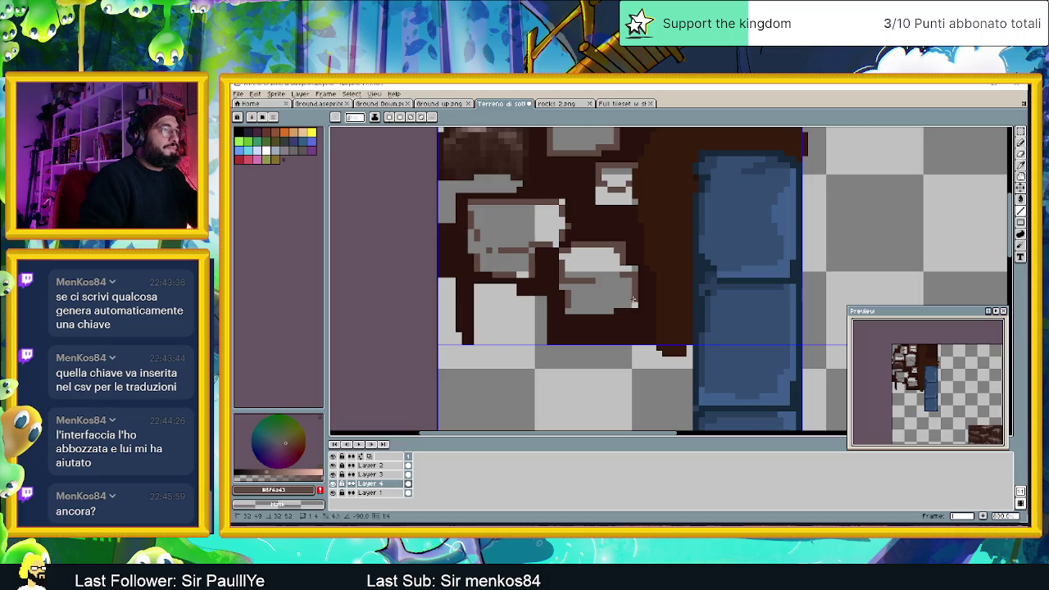
pyautogui.moveTo(482, 286)
pyautogui.mouseDown()
pyautogui.moveTo(514, 288)
pyautogui.moveTo(516, 322)
pyautogui.moveTo(488, 311)
pyautogui.moveTo(494, 322)
pyautogui.mouseUp()
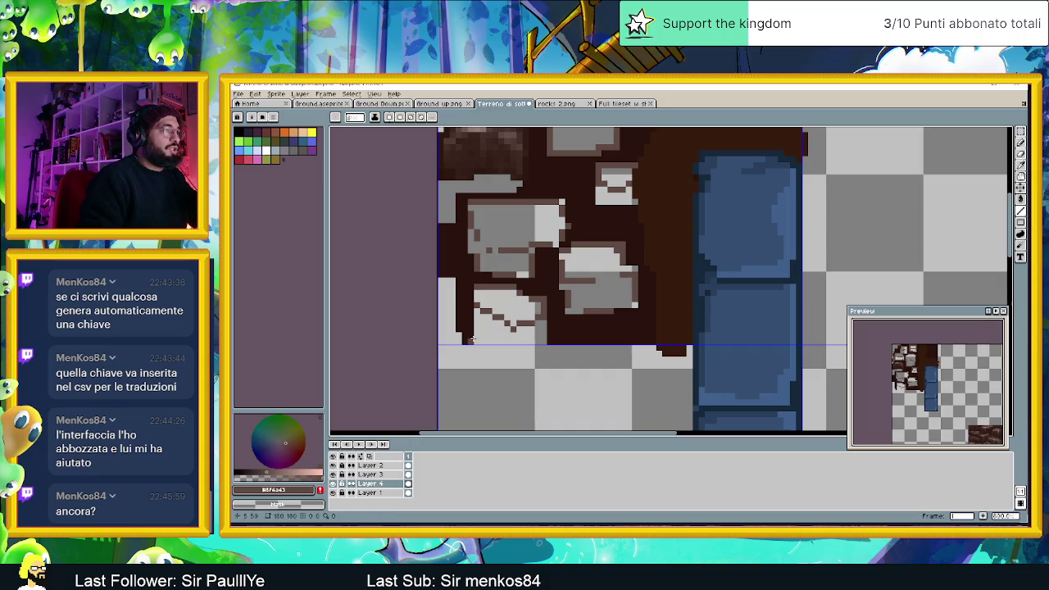
pyautogui.moveTo(474, 339); pyautogui.dragTo(541, 343)
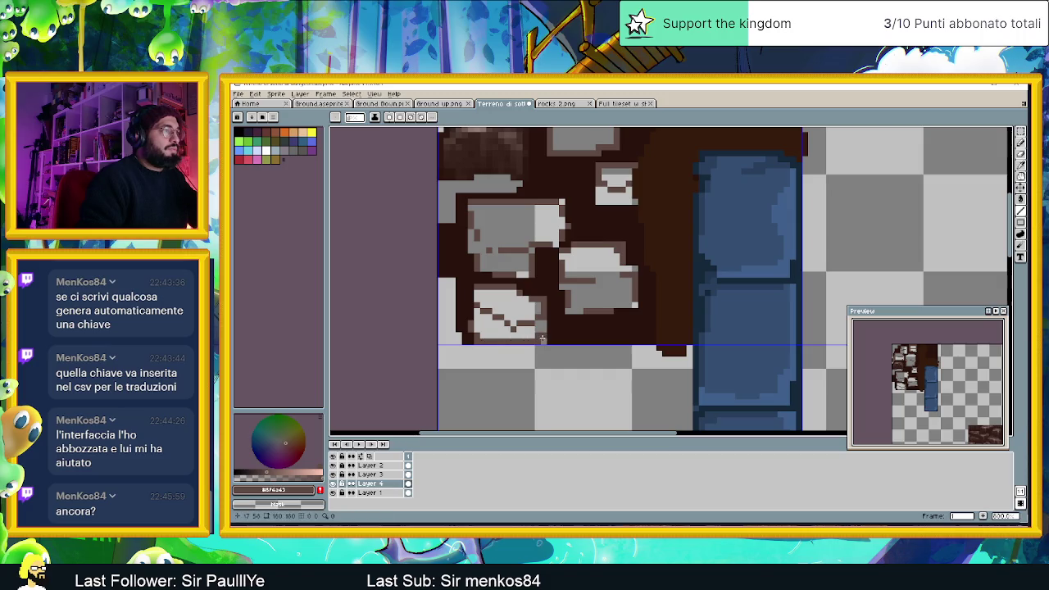
pyautogui.scroll(-2, 555, 324)
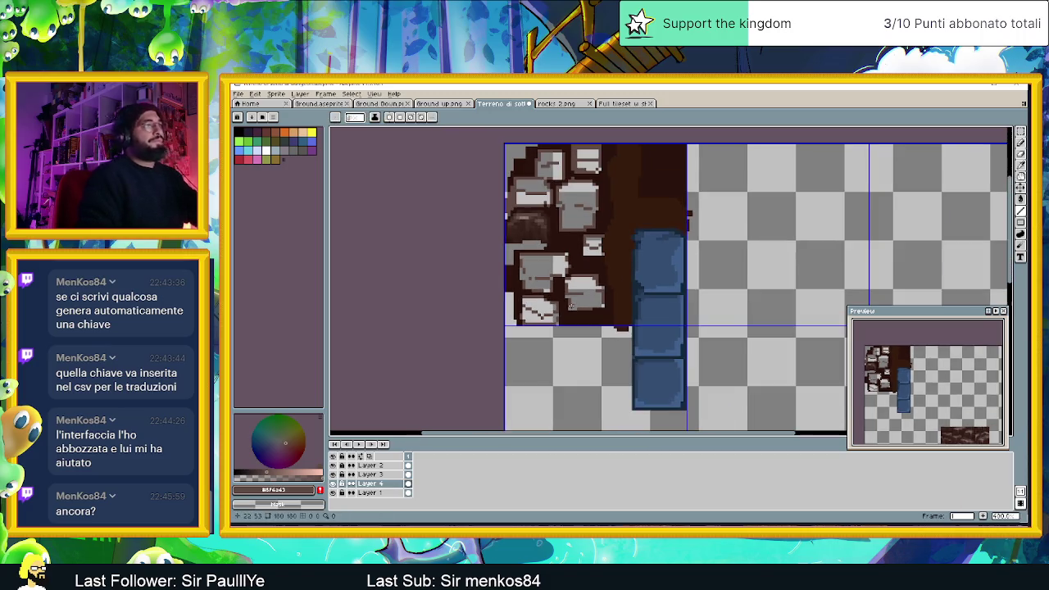
pyautogui.scroll(-1, 590, 312)
pyautogui.scroll(-2, 641, 299)
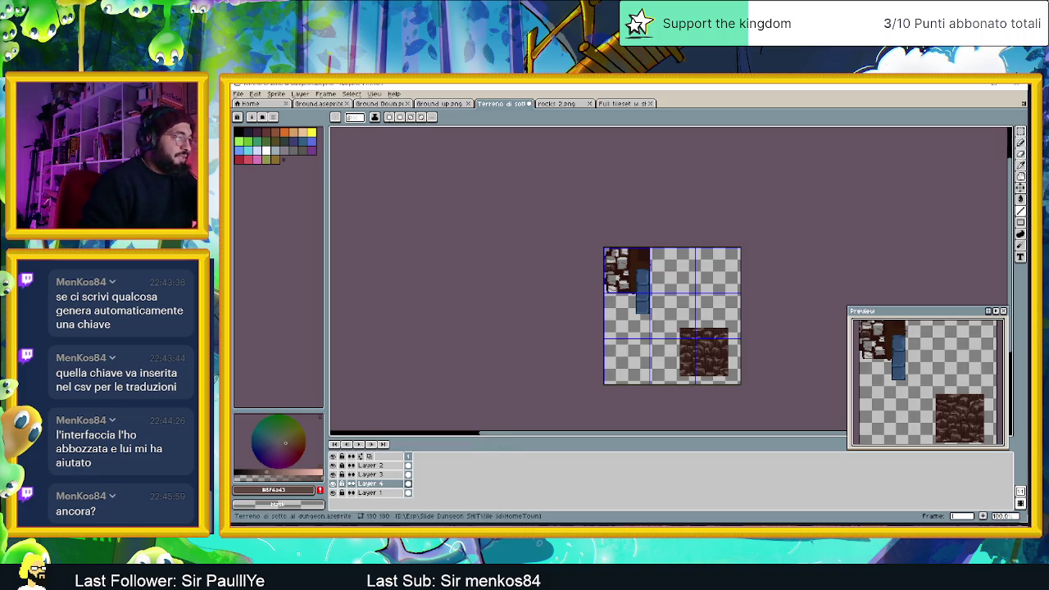
pyautogui.scroll(-2, 899, 214)
# - Pan and zoom around the floating reference board's thumbnails and landscape image
pyautogui.scroll(-2, 899, 214)
pyautogui.scroll(-2, 899, 215)
pyautogui.scroll(-1, 979, 266)
pyautogui.moveTo(979, 263); pyautogui.dragTo(878, 241)
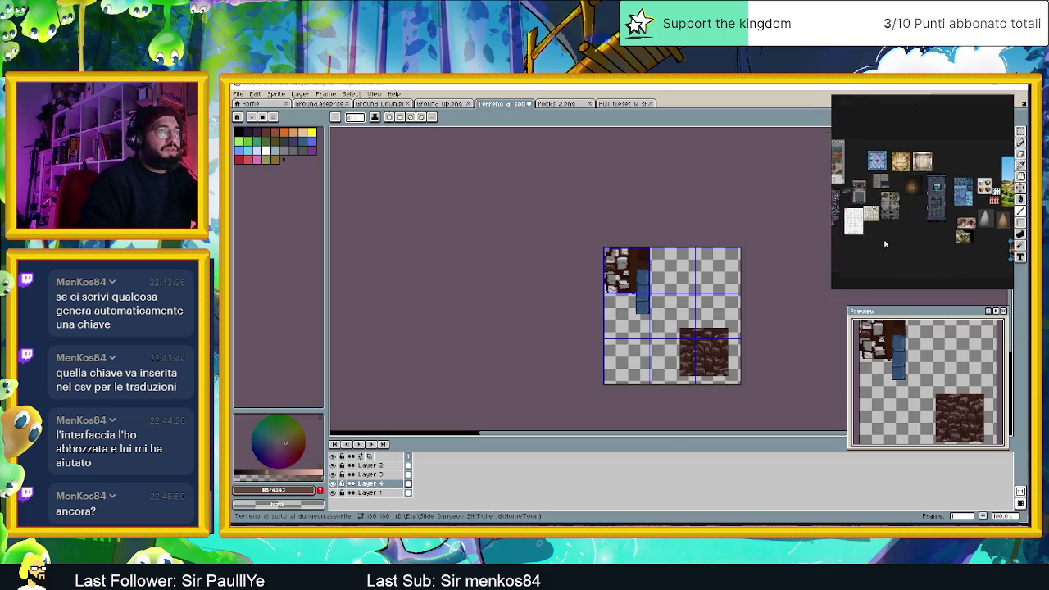
pyautogui.scroll(2, 952, 247)
pyautogui.scroll(2, 952, 248)
pyautogui.moveTo(952, 248)
pyautogui.mouseDown()
pyautogui.moveTo(817, 237)
pyautogui.moveTo(1009, 190)
pyautogui.mouseUp()
pyautogui.moveTo(873, 220)
pyautogui.mouseDown()
pyautogui.moveTo(971, 233)
pyautogui.moveTo(898, 232)
pyautogui.moveTo(955, 243)
pyautogui.moveTo(884, 251)
pyautogui.moveTo(950, 256)
pyautogui.moveTo(867, 256)
pyautogui.mouseUp()
pyautogui.scroll(-2, 944, 257)
pyautogui.scroll(1, 983, 249)
pyautogui.scroll(1, 975, 237)
pyautogui.scroll(1, 972, 238)
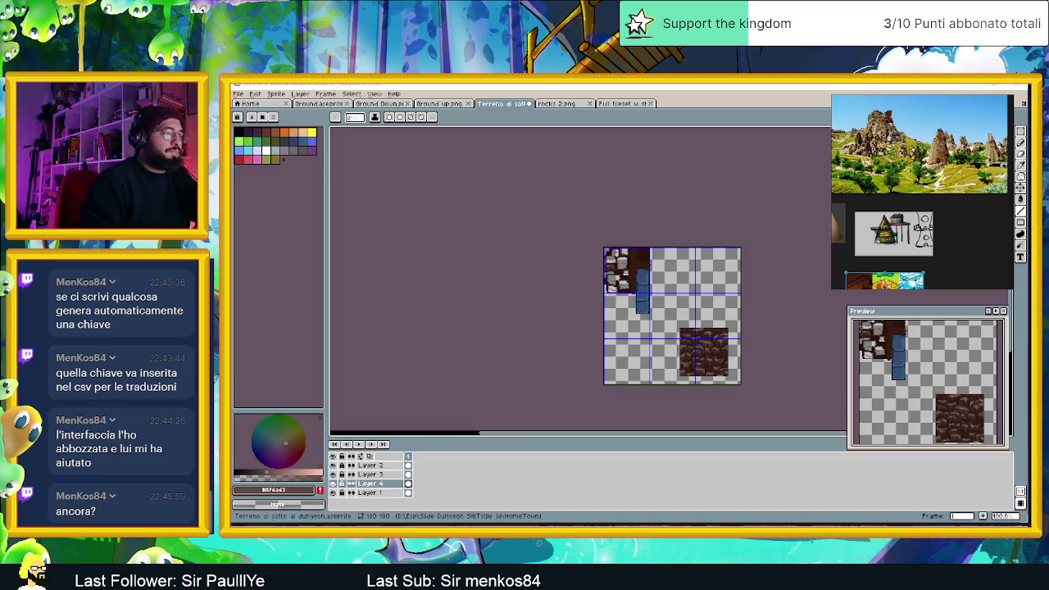
# - Hide the reference board and bring up the browser's Google Images results
pyautogui.hotkey('alt', 'Tab')
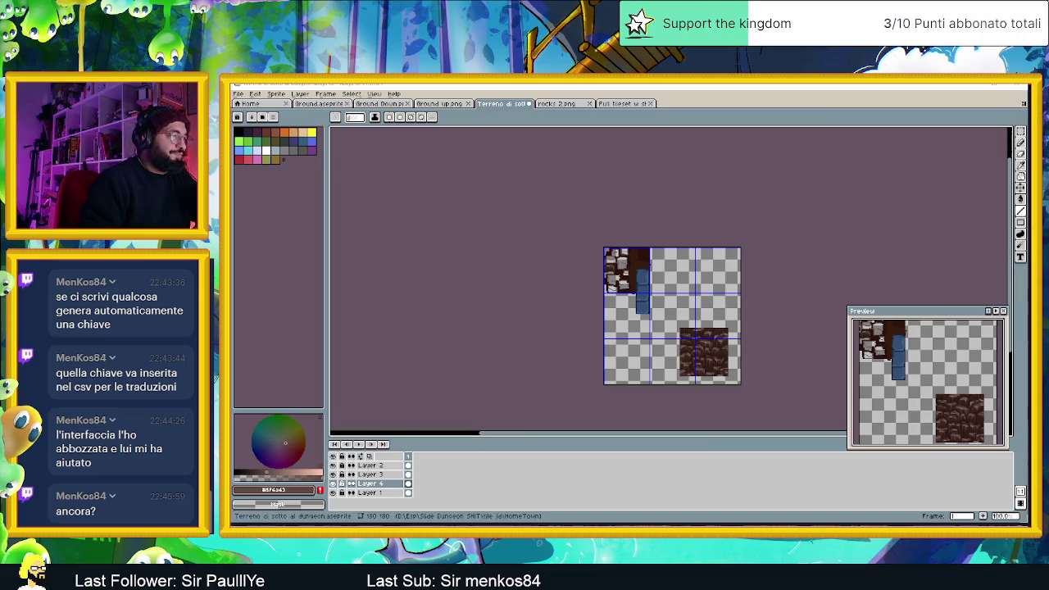
pyautogui.hotkey('alt', 'Tab')
pyautogui.hotkey('ctrl', 'Tab')
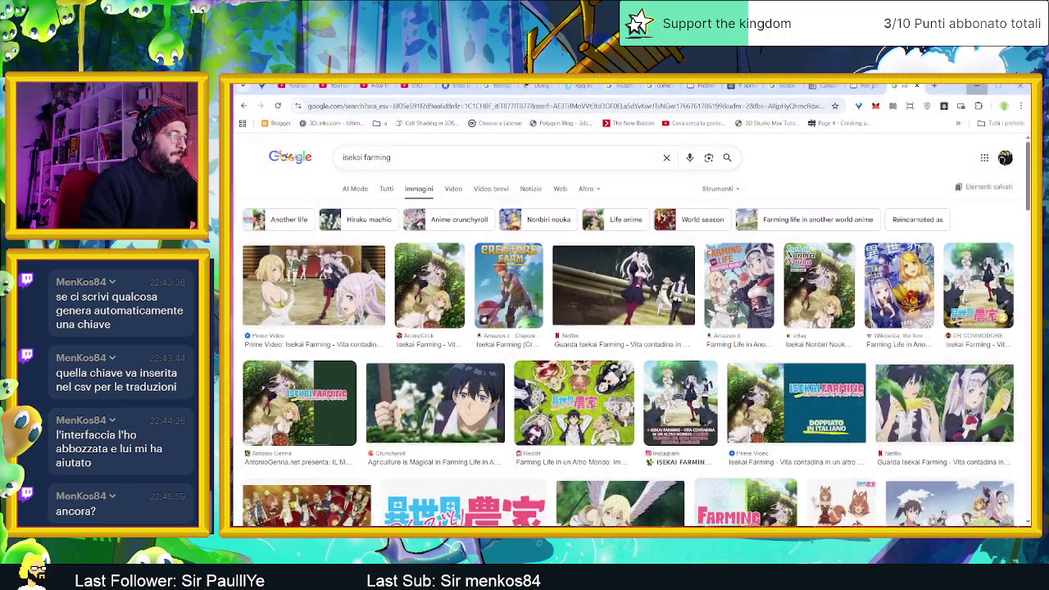
# - Restore the browser window and search Google Images for 'Rock'
pyautogui.press('super+Down')
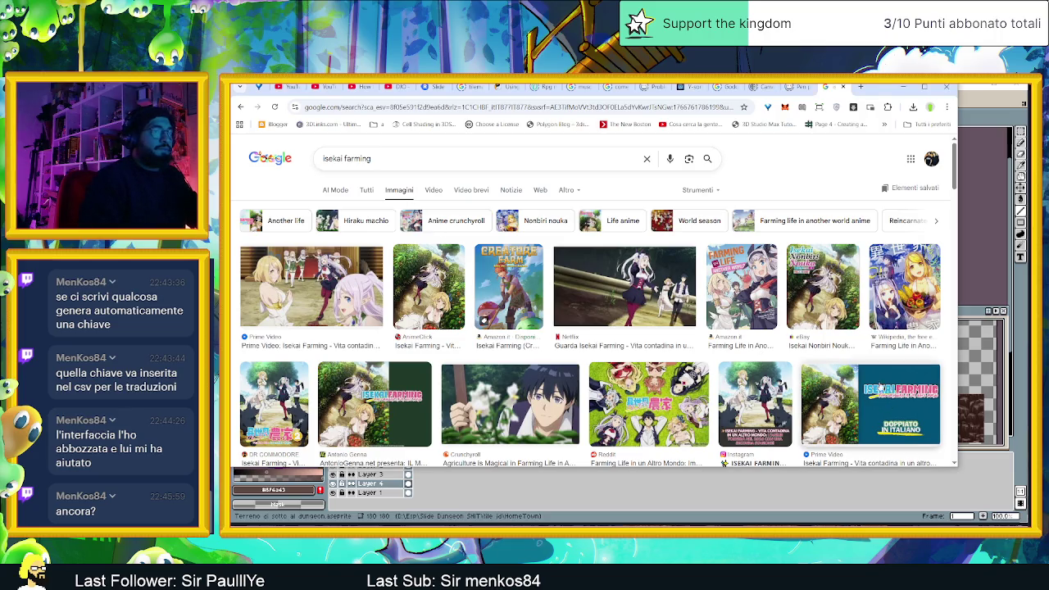
pyautogui.click(456, 156)
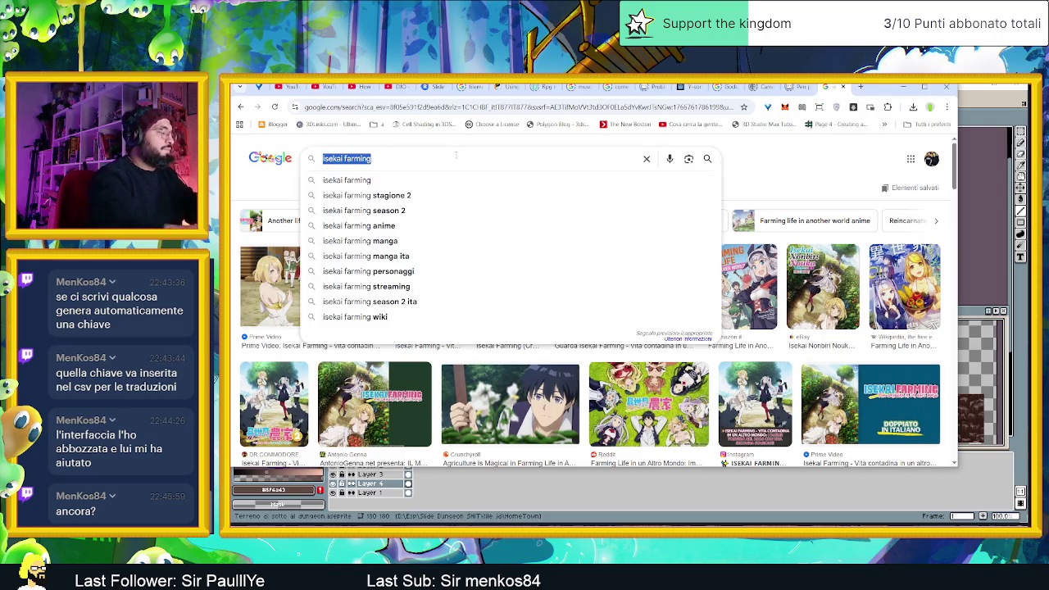
pyautogui.write('Rock')
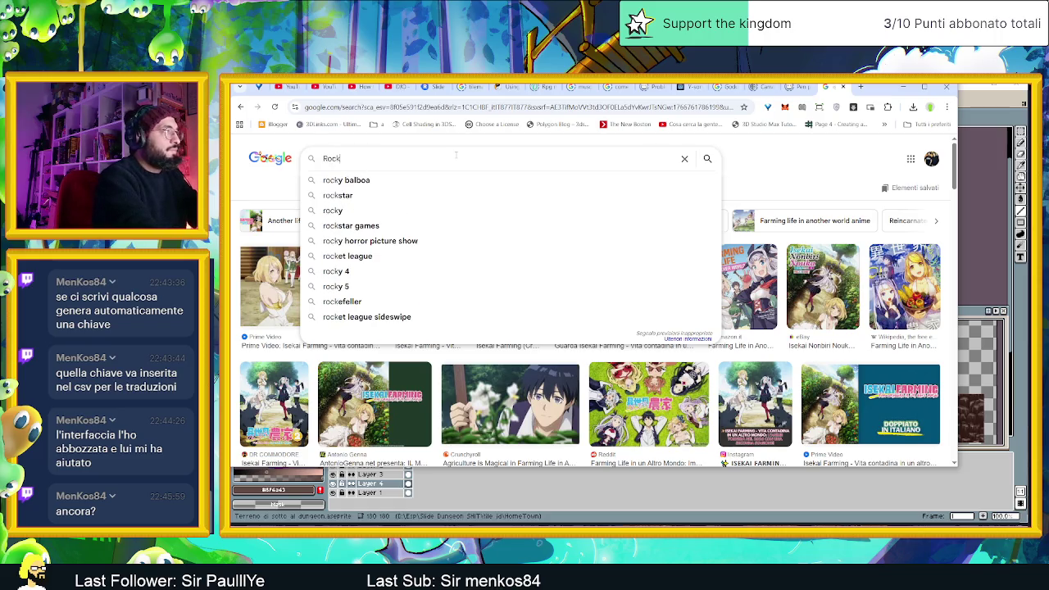
pyautogui.press('Return')
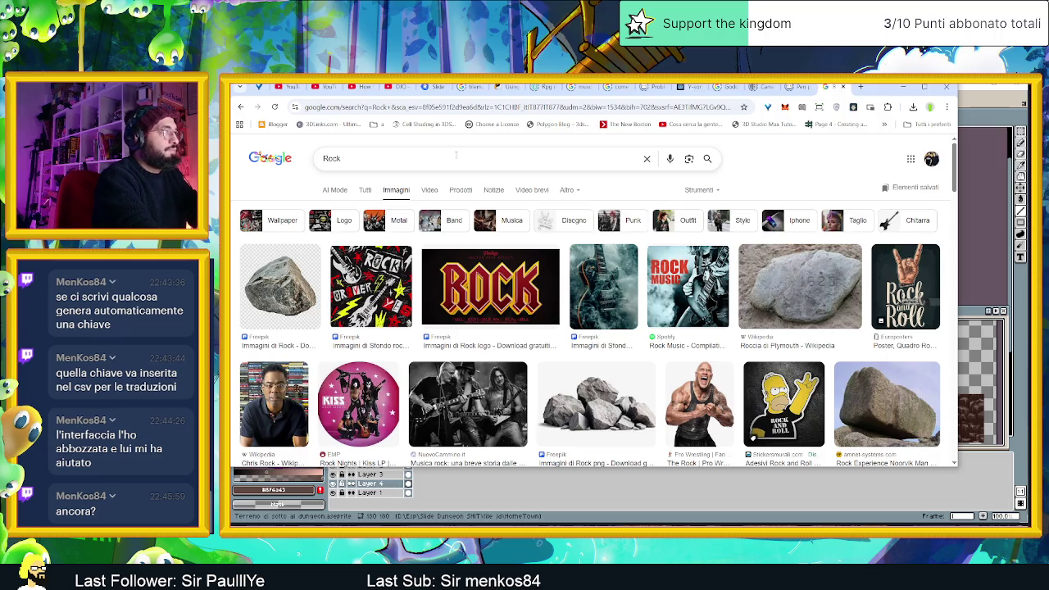
# - Change the image search to '3d rocks' and scroll the results
pyautogui.click(456, 154)
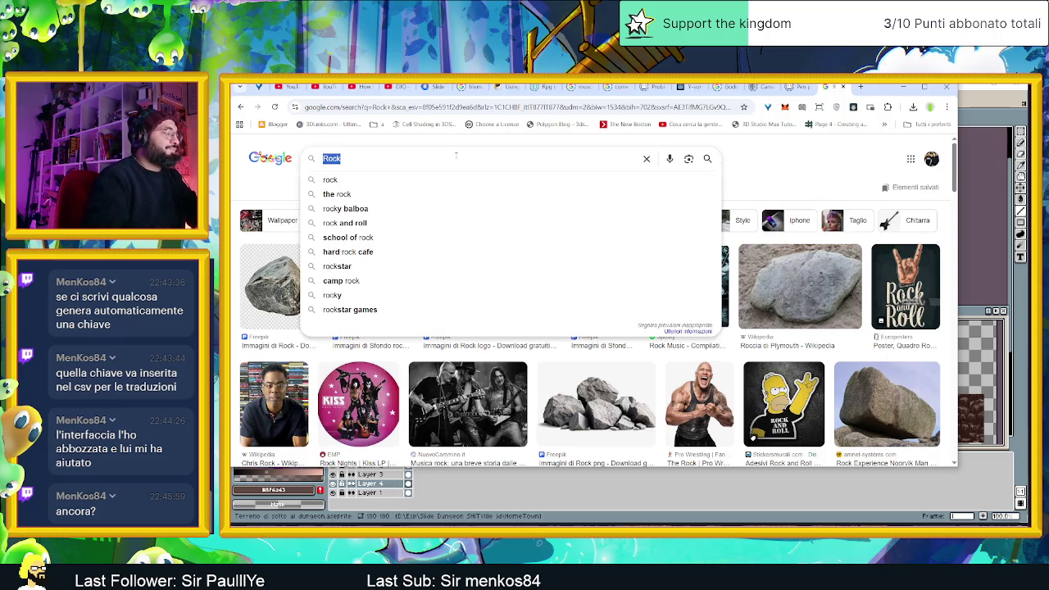
pyautogui.write('3d rocks')
pyautogui.press('Return')
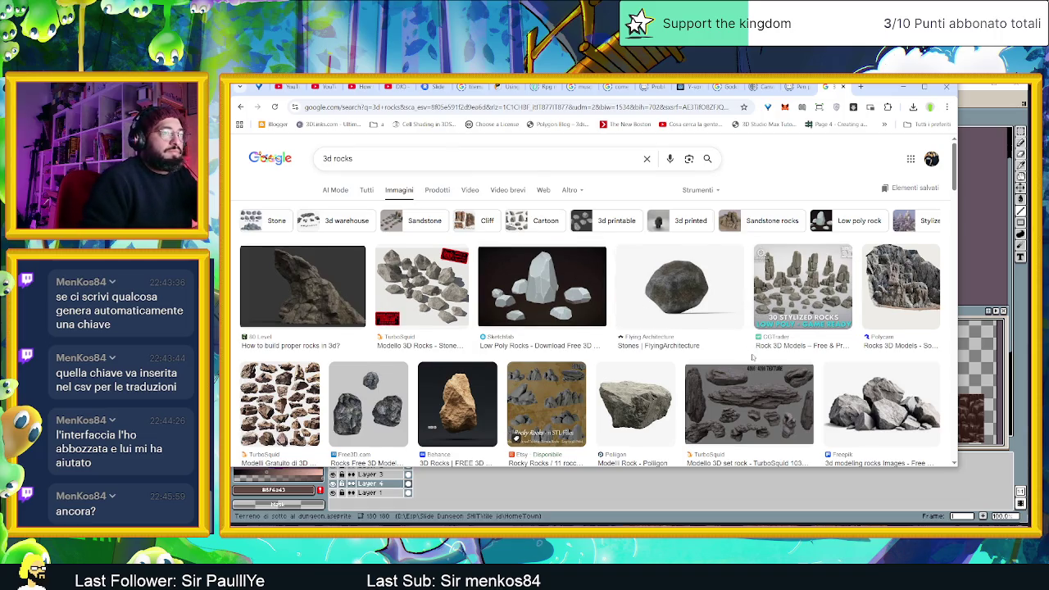
pyautogui.scroll(-1, 754, 353)
pyautogui.scroll(-3, 787, 362)
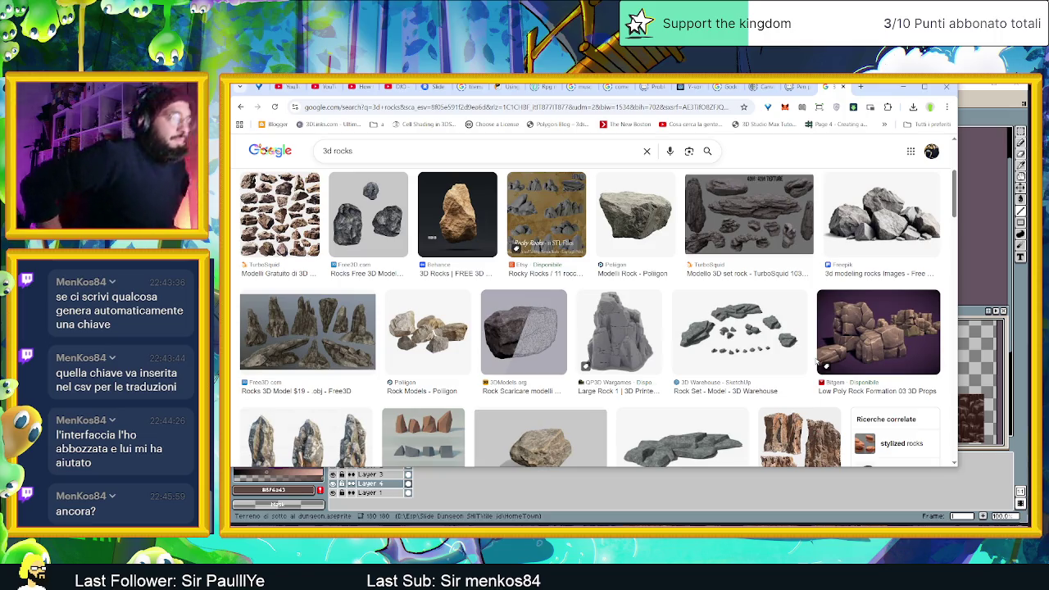
# - Fix the query to '3d rocks cc0 textures' and run the search
pyautogui.click(391, 150)
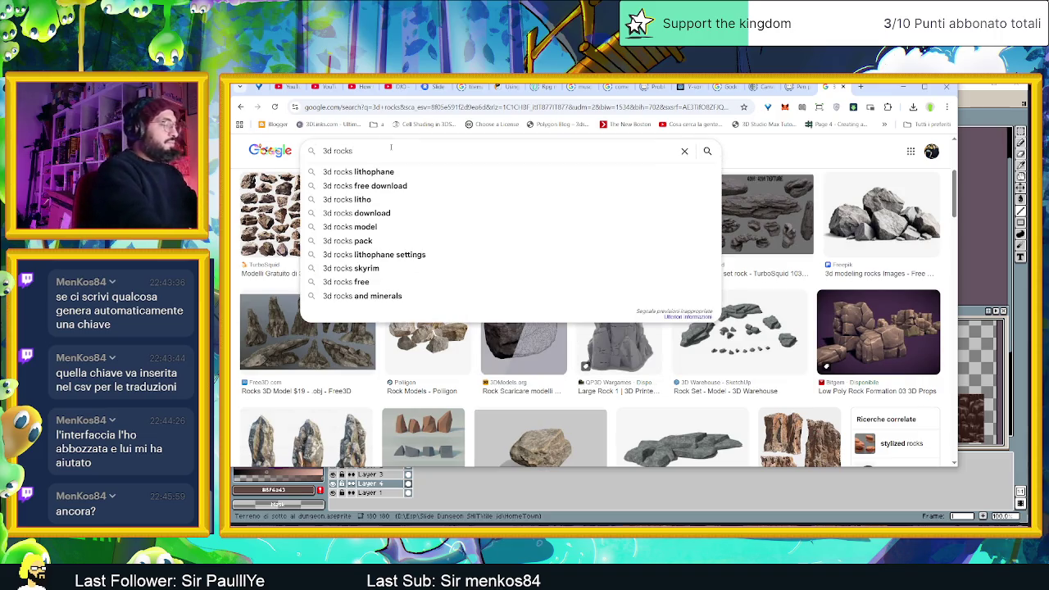
pyautogui.write('xc')
pyautogui.press('BackSpace')
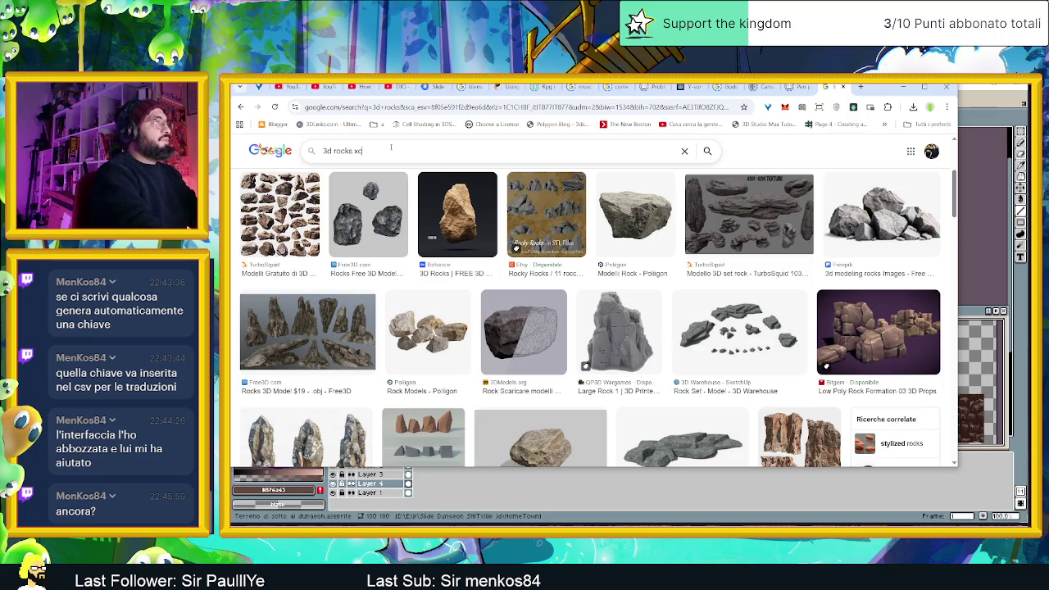
pyautogui.press('BackSpace')
pyautogui.write('co')
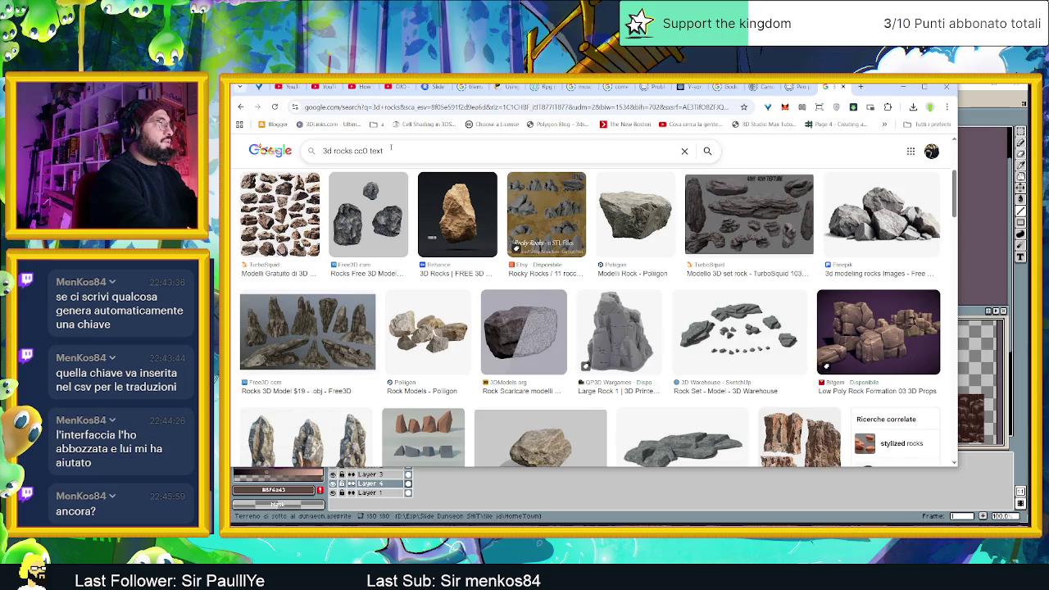
pyautogui.press('Return')
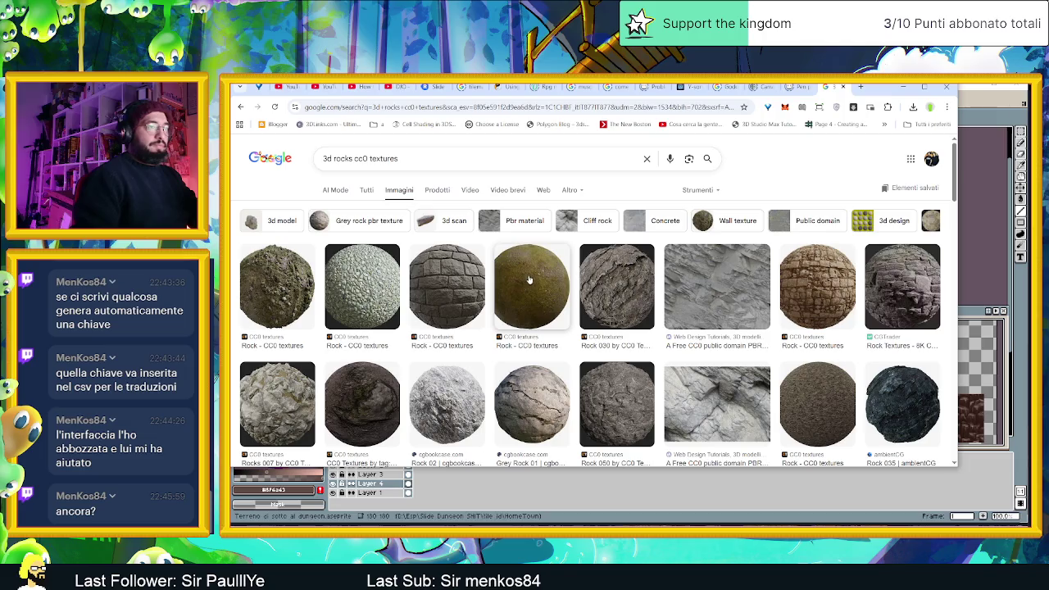
# - Scroll through the '3d rocks cc0 textures' image results
pyautogui.scroll(-2, 568, 355)
pyautogui.scroll(-1, 569, 354)
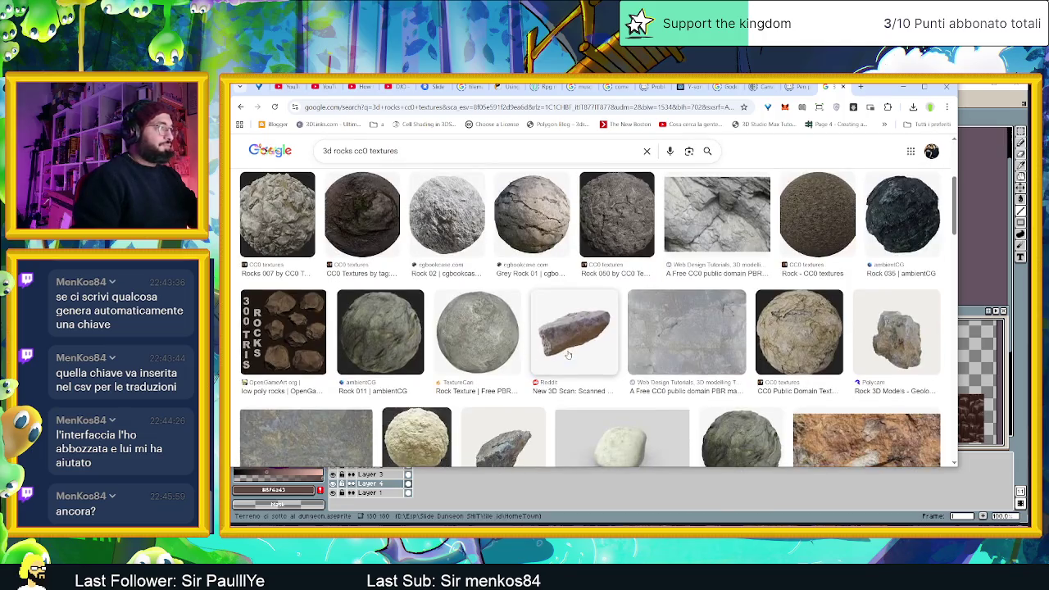
pyautogui.scroll(-2, 663, 317)
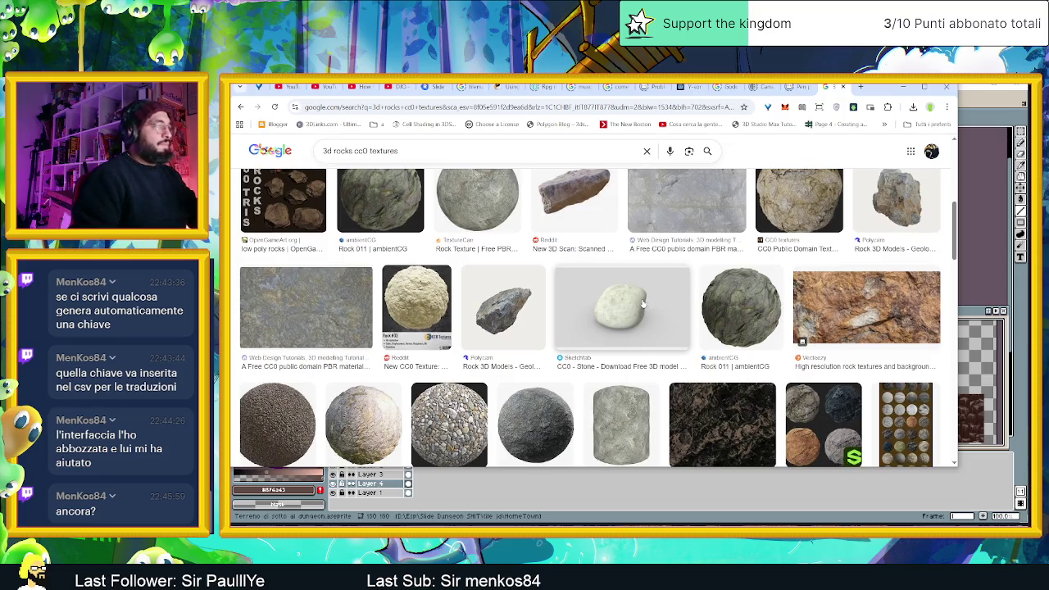
pyautogui.scroll(-2, 643, 303)
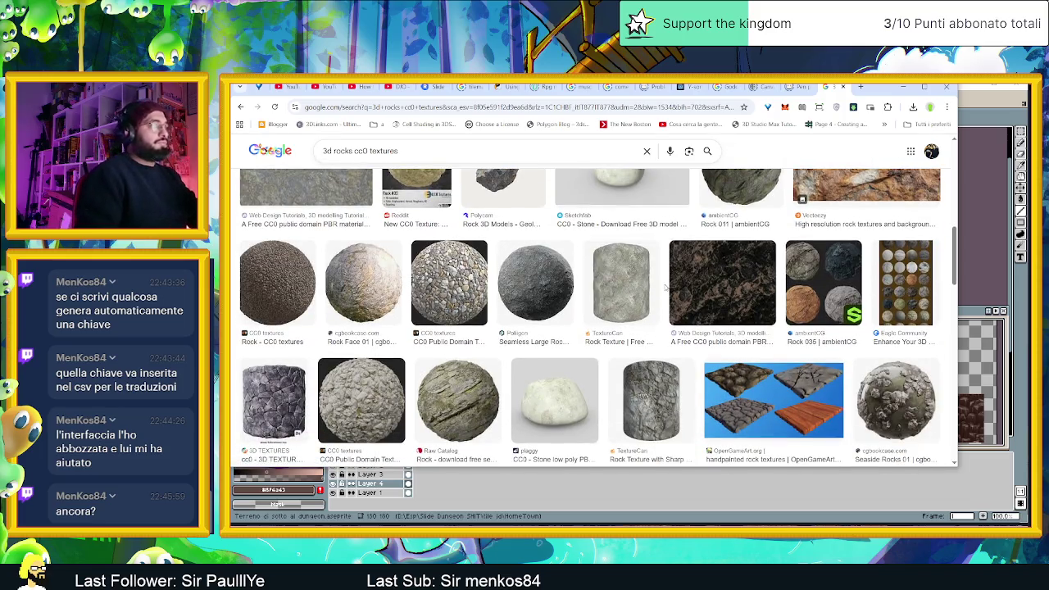
pyautogui.scroll(-2, 668, 287)
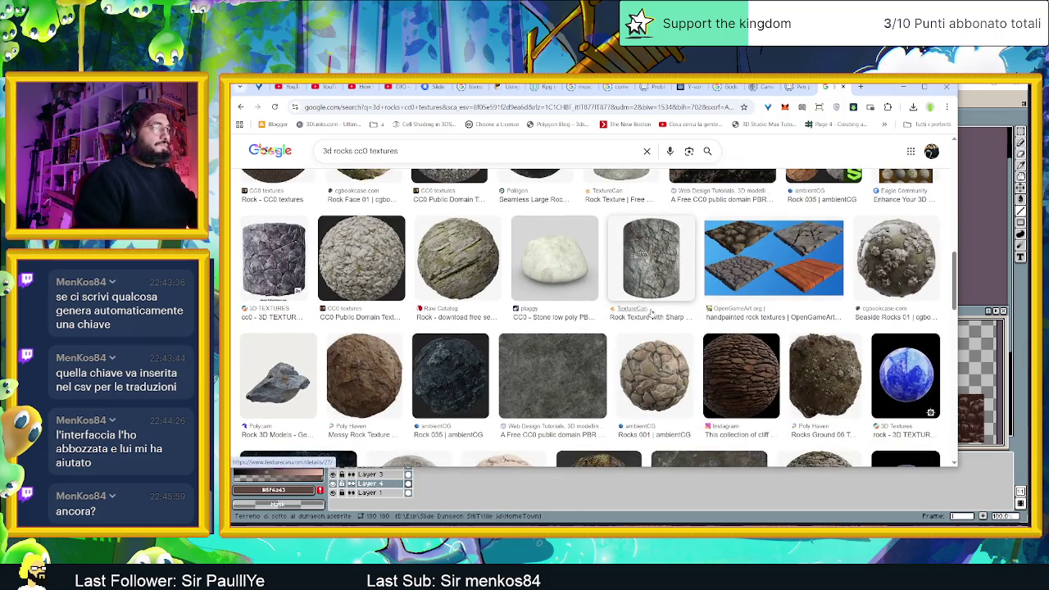
pyautogui.scroll(-2, 651, 312)
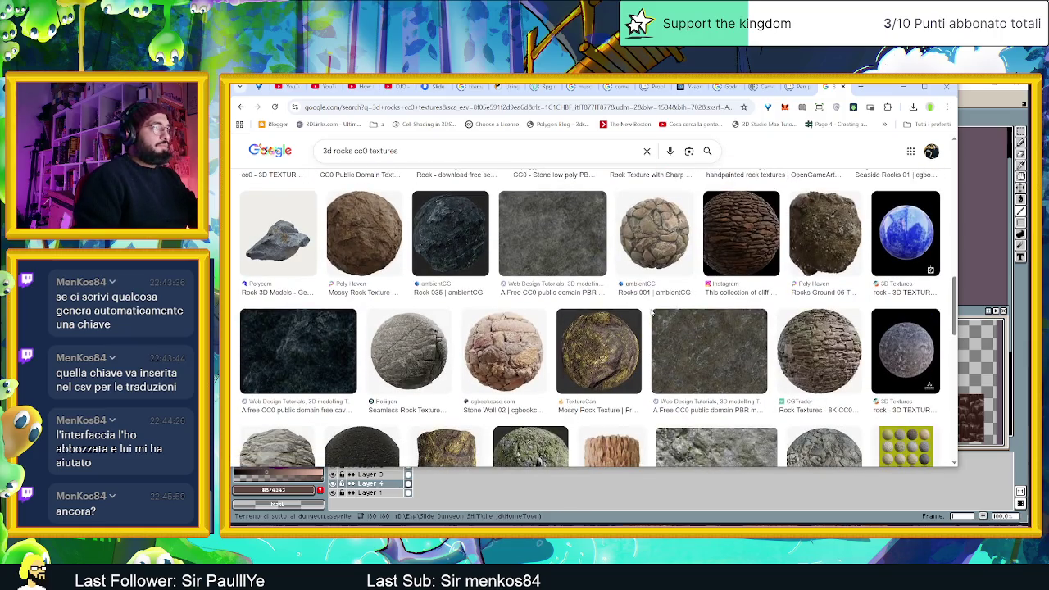
pyautogui.scroll(-2, 652, 311)
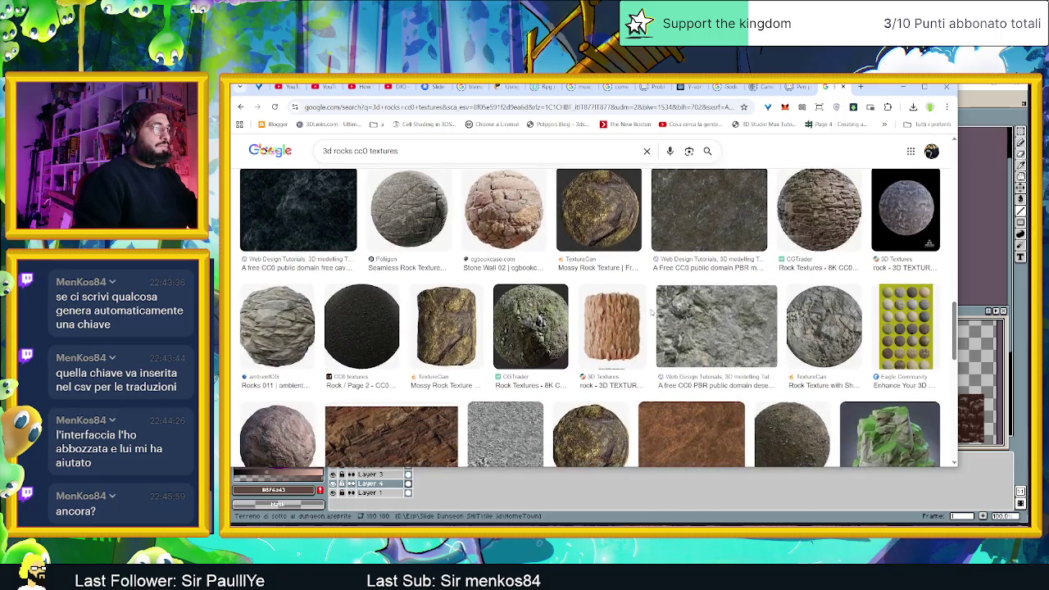
pyautogui.scroll(-1, 652, 315)
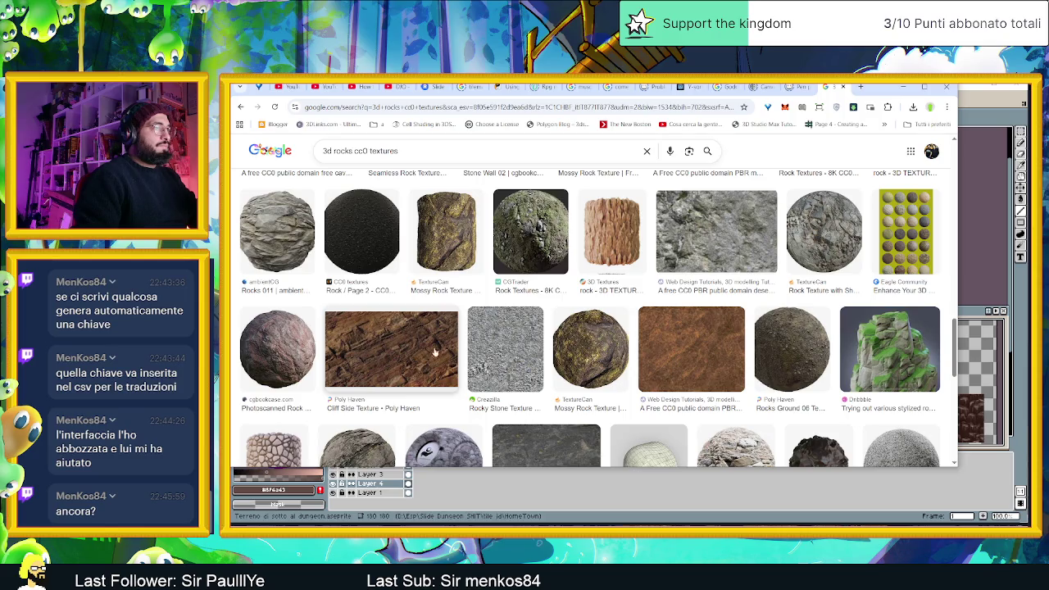
pyautogui.scroll(-3, 434, 352)
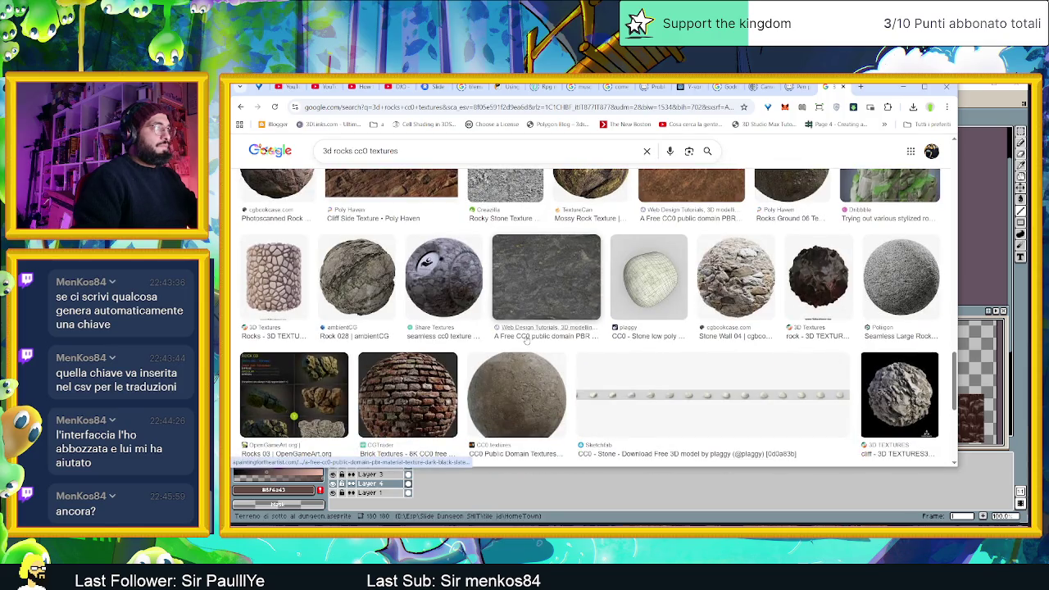
pyautogui.scroll(-1, 526, 340)
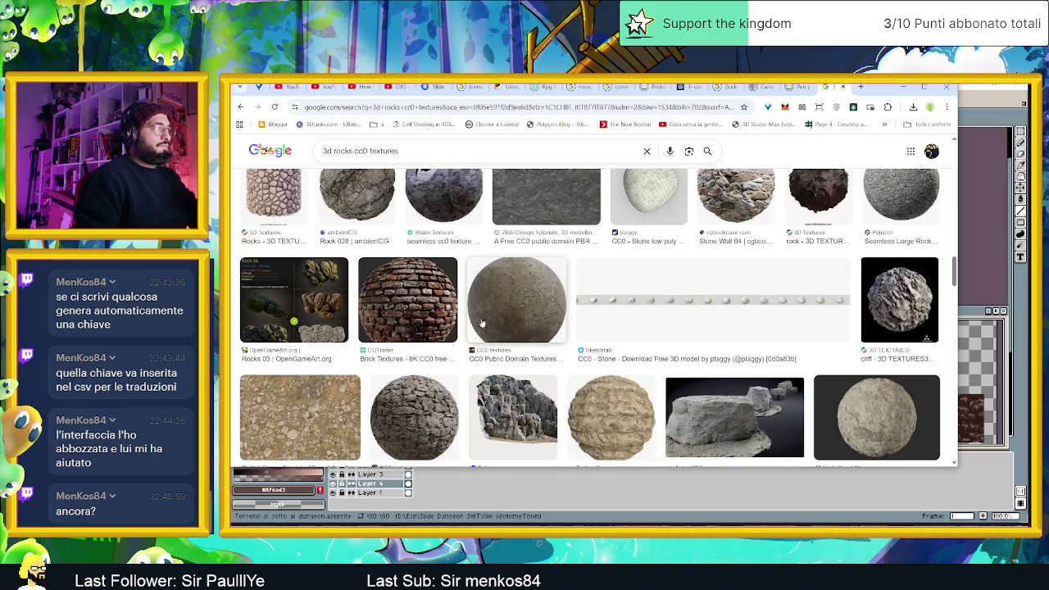
pyautogui.scroll(-2, 481, 322)
pyautogui.scroll(-3, 479, 323)
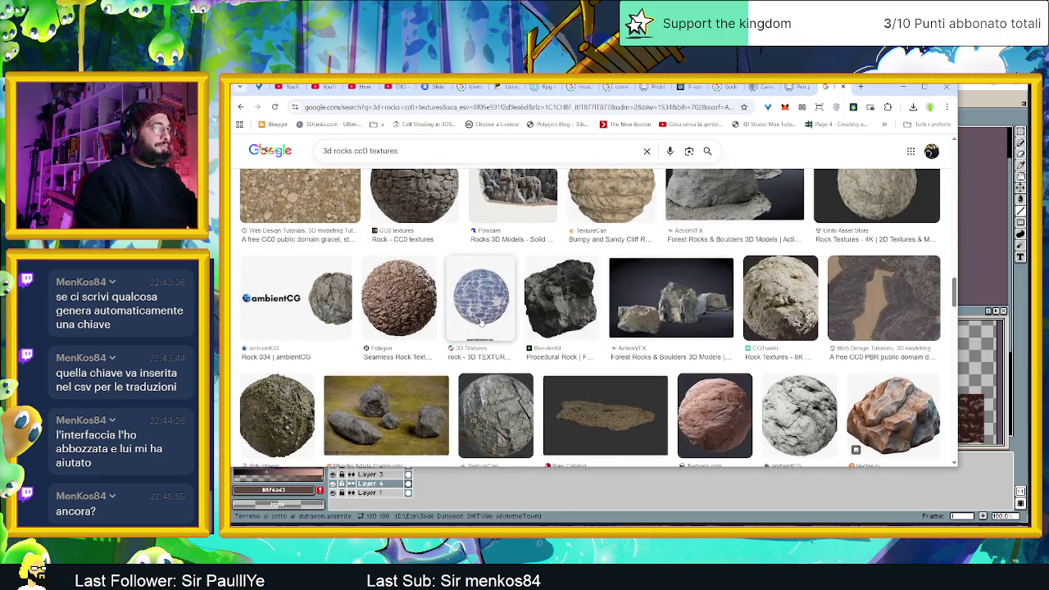
pyautogui.scroll(-3, 481, 322)
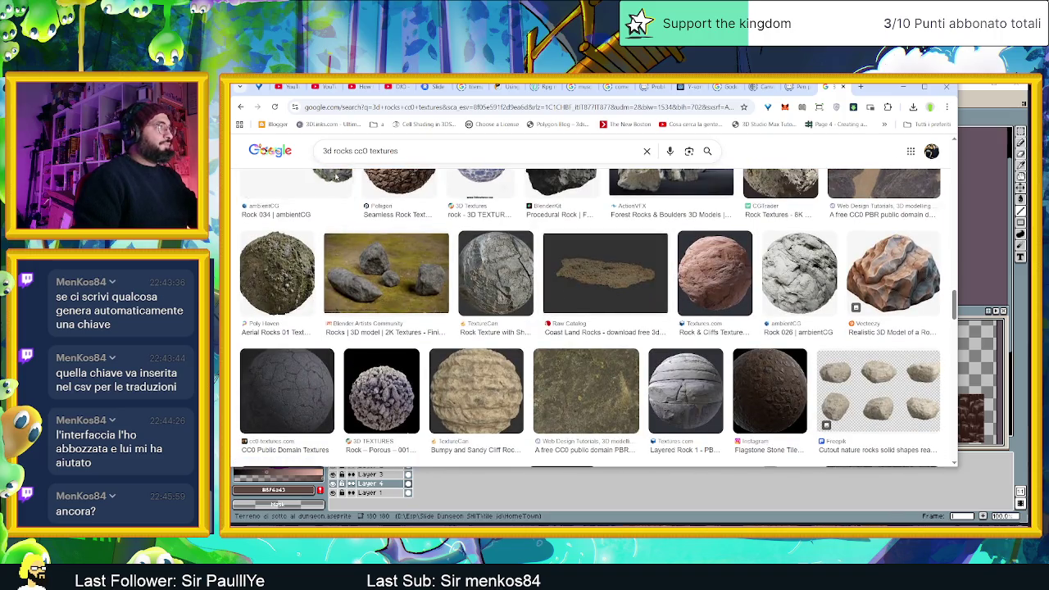
pyautogui.scroll(5, 335, 176)
pyautogui.scroll(5, 340, 181)
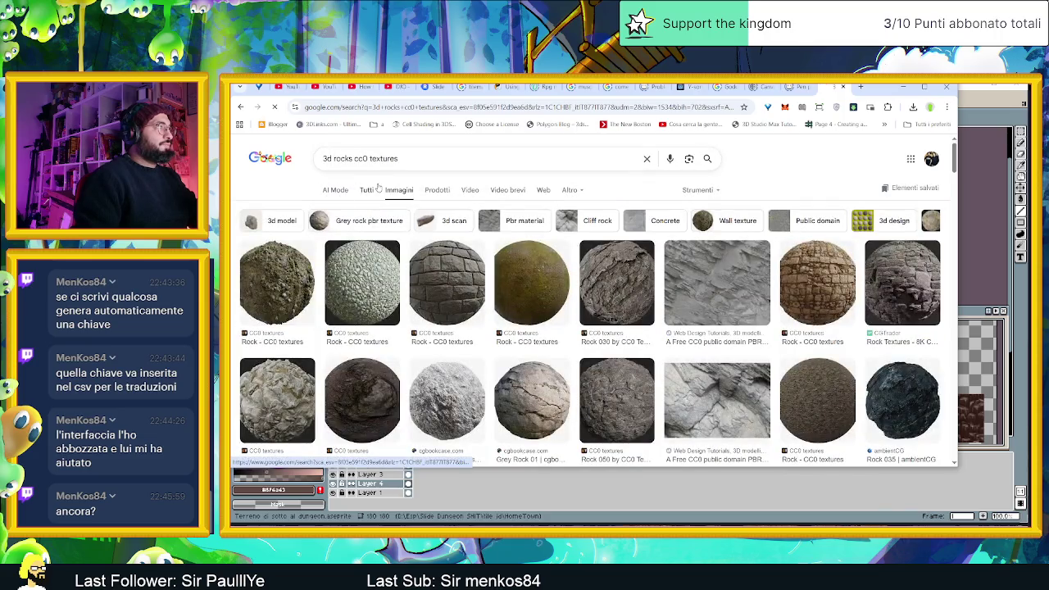
# - Switch to the All web results and scroll to the CC0 Textures Rock link
pyautogui.click(376, 188)
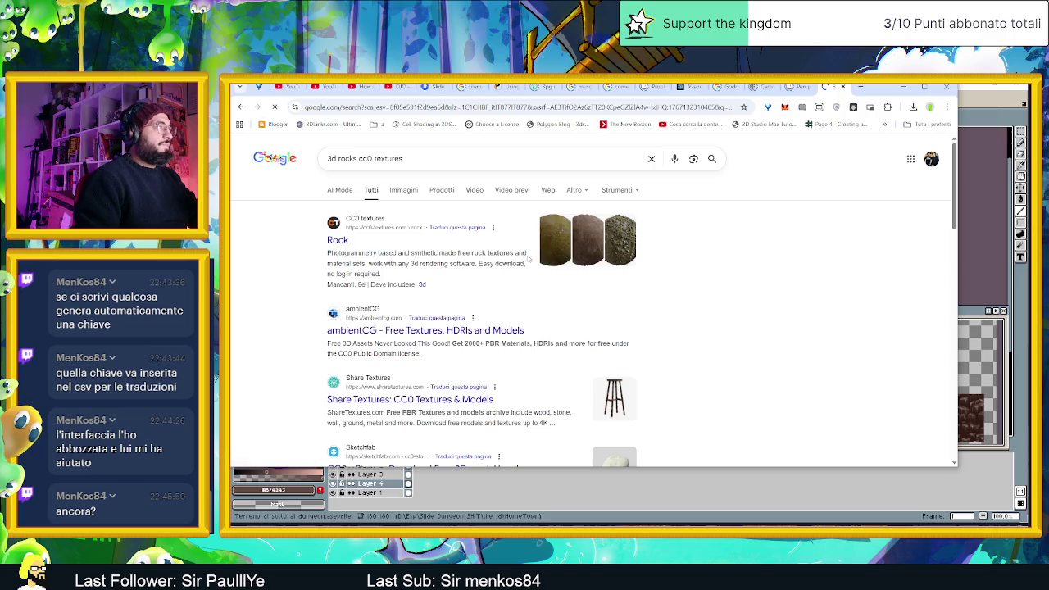
pyautogui.scroll(-1, 527, 254)
pyautogui.scroll(-1, 630, 304)
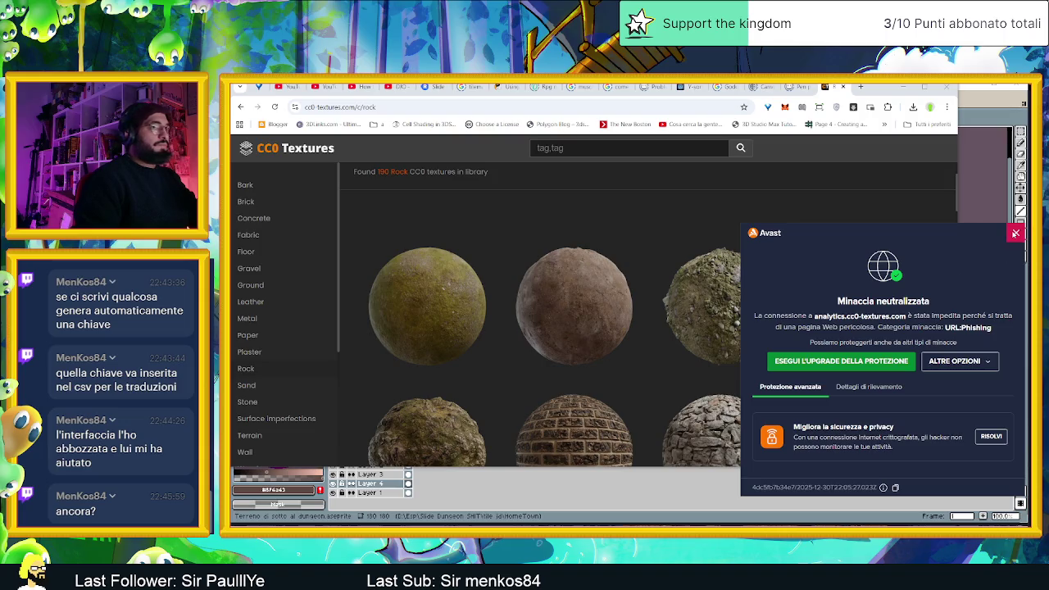
# - Dismiss the security warning, scroll the first Rock page and go to page 2
pyautogui.click(1015, 234)
pyautogui.scroll(-2, 743, 301)
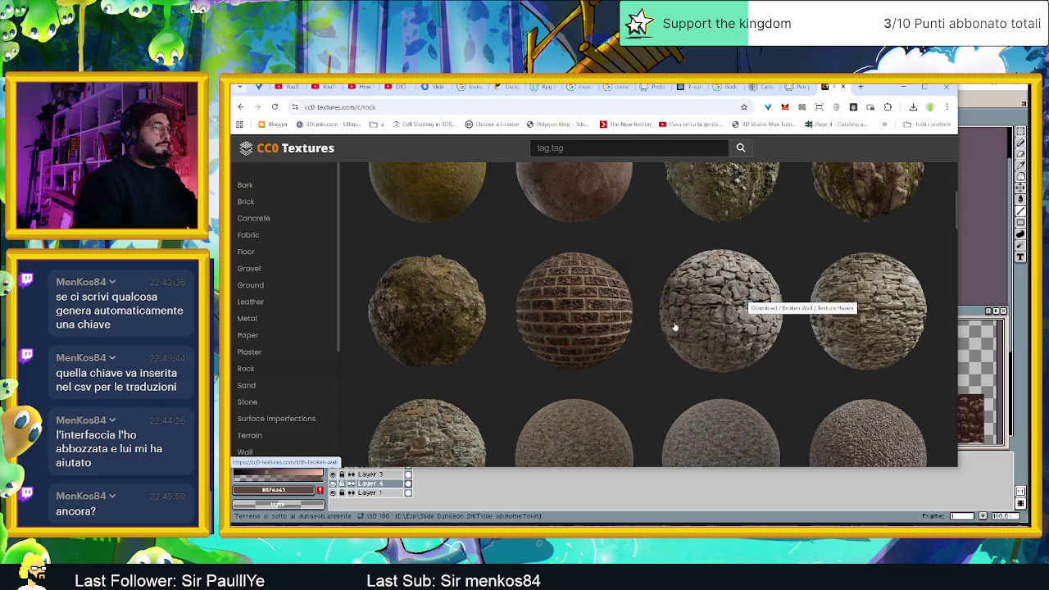
pyautogui.scroll(-1, 674, 326)
pyautogui.scroll(-2, 657, 358)
pyautogui.scroll(-2, 543, 351)
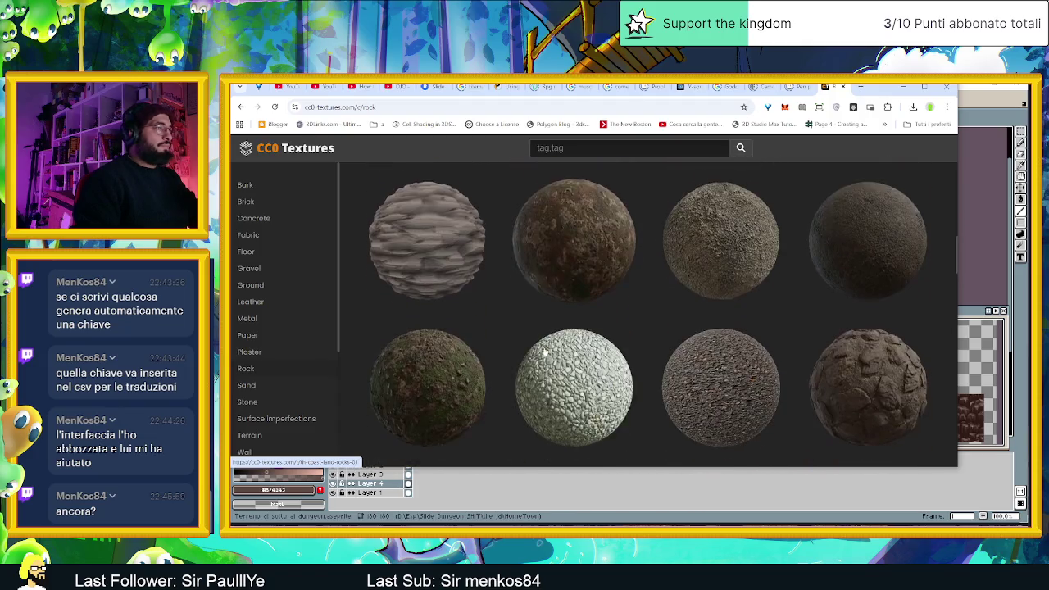
pyautogui.scroll(-2, 546, 350)
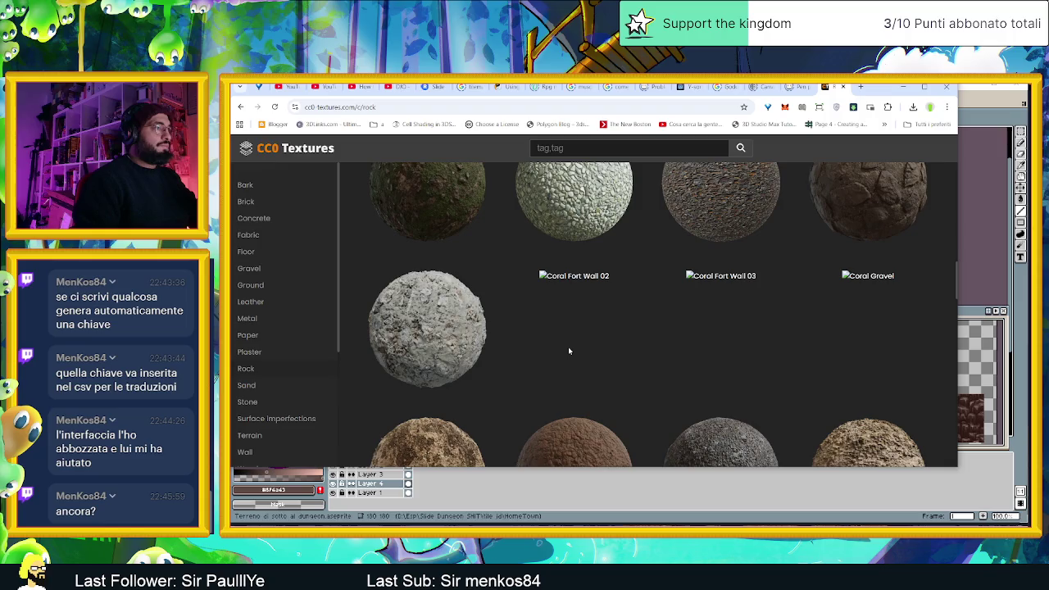
pyautogui.scroll(-2, 569, 350)
pyautogui.scroll(-1, 568, 351)
pyautogui.scroll(-1, 568, 350)
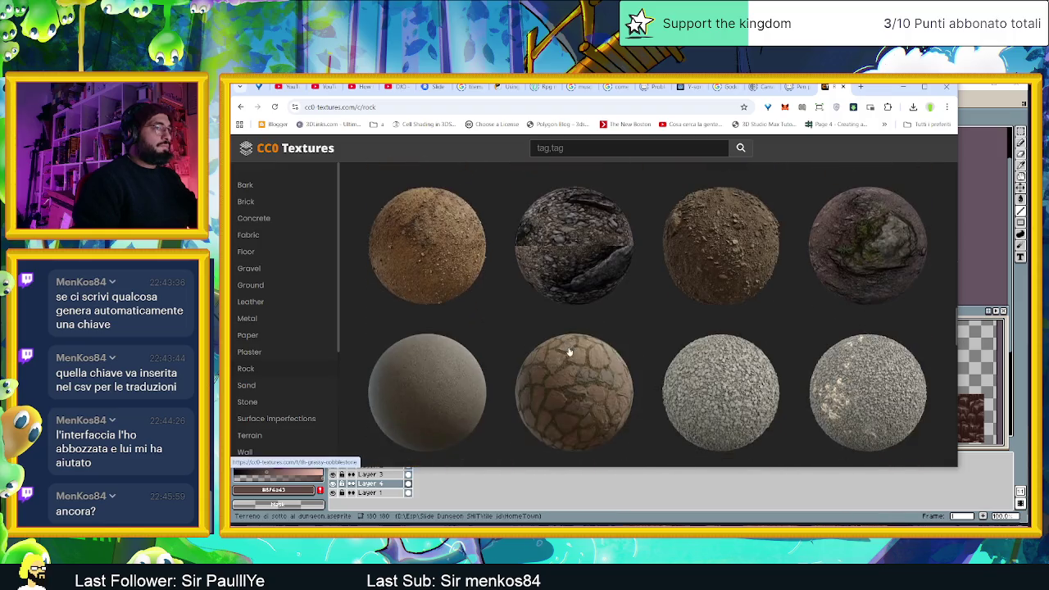
pyautogui.scroll(-1, 569, 351)
pyautogui.scroll(-1, 569, 351)
pyautogui.scroll(-1, 569, 351)
pyautogui.scroll(-1, 568, 351)
pyautogui.scroll(-1, 569, 350)
pyautogui.scroll(-1, 568, 350)
pyautogui.scroll(-1, 568, 351)
pyautogui.scroll(-1, 568, 350)
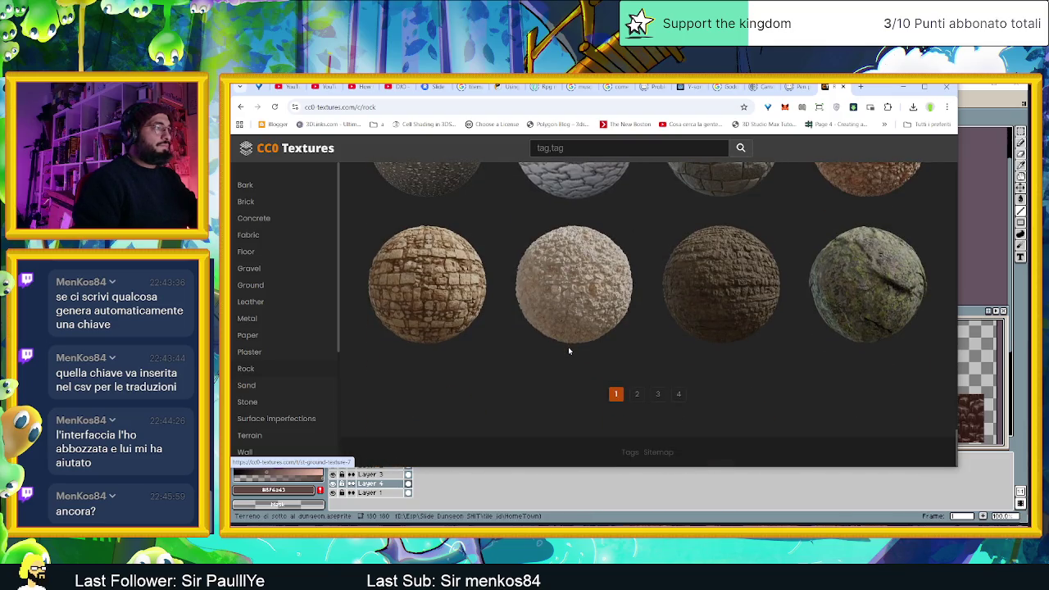
pyautogui.click(637, 394)
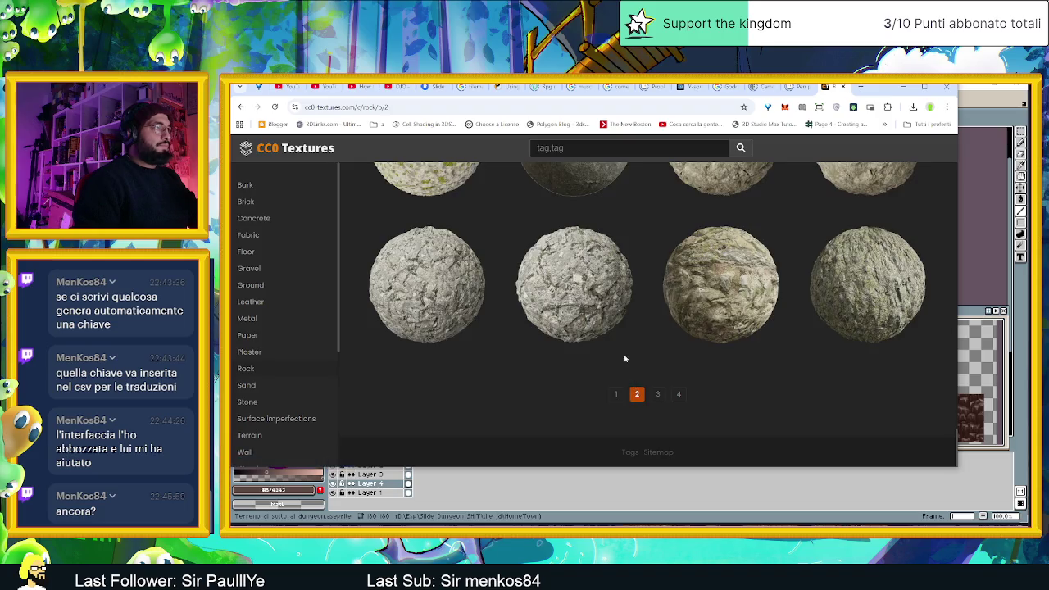
# - Look over page 2 of the rock textures and move to page 3
pyautogui.scroll(1, 619, 344)
pyautogui.scroll(1, 615, 335)
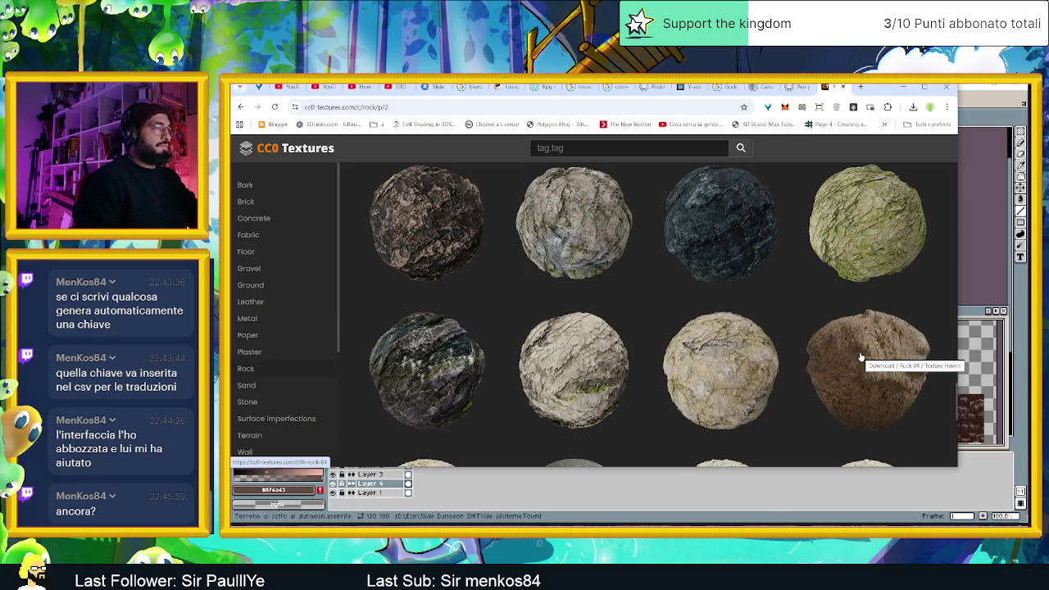
pyautogui.scroll(-5, 721, 344)
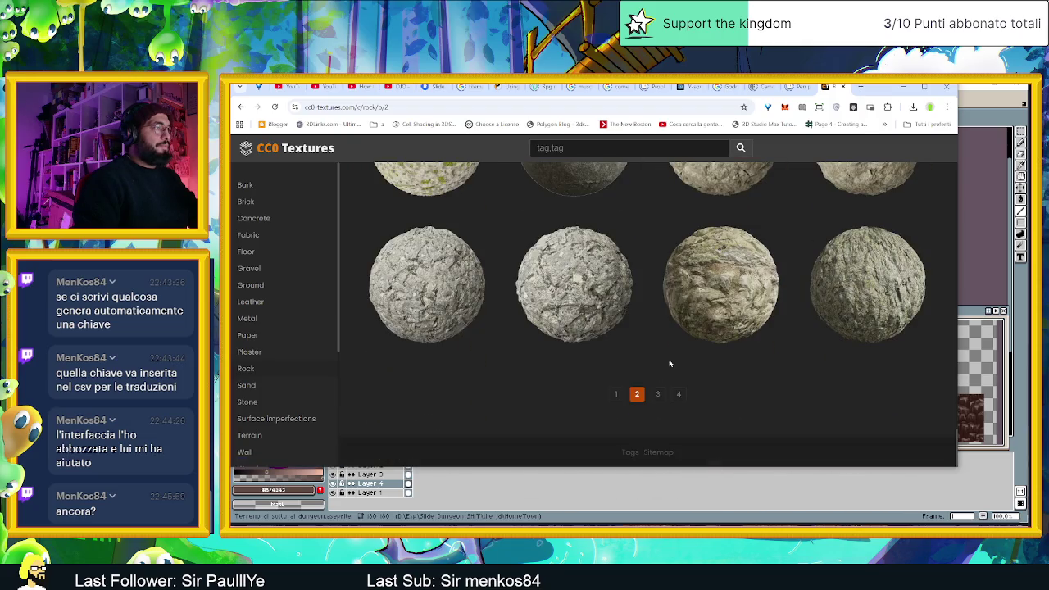
pyautogui.click(657, 397)
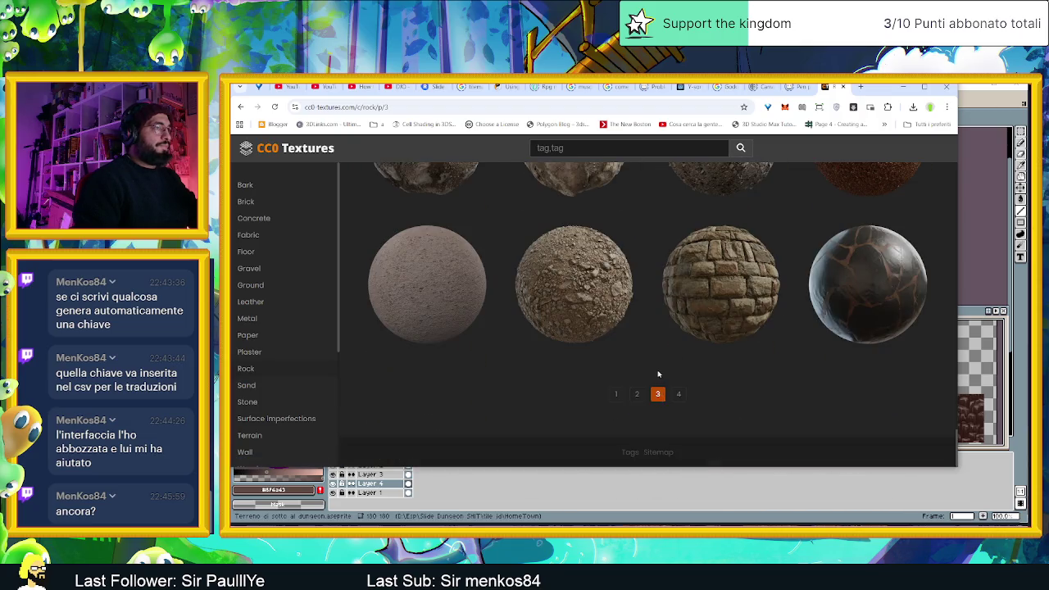
# - Scroll back through page 3 and continue to the fourth page
pyautogui.scroll(3, 654, 363)
pyautogui.scroll(3, 654, 363)
pyautogui.scroll(3, 654, 363)
pyautogui.scroll(3, 655, 363)
pyautogui.scroll(3, 655, 363)
pyautogui.scroll(3, 655, 363)
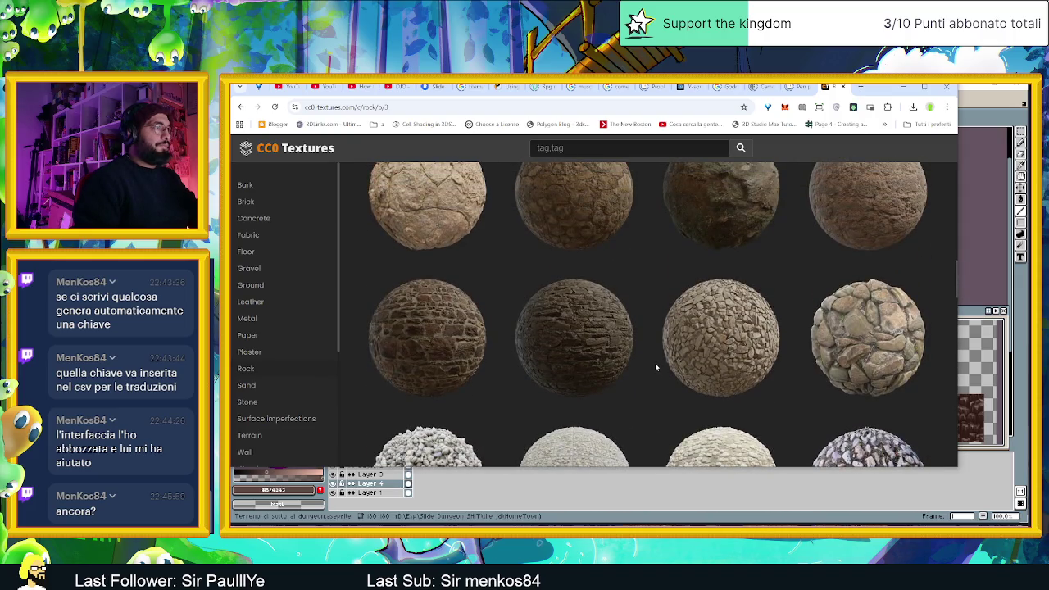
pyautogui.scroll(1, 655, 363)
pyautogui.scroll(2, 655, 363)
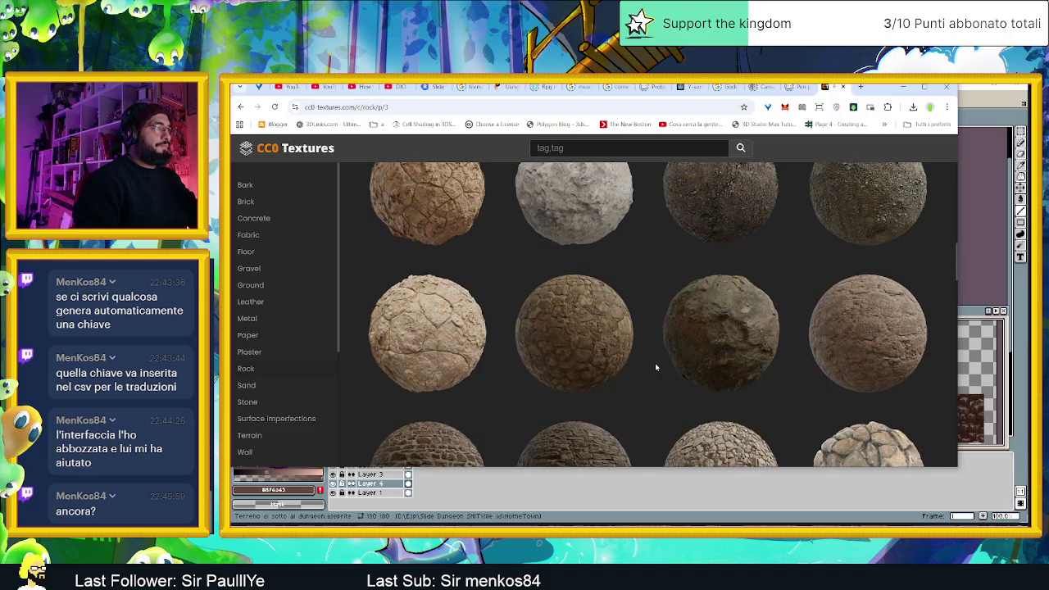
pyautogui.scroll(3, 654, 363)
pyautogui.scroll(3, 655, 363)
pyautogui.scroll(3, 655, 363)
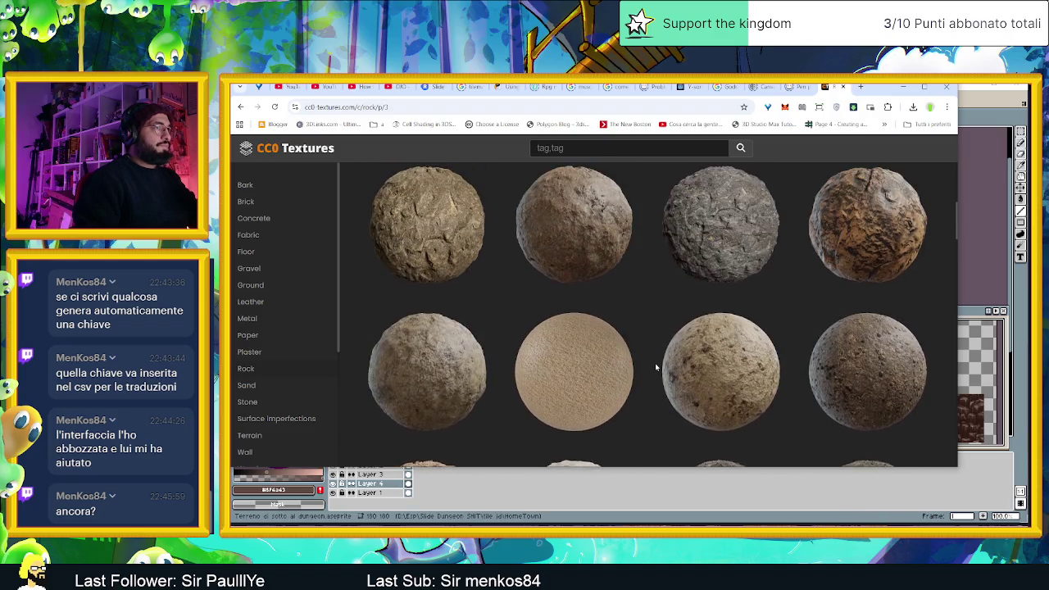
pyautogui.scroll(3, 655, 363)
pyautogui.scroll(-10, 654, 363)
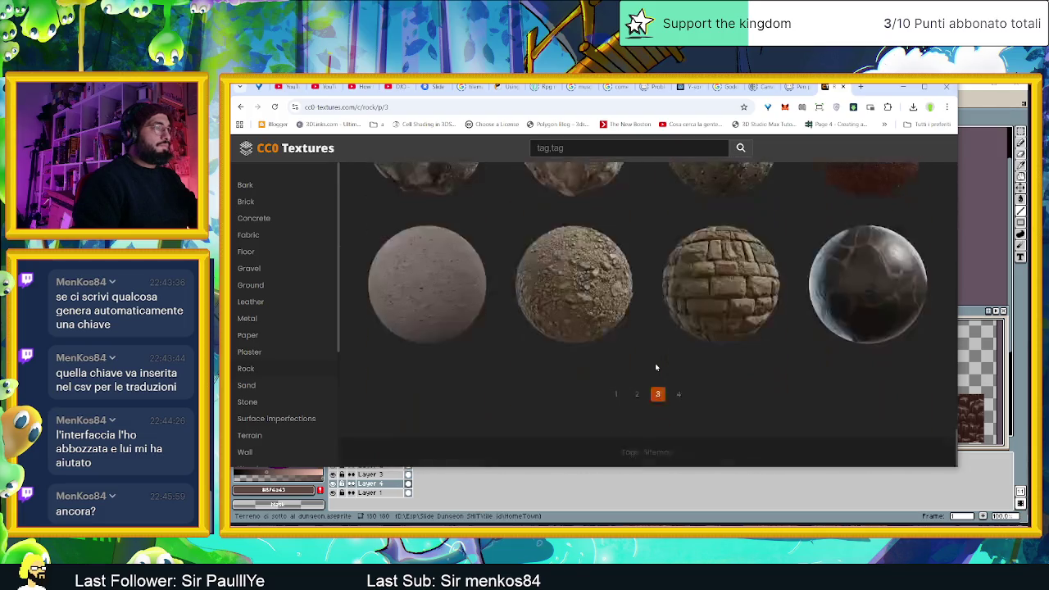
pyautogui.click(678, 393)
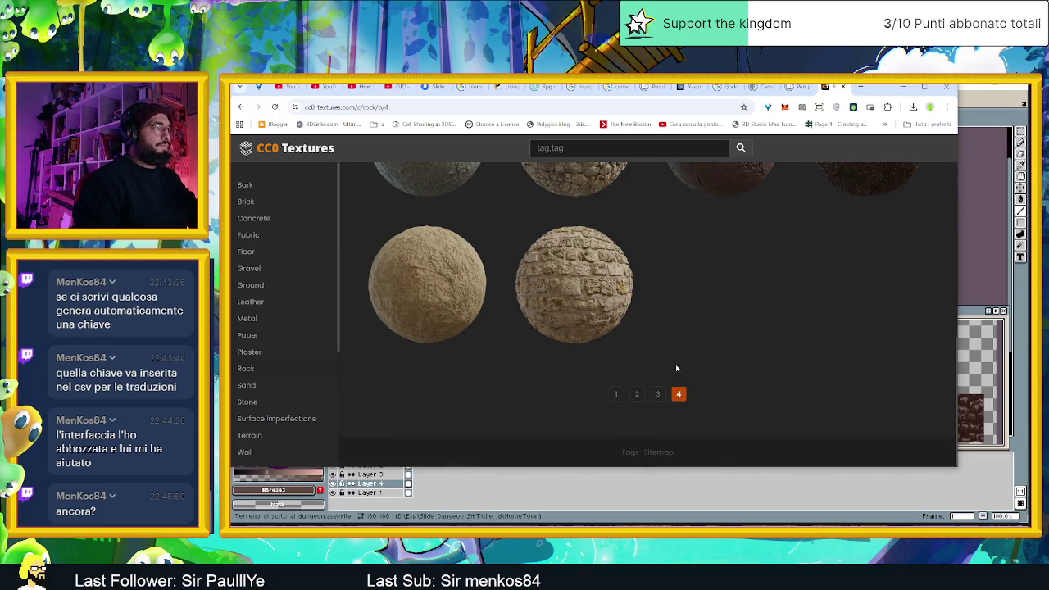
# - Scroll down the final page 4 of rock textures and select the address bar
pyautogui.scroll(-2, 676, 367)
pyautogui.scroll(-2, 676, 367)
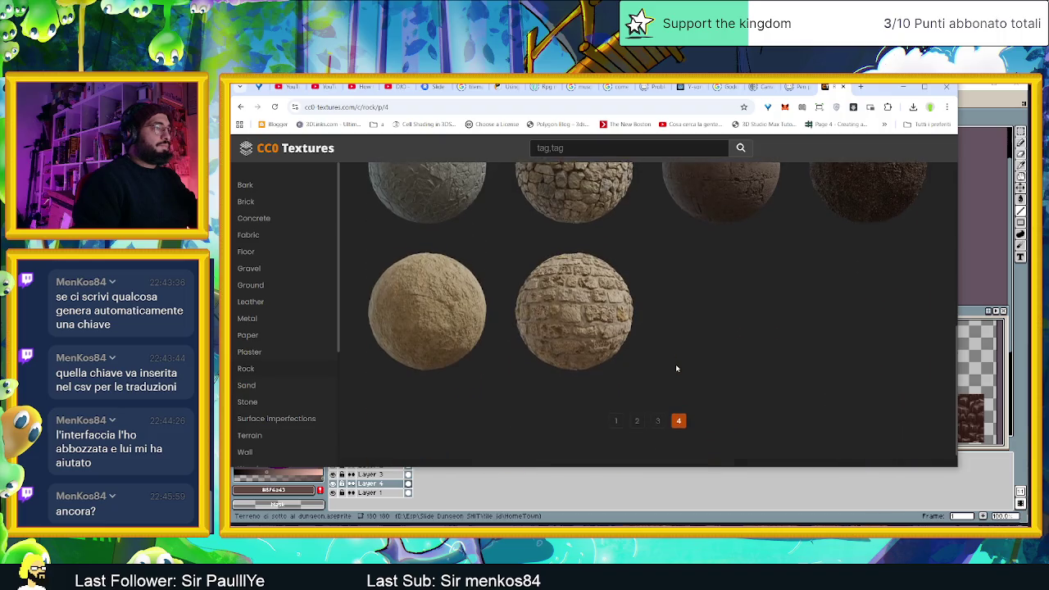
pyautogui.doubleClick(436, 107)
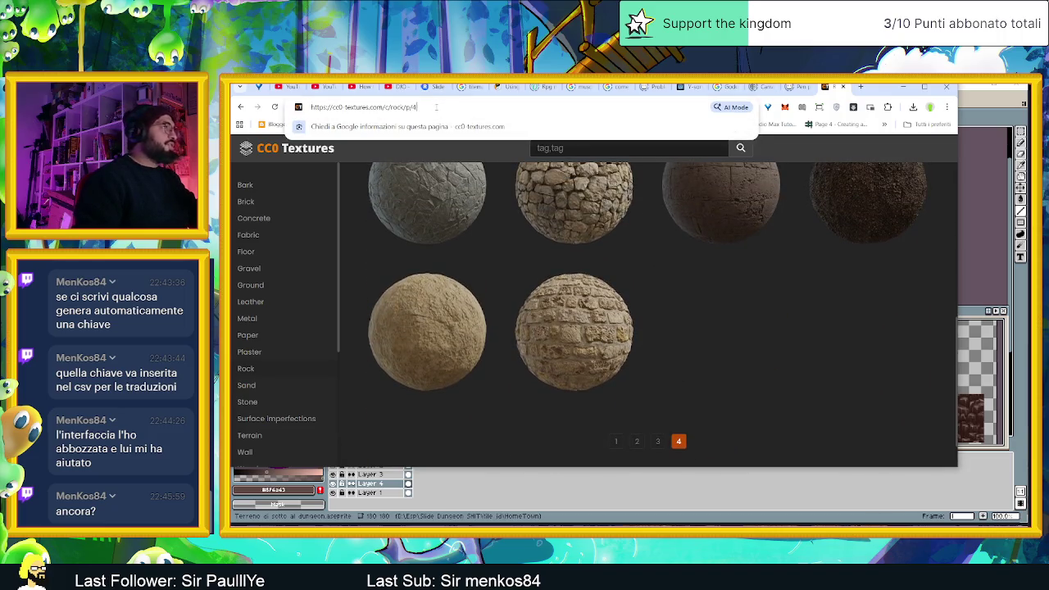
# - Search Google for 'schetch fab' to find the Sketchfab site
pyautogui.write('sch')
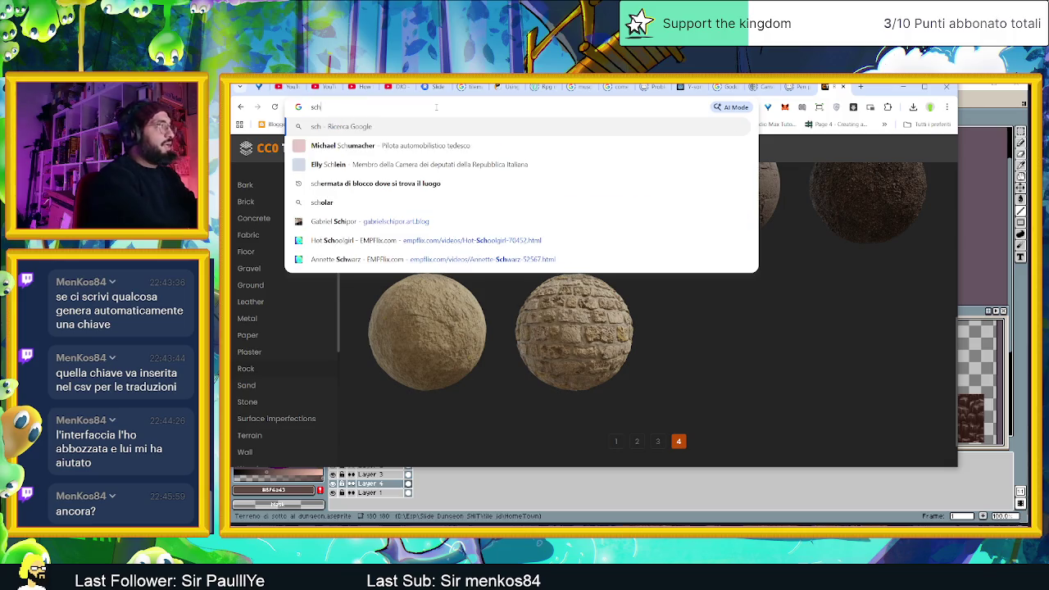
pyautogui.write('e')
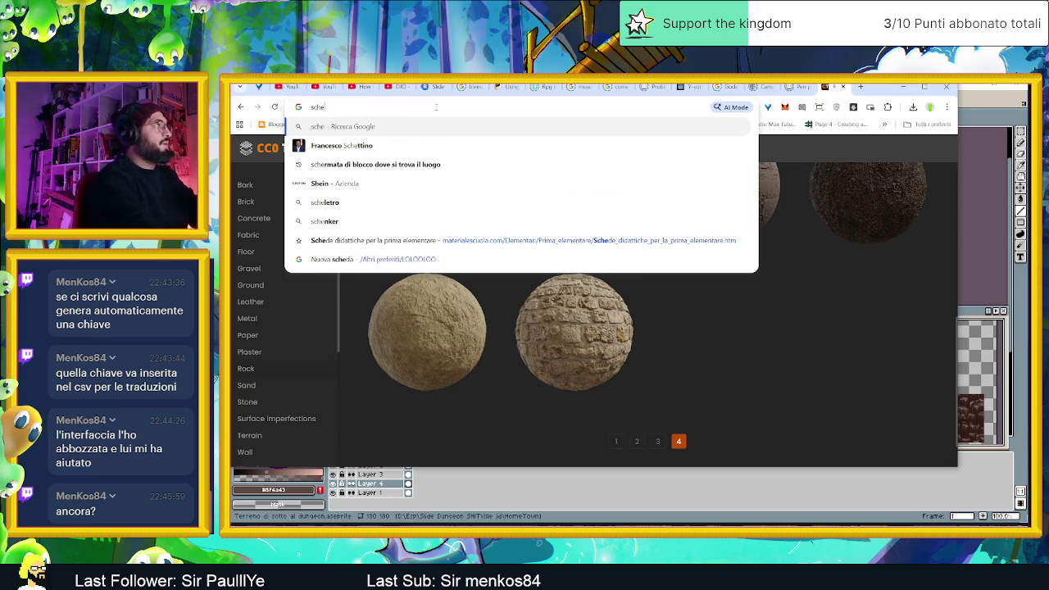
pyautogui.write('tc')
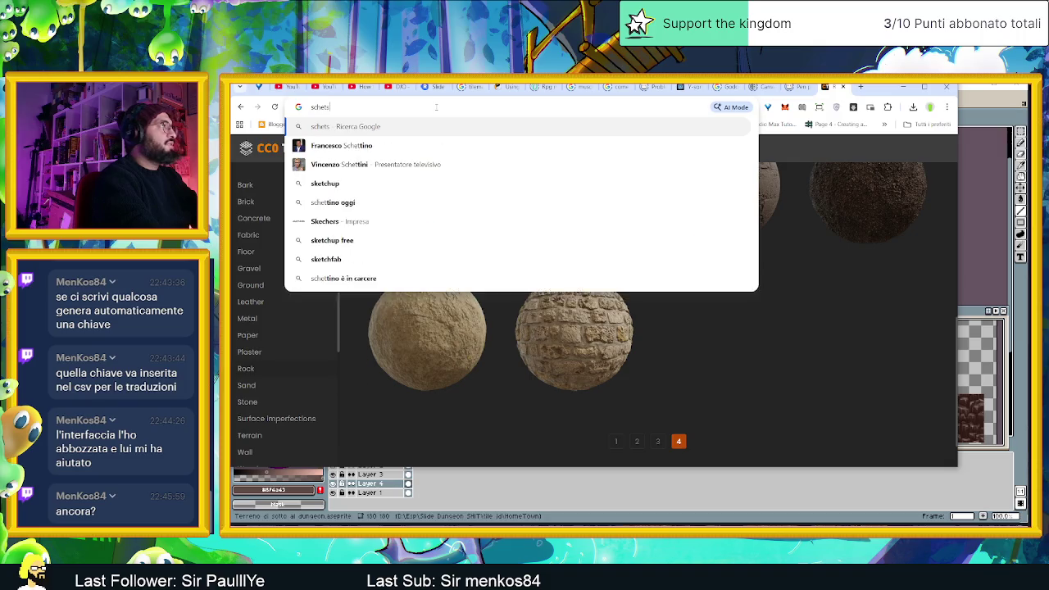
pyautogui.write('h fa')
pyautogui.press('BackSpace')
pyautogui.write('b')
pyautogui.press('Return')
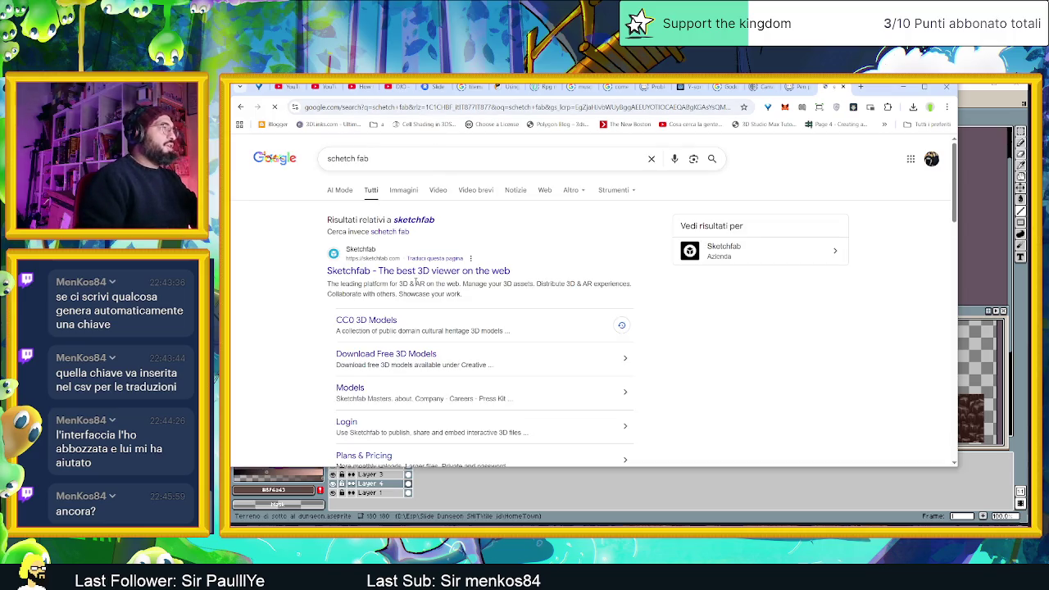
# - Go from the Sketchfab search result to its empty 'Search 3D models' page
pyautogui.click(576, 270)
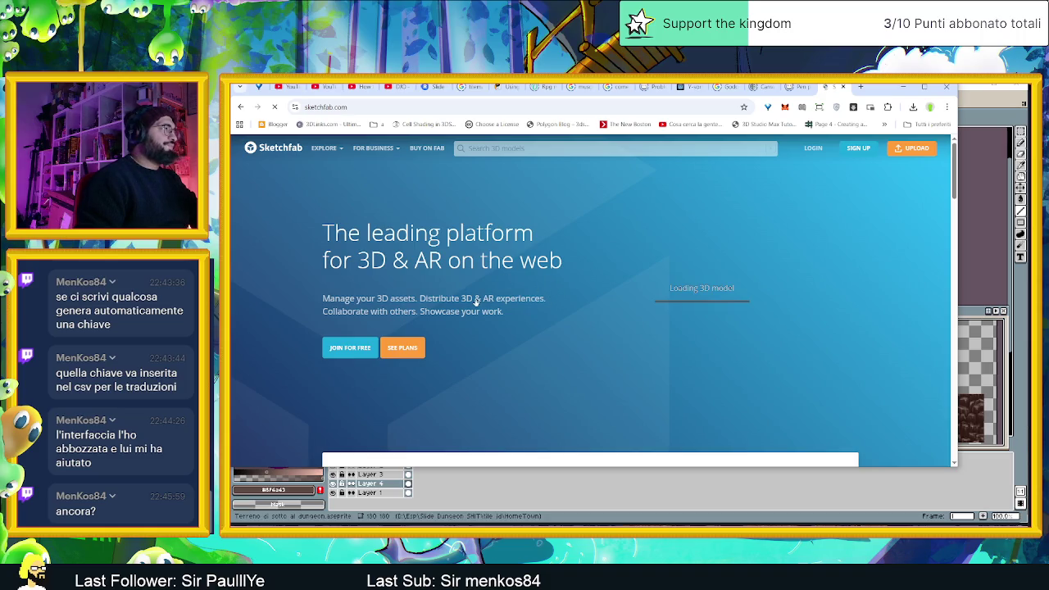
pyautogui.scroll(-4, 475, 301)
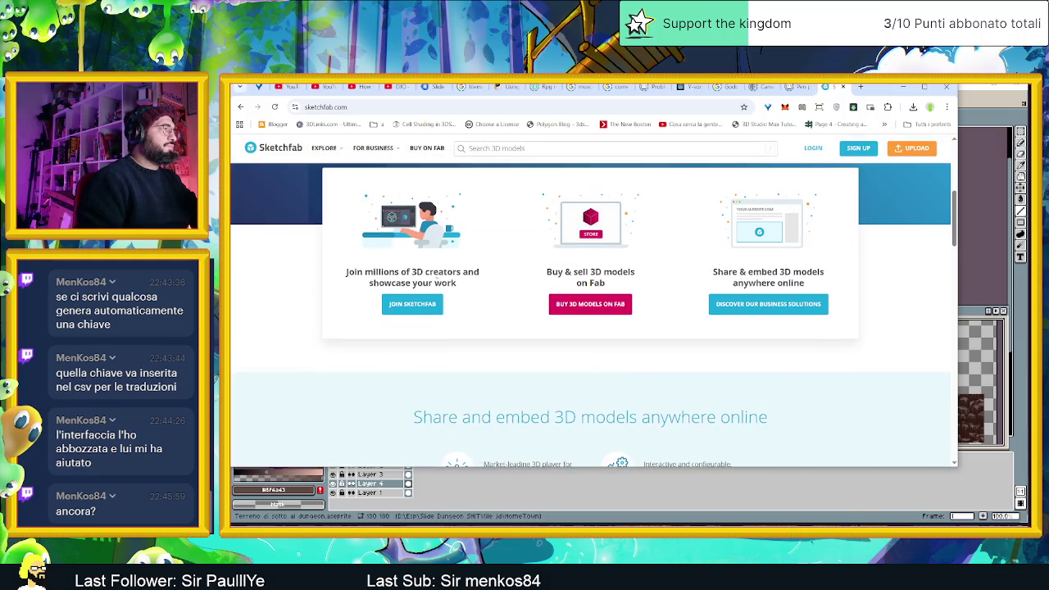
pyautogui.scroll(2, 501, 298)
pyautogui.scroll(-2, 502, 301)
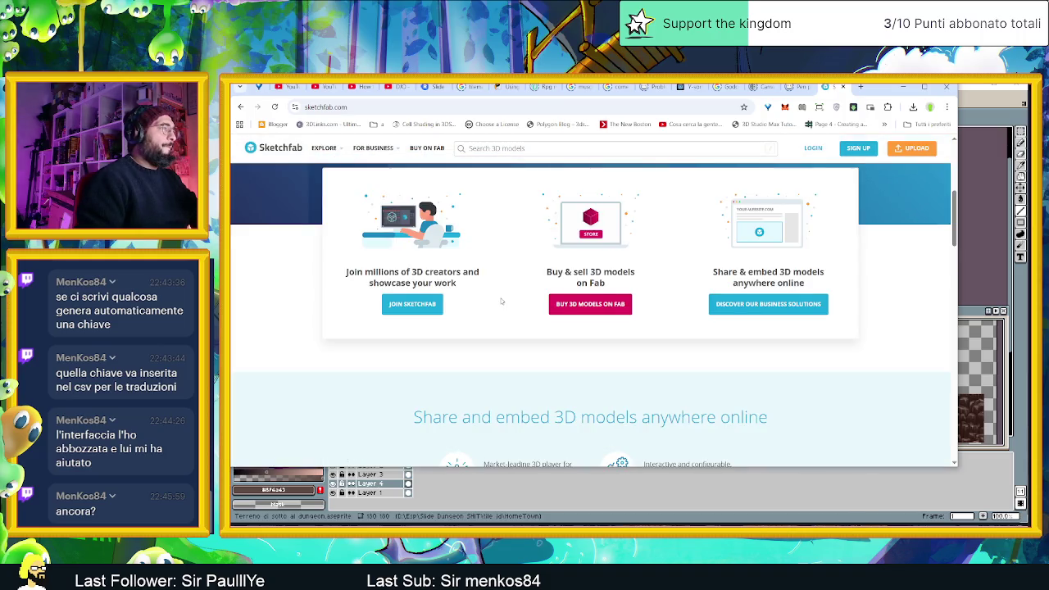
pyautogui.scroll(-2, 501, 300)
pyautogui.scroll(3, 491, 271)
pyautogui.scroll(3, 475, 213)
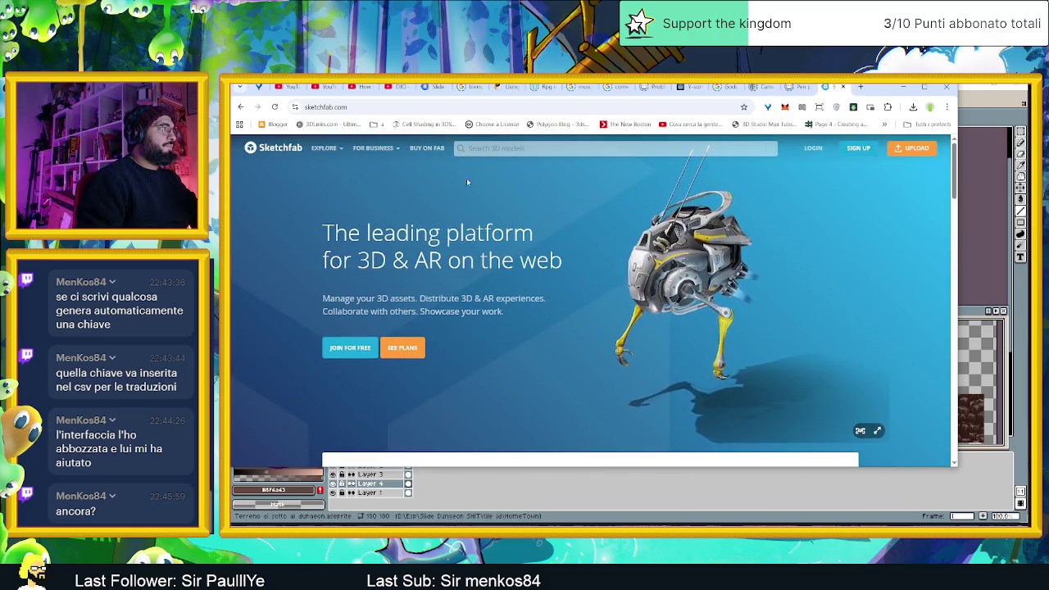
pyautogui.click(496, 148)
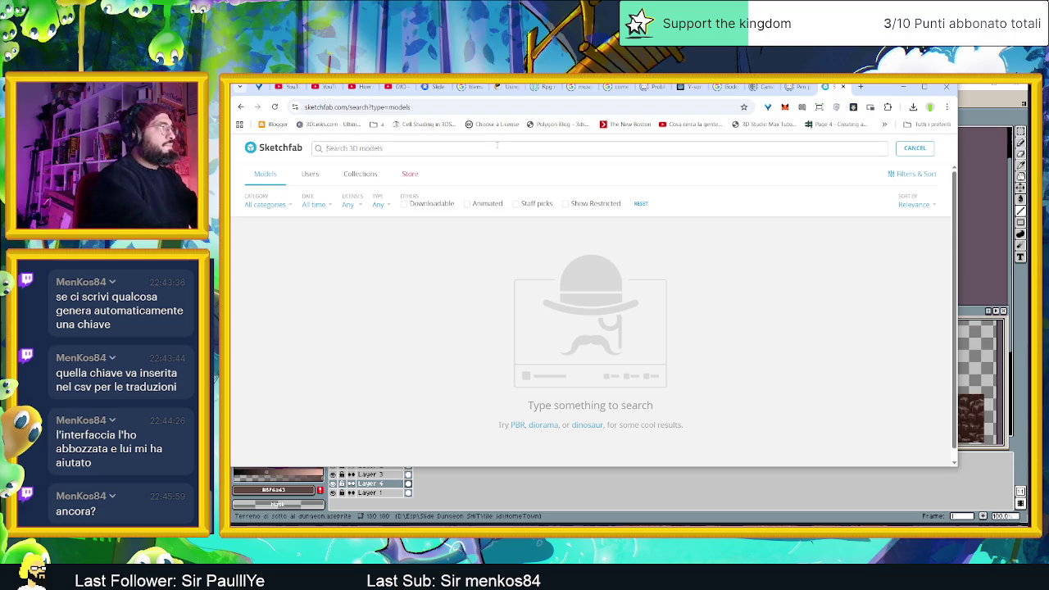
# - Search Sketchfab for 'rocks' and filter the results to CC0-licensed models
pyautogui.write('rock')
pyautogui.press('Return')
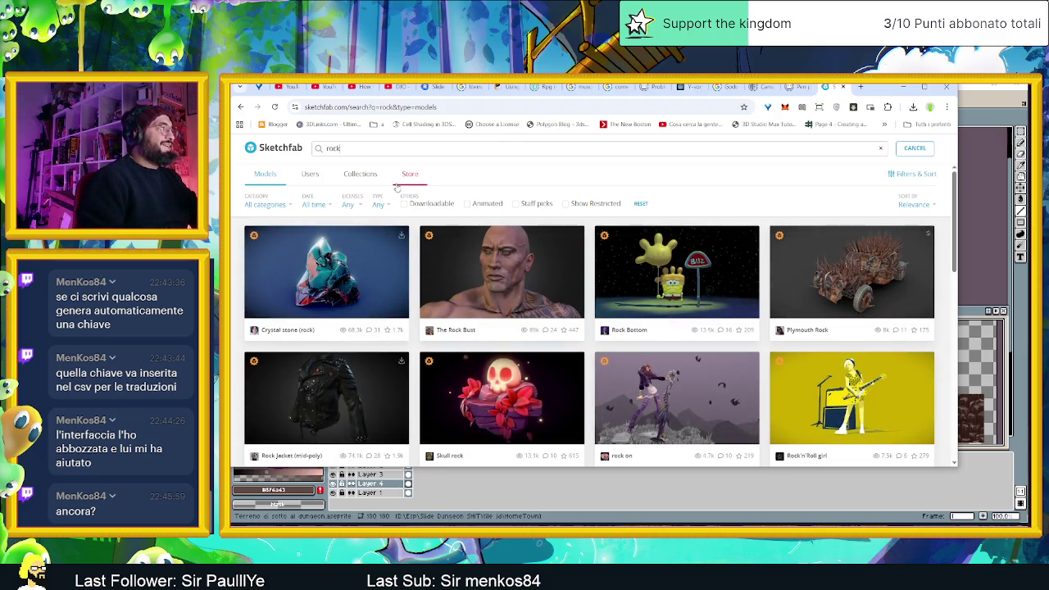
pyautogui.press('Return')
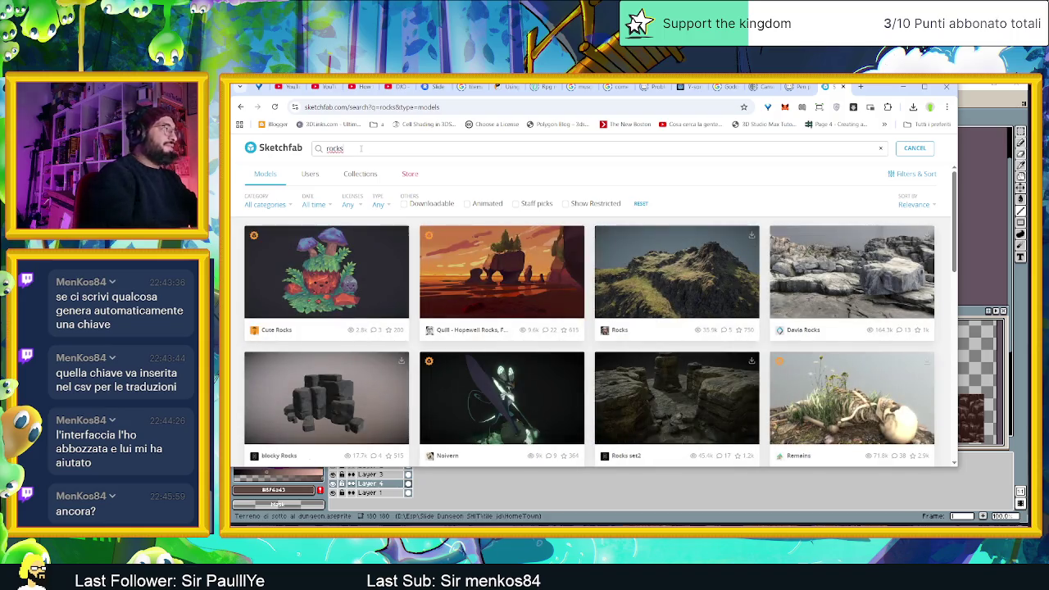
pyautogui.click(357, 206)
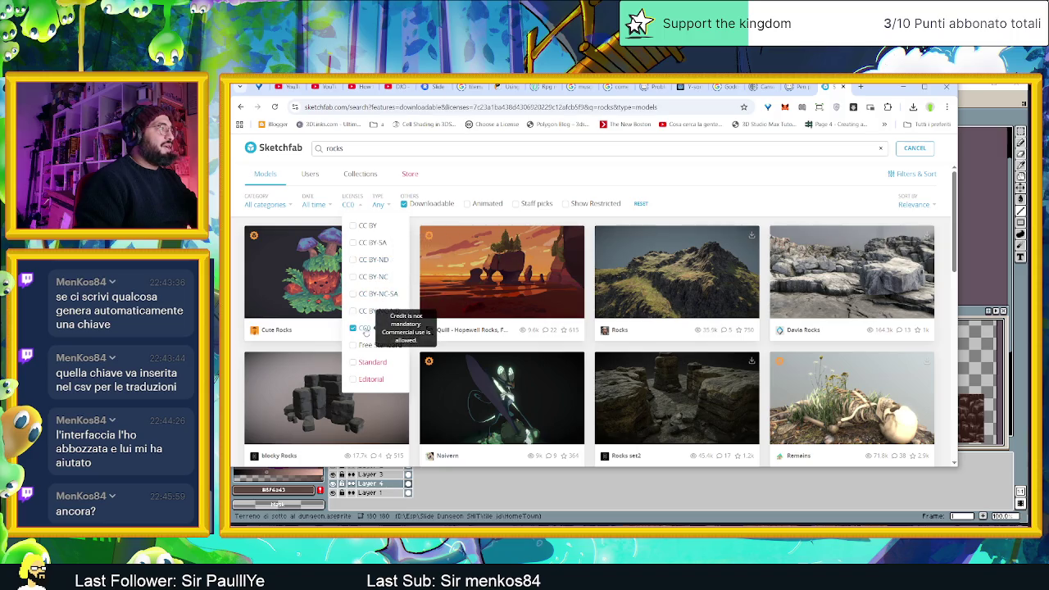
pyautogui.click(365, 328)
pyautogui.click(721, 191)
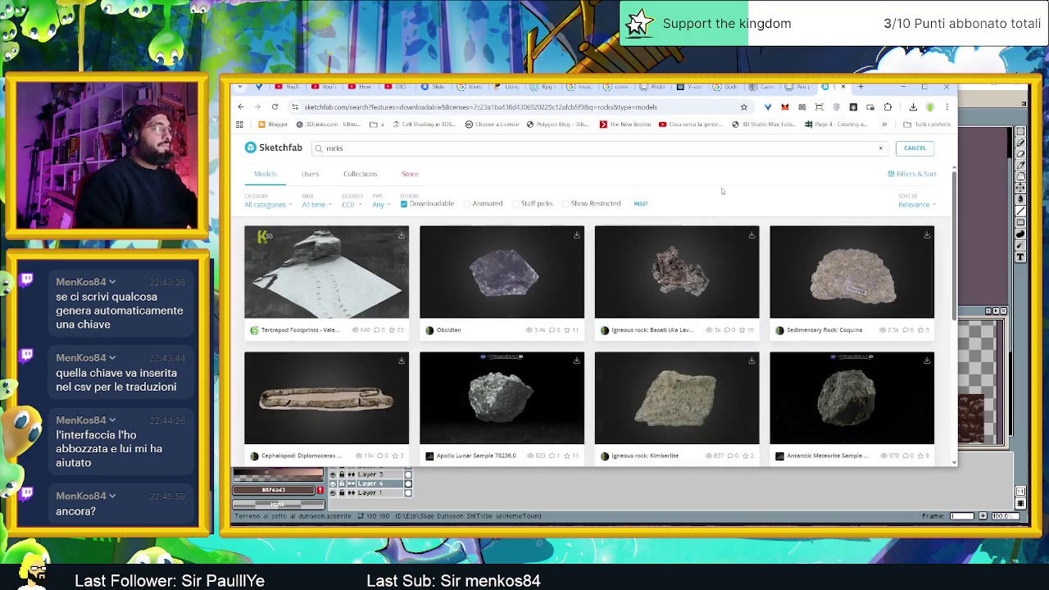
pyautogui.scroll(-2, 741, 242)
pyautogui.scroll(-2, 741, 242)
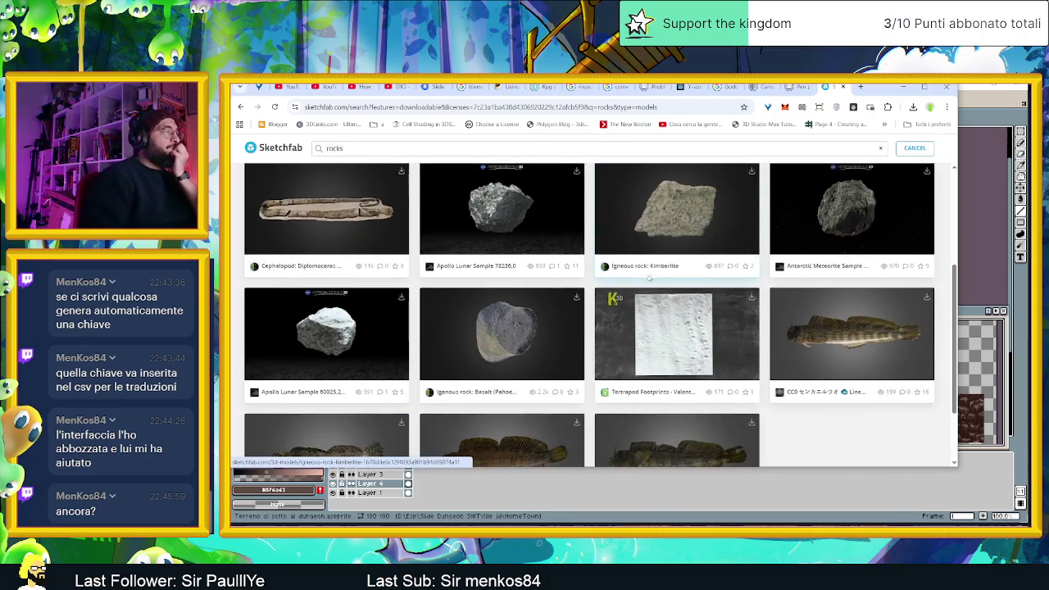
pyautogui.scroll(3, 605, 316)
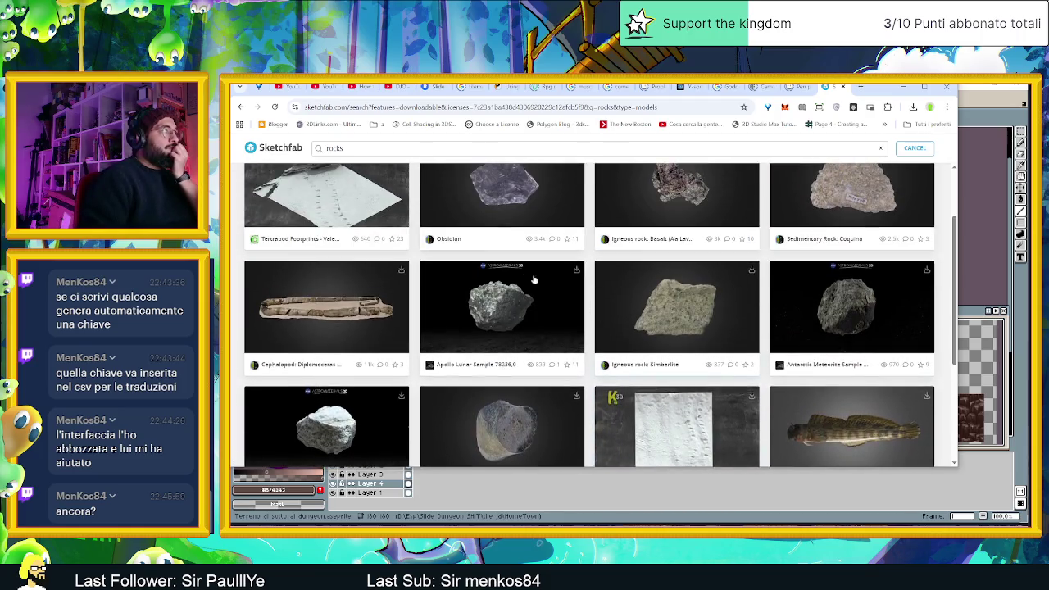
pyautogui.scroll(2, 460, 227)
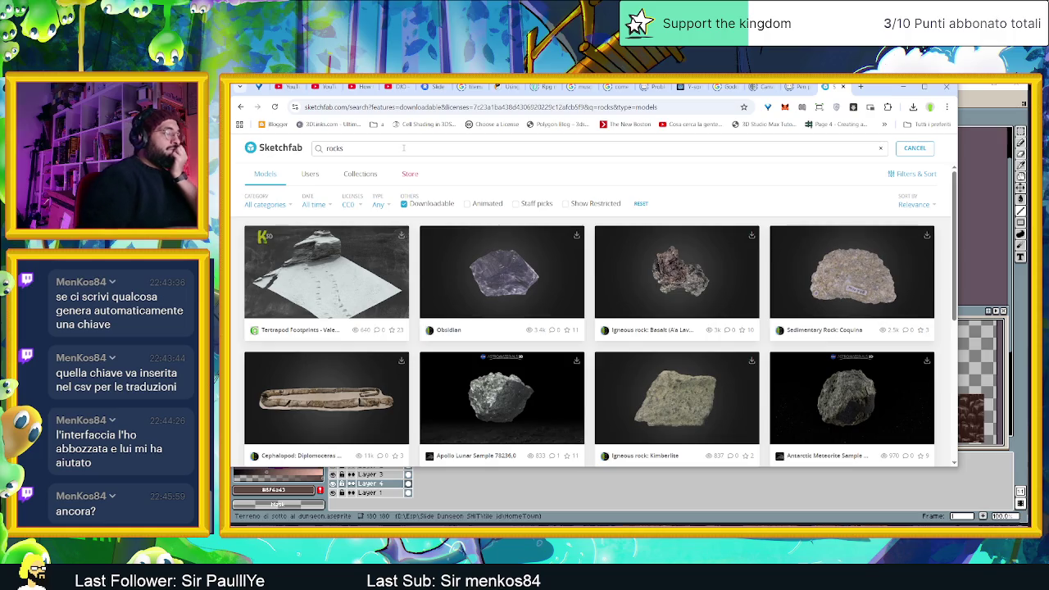
pyautogui.press('Return')
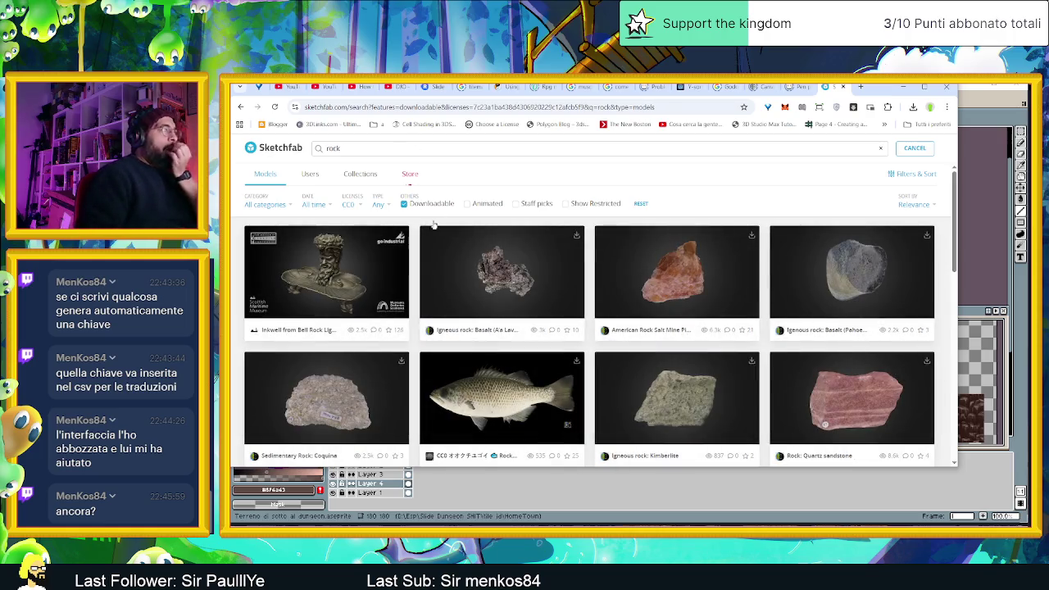
pyautogui.scroll(-3, 433, 224)
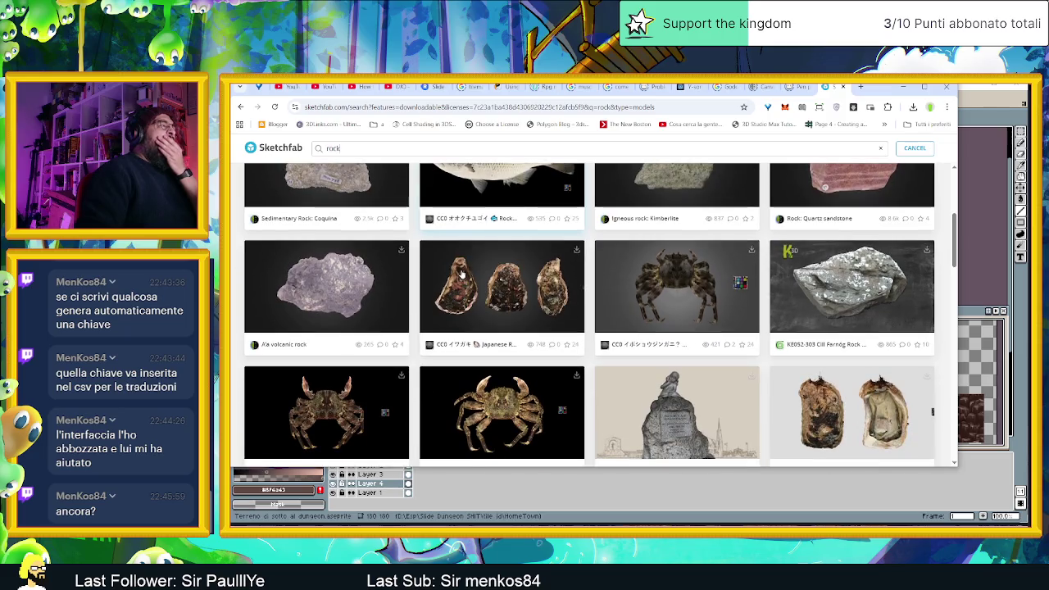
pyautogui.scroll(-2, 459, 278)
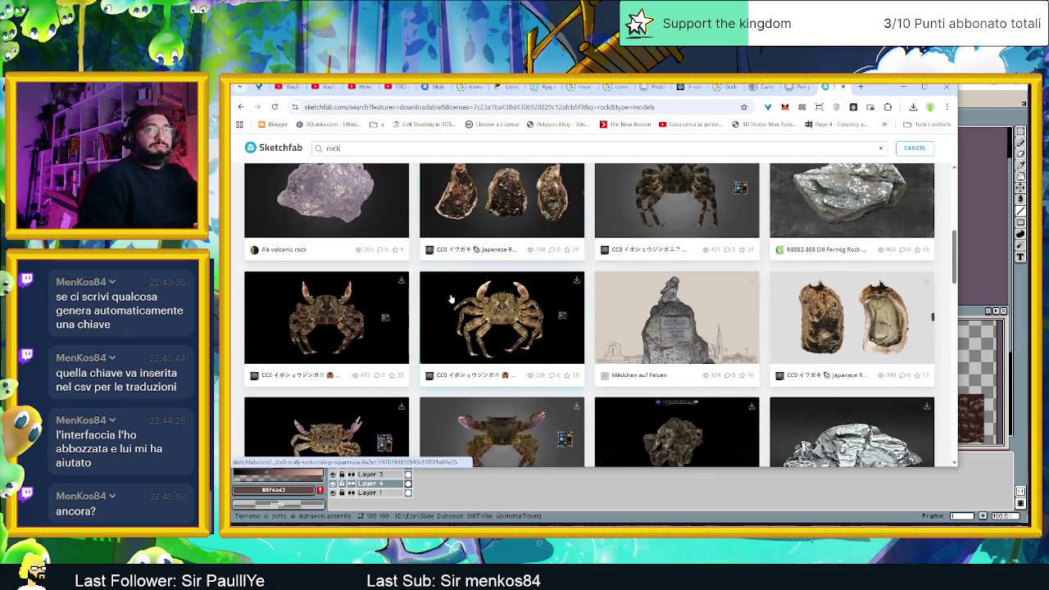
pyautogui.scroll(-2, 455, 293)
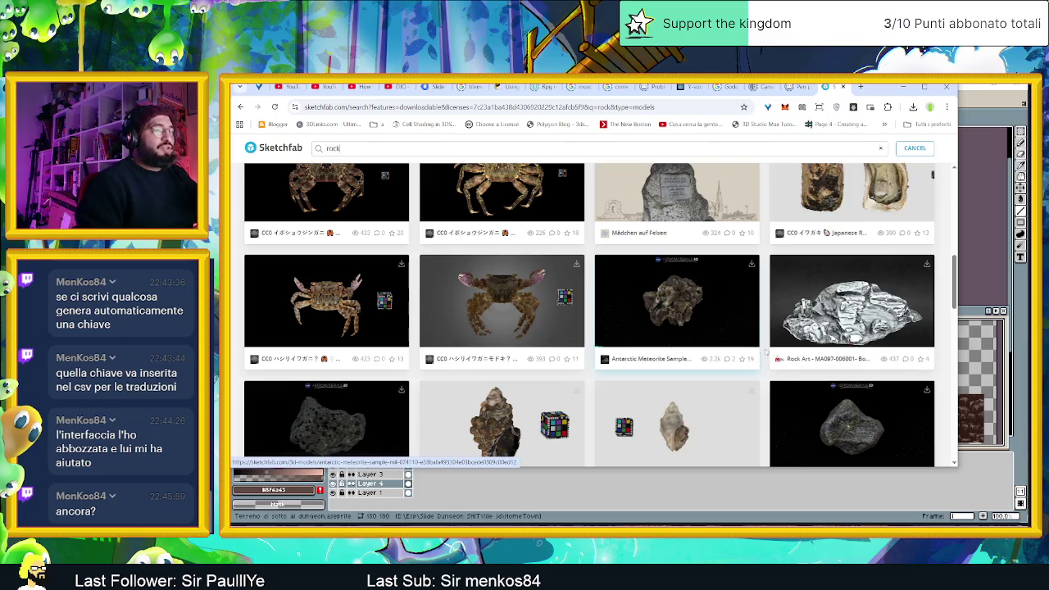
pyautogui.scroll(-3, 766, 353)
pyautogui.scroll(-1, 721, 351)
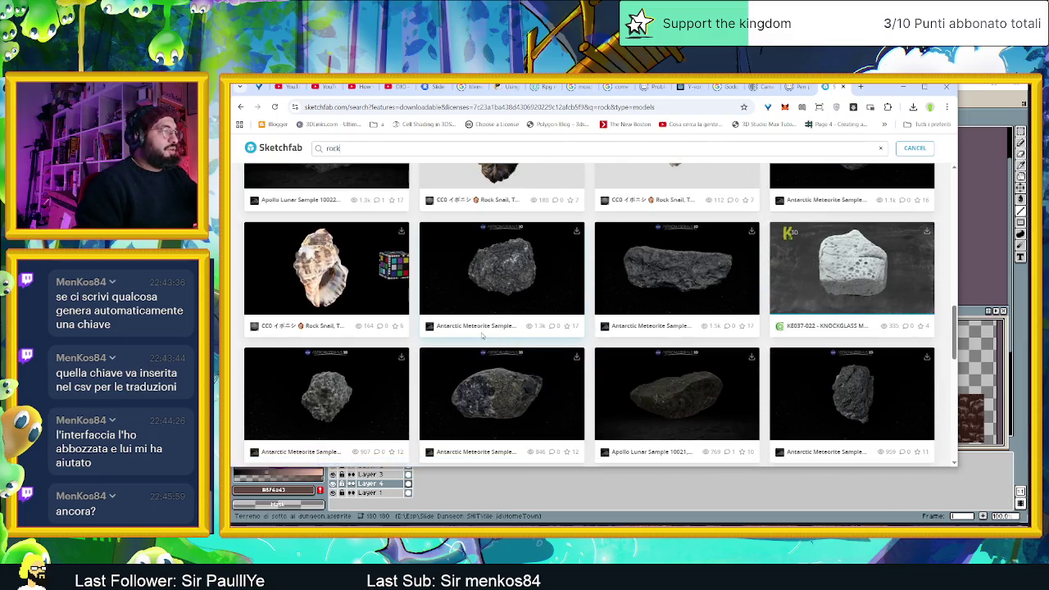
pyautogui.scroll(-2, 482, 336)
pyautogui.scroll(-2, 482, 335)
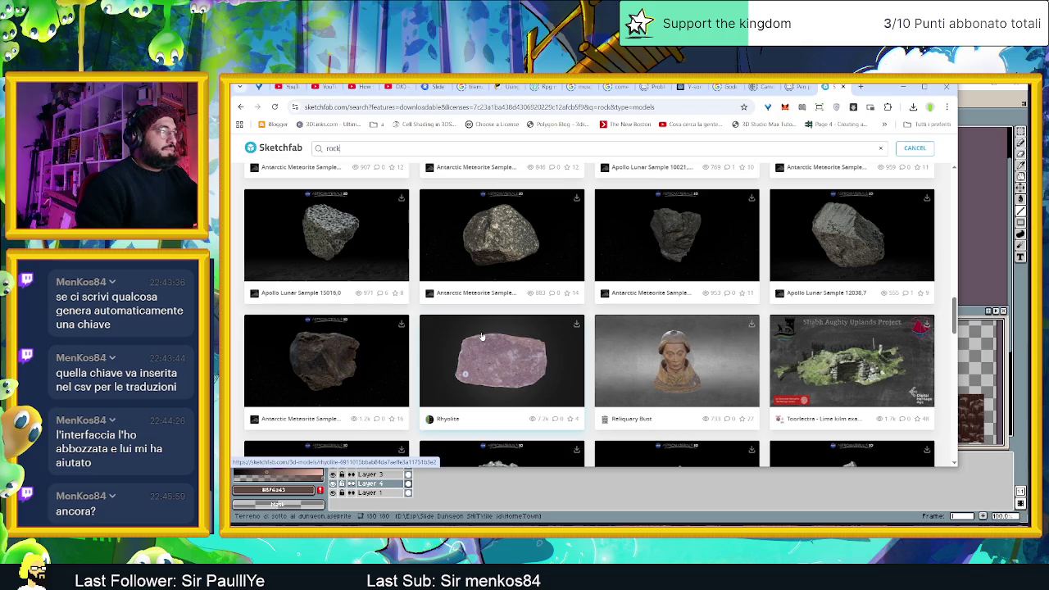
pyautogui.scroll(-1, 482, 336)
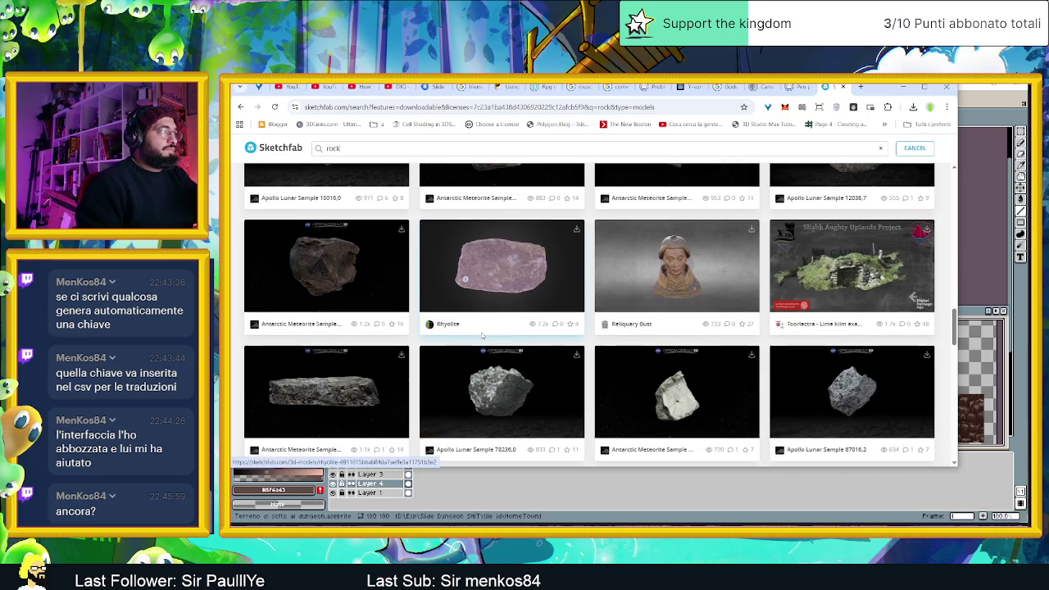
pyautogui.scroll(-1, 482, 336)
pyautogui.scroll(-1, 482, 336)
pyautogui.scroll(-1, 482, 336)
pyautogui.scroll(-1, 481, 336)
pyautogui.scroll(-2, 481, 334)
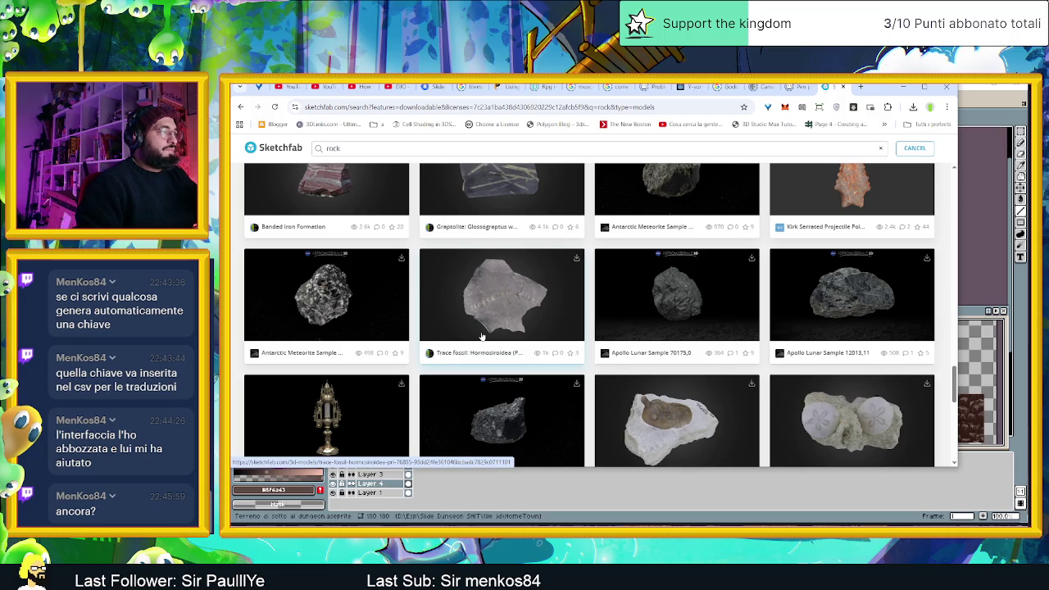
pyautogui.scroll(-1, 482, 335)
pyautogui.scroll(-2, 481, 336)
pyautogui.scroll(-2, 481, 336)
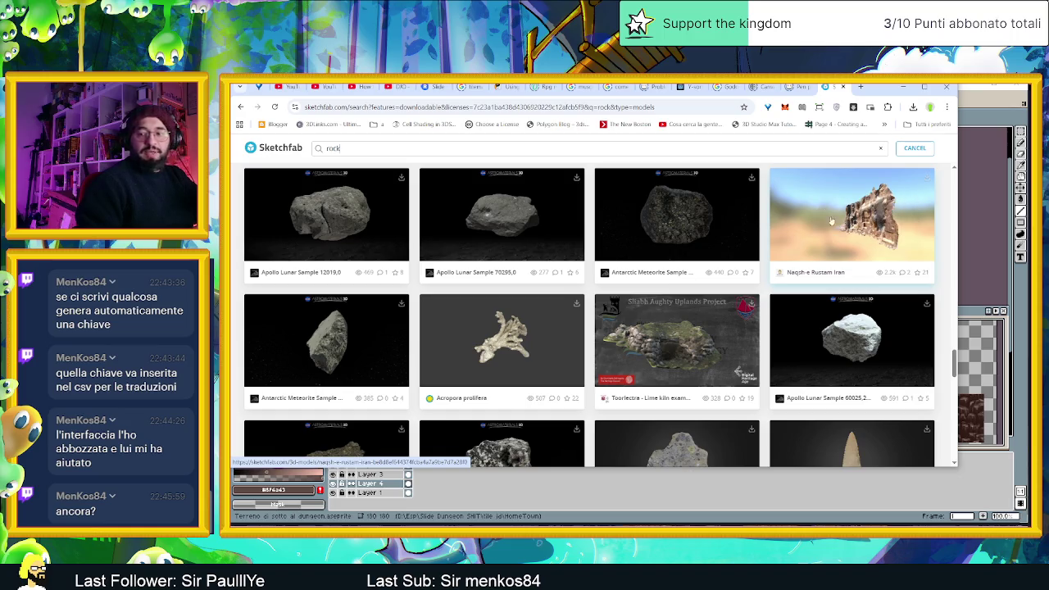
pyautogui.scroll(-1, 668, 358)
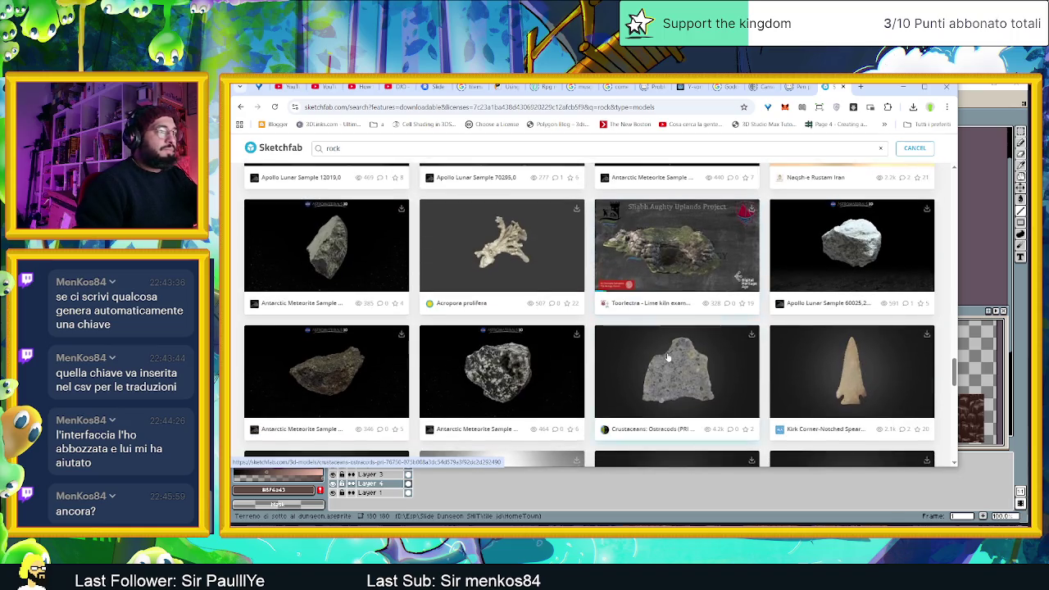
pyautogui.scroll(-1, 668, 358)
pyautogui.scroll(-2, 668, 358)
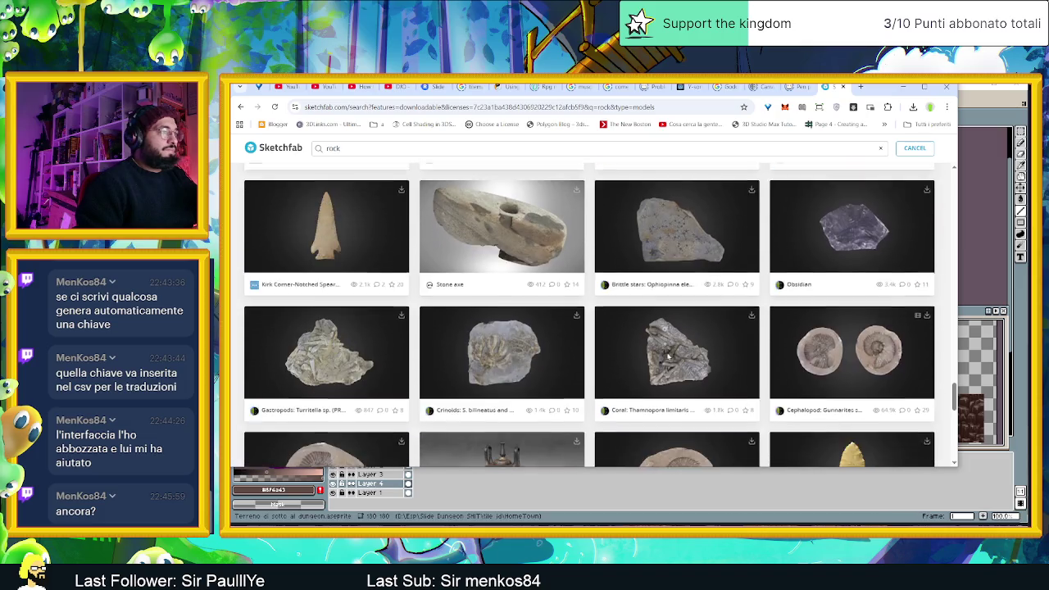
pyautogui.scroll(-2, 668, 358)
pyautogui.scroll(-2, 668, 358)
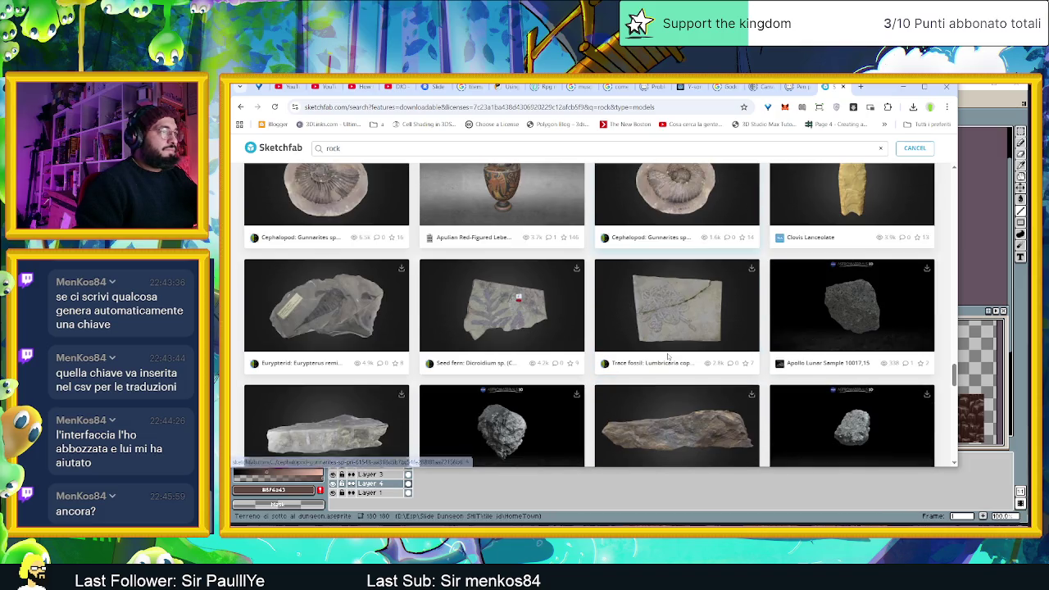
pyautogui.scroll(-3, 668, 358)
pyautogui.scroll(-1, 667, 359)
pyautogui.scroll(1, 693, 252)
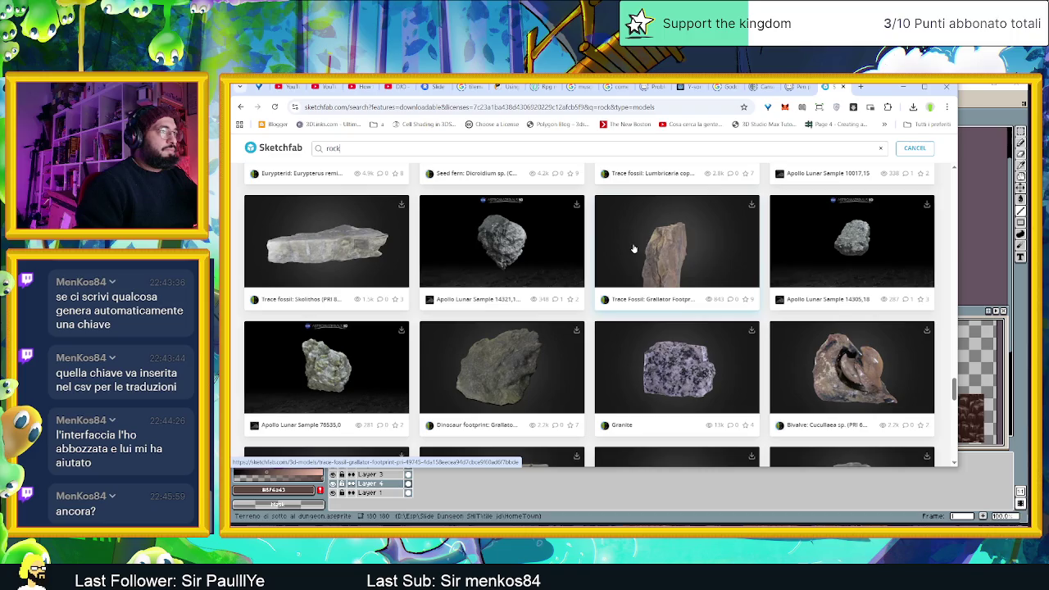
pyautogui.scroll(-1, 642, 337)
pyautogui.scroll(-2, 642, 337)
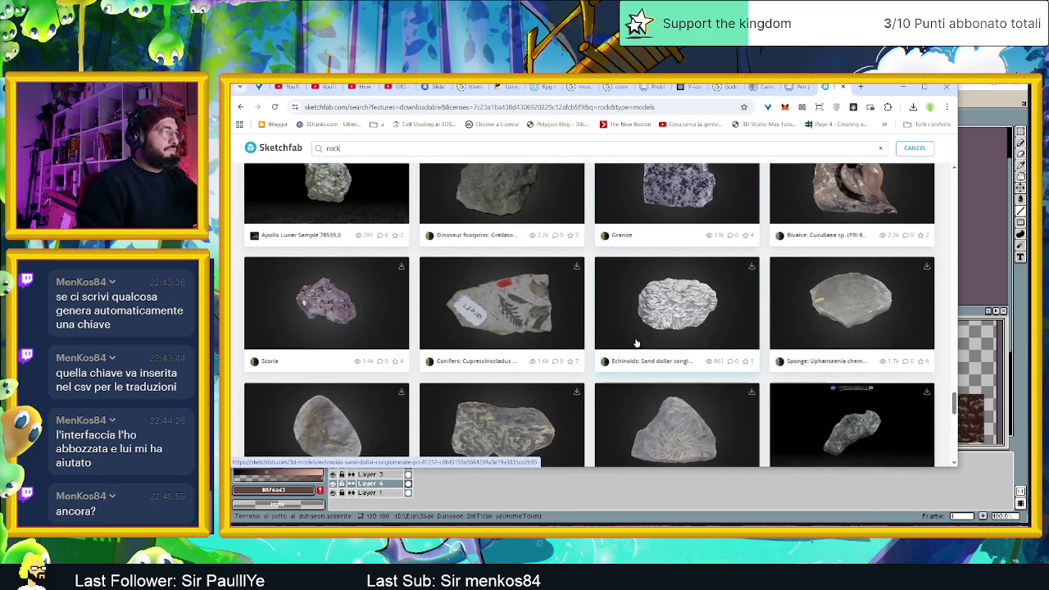
pyautogui.scroll(-4, 636, 340)
pyautogui.scroll(-2, 632, 342)
pyautogui.scroll(-1, 633, 342)
pyautogui.scroll(-1, 633, 342)
pyautogui.scroll(-2, 634, 342)
pyautogui.scroll(-2, 635, 342)
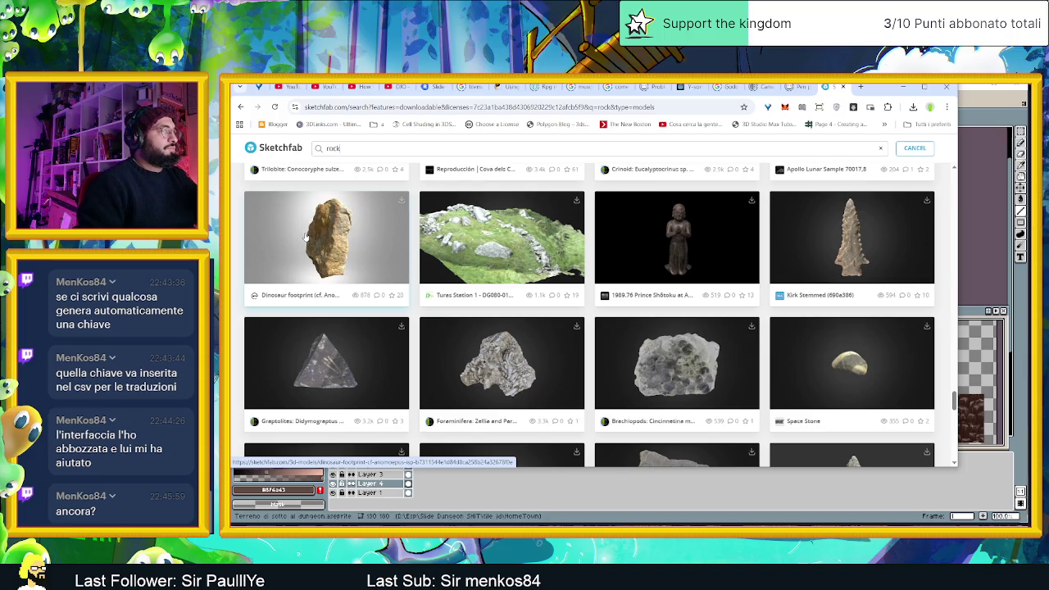
pyautogui.scroll(-3, 520, 314)
pyautogui.scroll(-3, 520, 315)
pyautogui.scroll(-3, 520, 315)
pyautogui.scroll(-3, 520, 315)
pyautogui.scroll(-3, 519, 315)
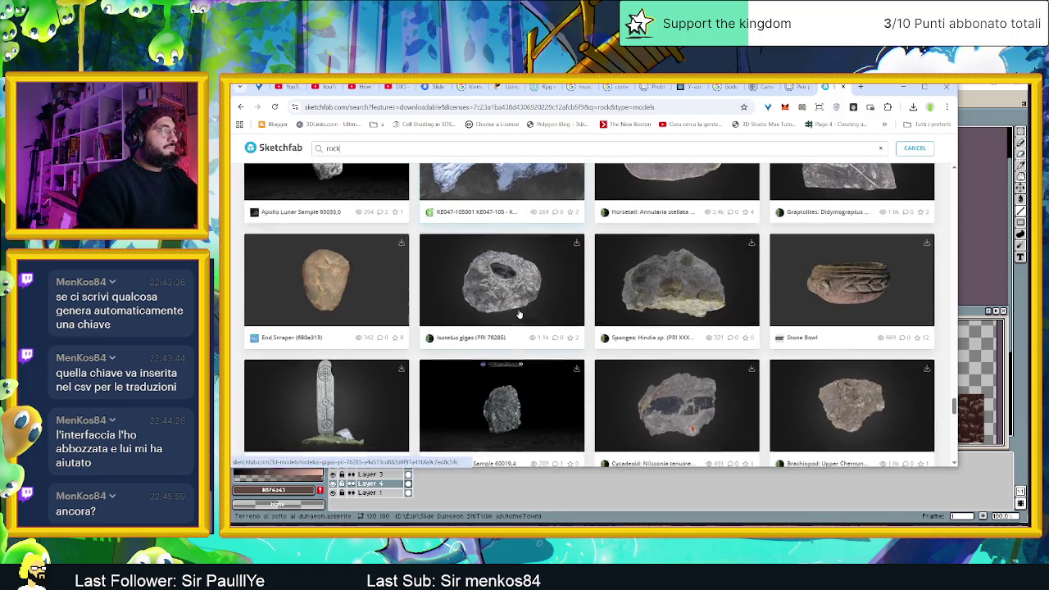
pyautogui.scroll(-3, 519, 314)
pyautogui.scroll(-3, 519, 314)
pyautogui.scroll(-3, 520, 315)
pyautogui.scroll(-3, 518, 314)
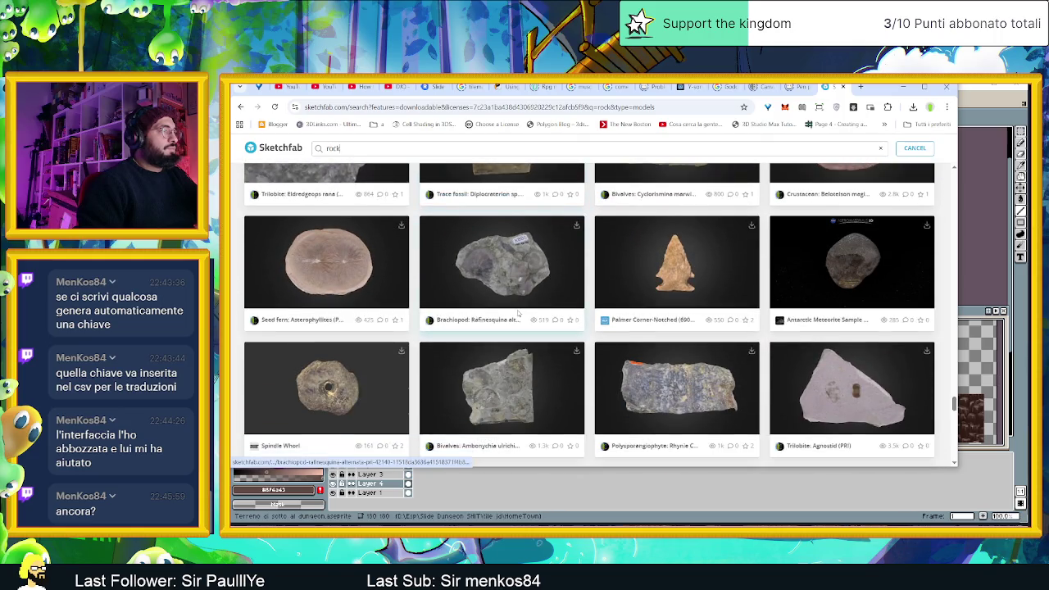
pyautogui.scroll(-3, 517, 314)
pyautogui.scroll(-3, 518, 314)
pyautogui.scroll(-3, 518, 314)
pyautogui.scroll(-3, 518, 314)
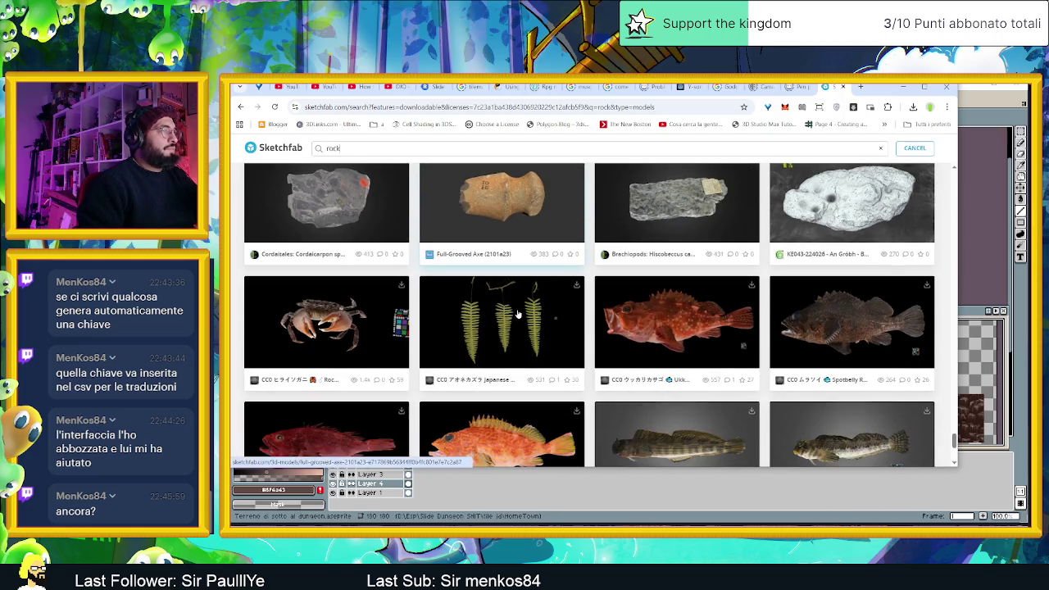
pyautogui.scroll(-3, 517, 314)
pyautogui.scroll(-2, 518, 314)
pyautogui.scroll(3, 518, 314)
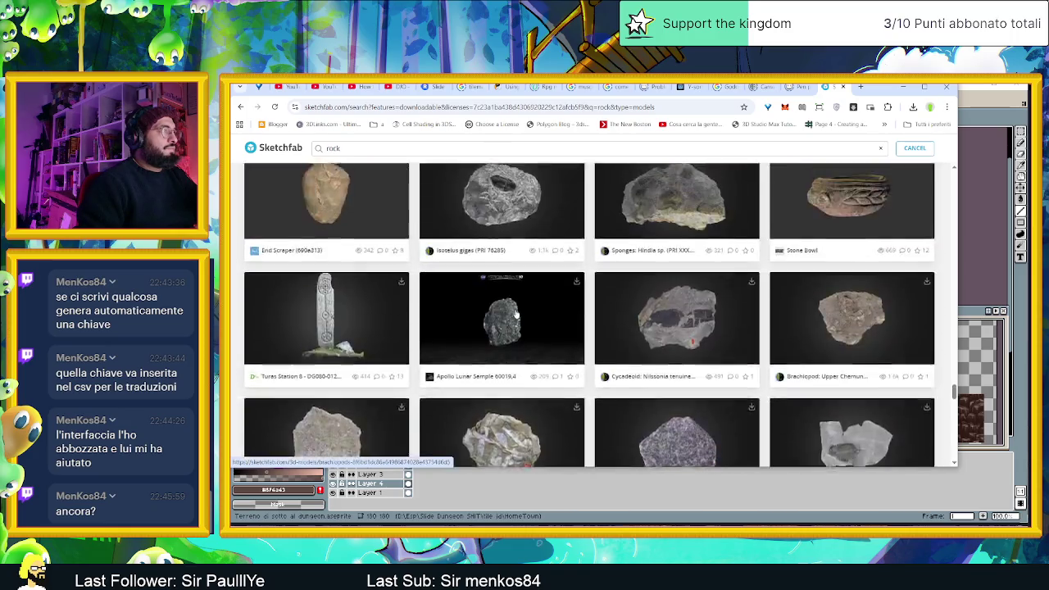
pyautogui.scroll(3, 492, 307)
pyautogui.scroll(3, 458, 299)
pyautogui.scroll(3, 413, 290)
pyautogui.scroll(2, 414, 290)
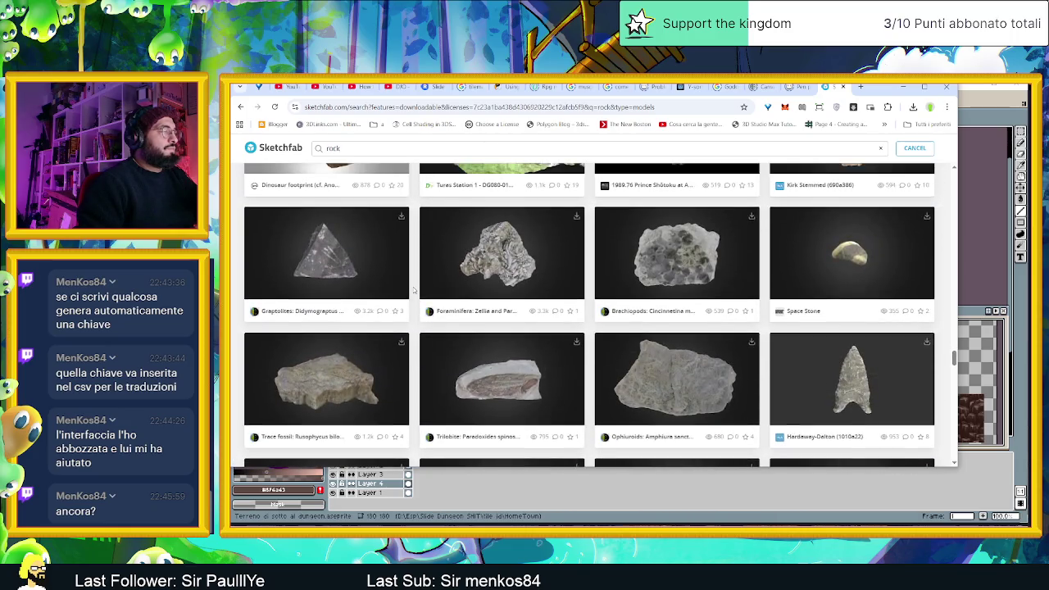
pyautogui.scroll(-2, 413, 290)
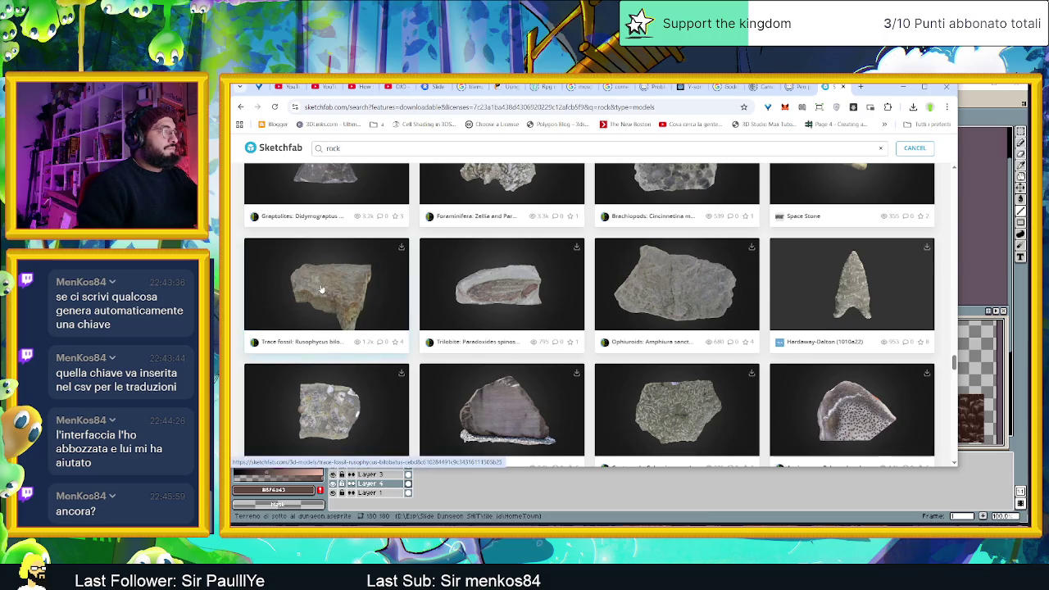
pyautogui.click(322, 284)
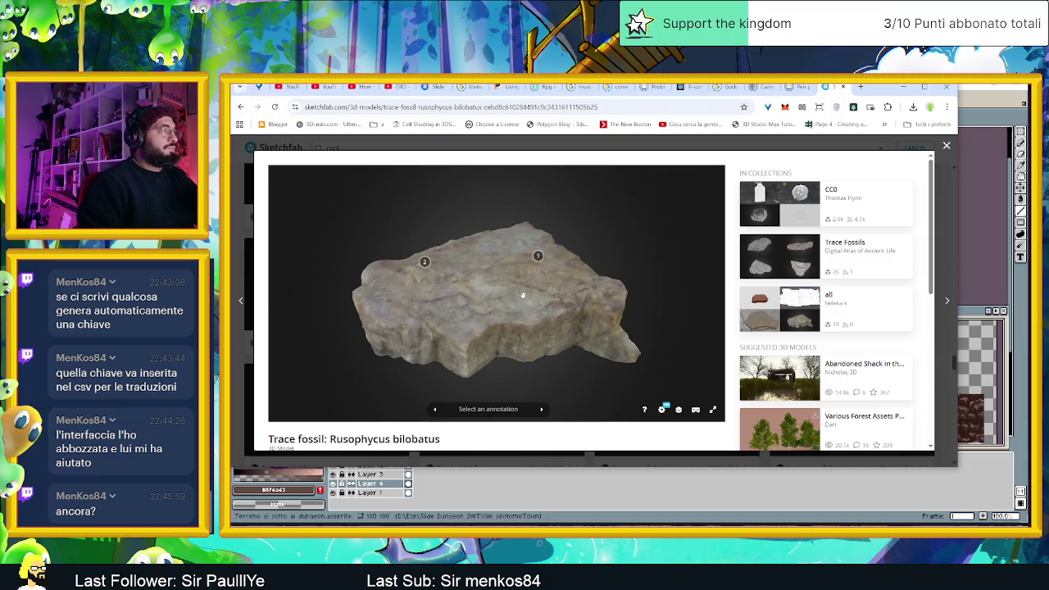
# - Orbit and zoom the Rusophycus fossil, viewing its 'Rusophycus #1' and '#2' annotations
pyautogui.moveTo(556, 295); pyautogui.dragTo(496, 267)
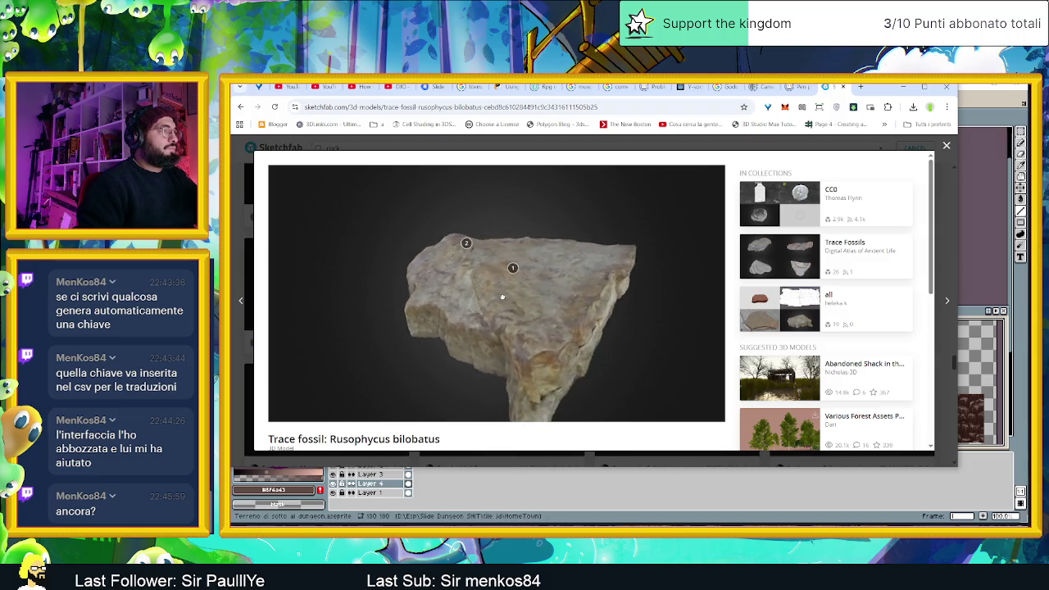
pyautogui.click(494, 268)
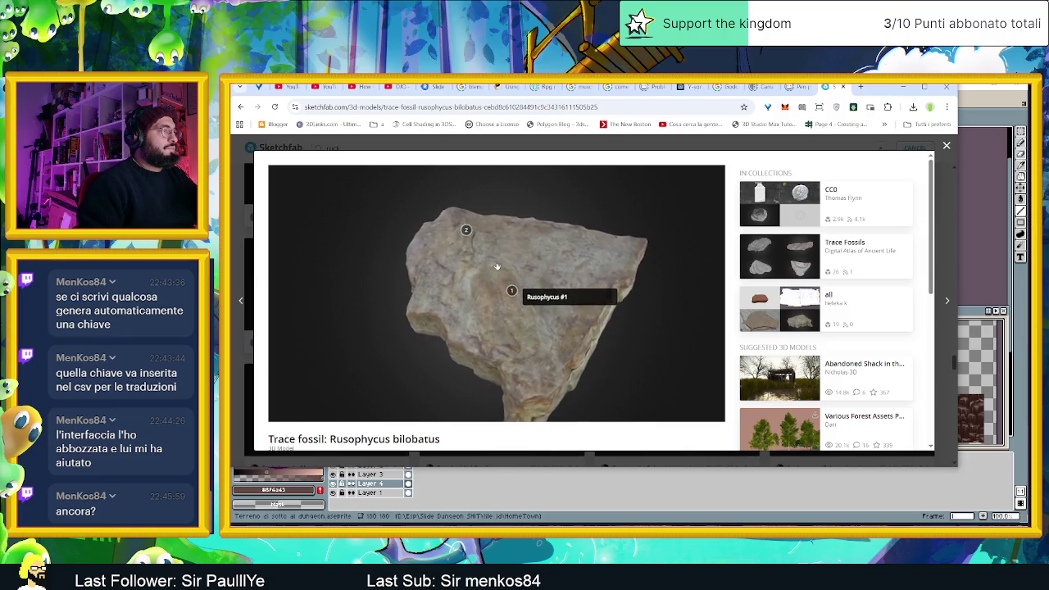
pyautogui.click(464, 229)
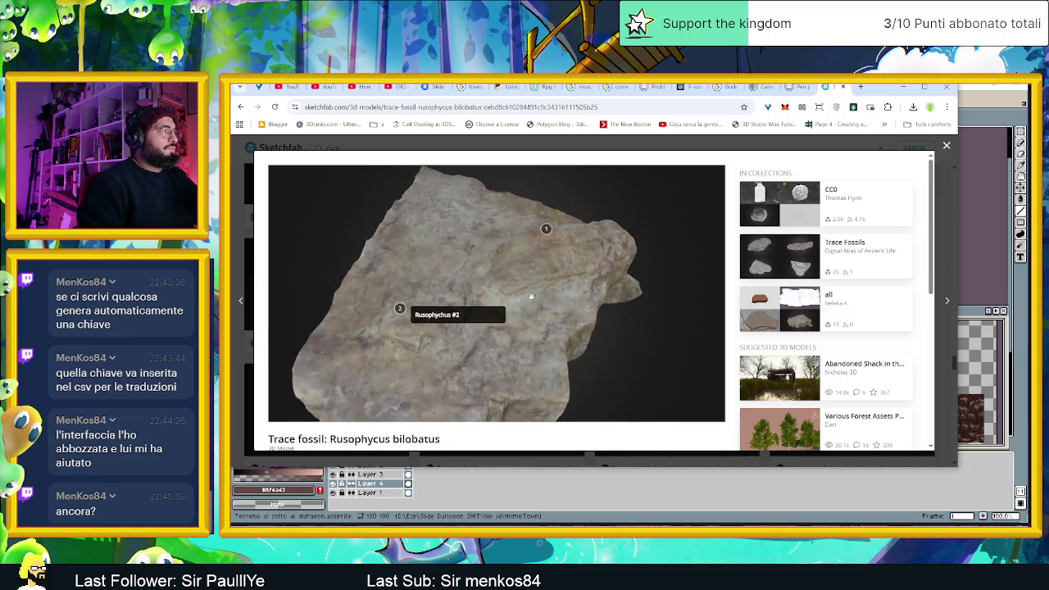
pyautogui.moveTo(493, 288); pyautogui.dragTo(518, 310)
pyautogui.scroll(-3, 504, 295)
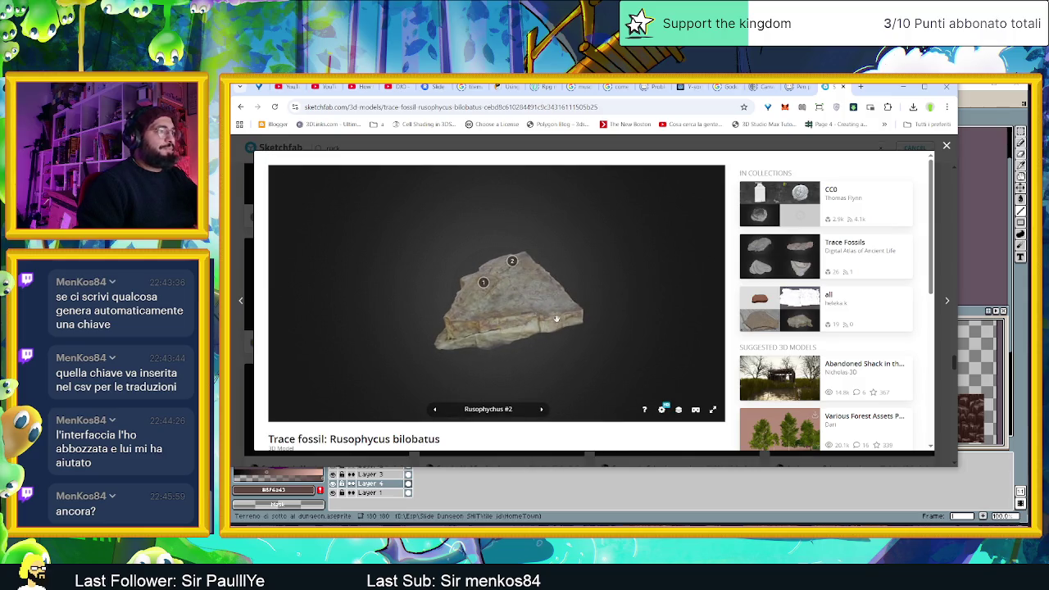
pyautogui.scroll(1, 549, 316)
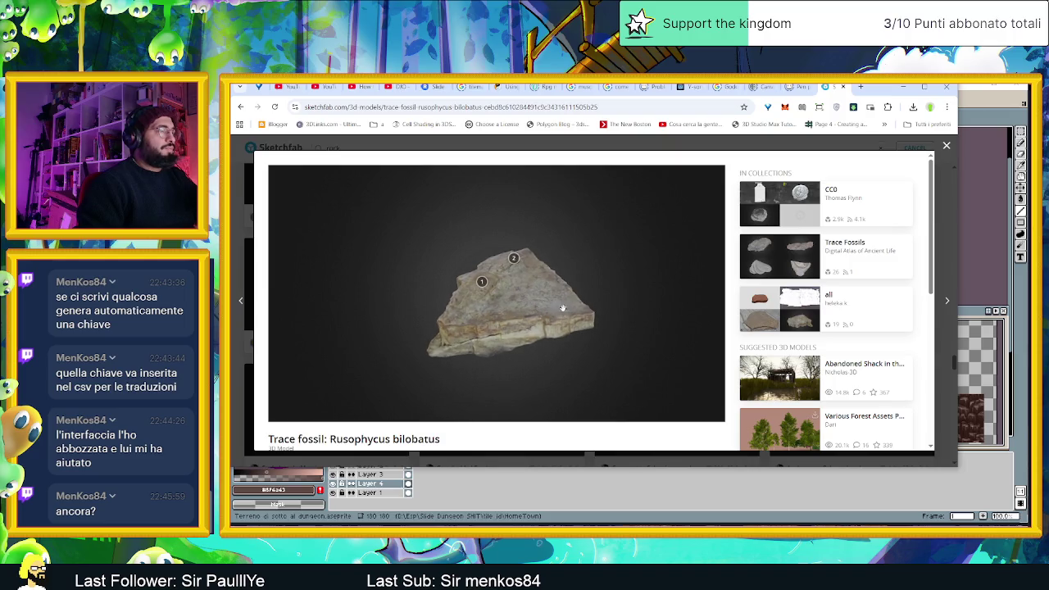
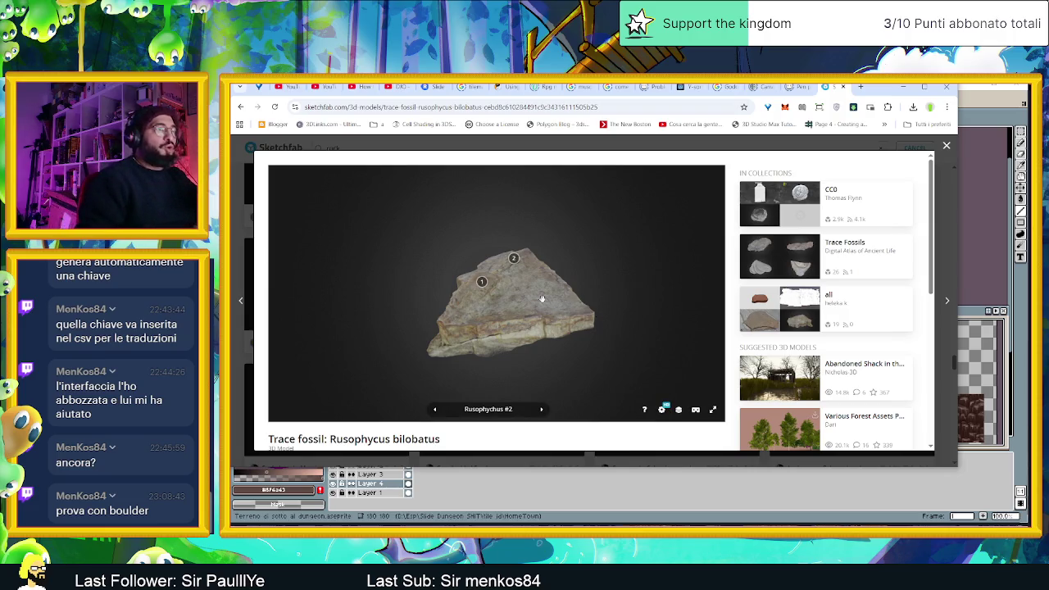
# - Orbit the fossil model and step through its first annotation from a side view
pyautogui.moveTo(565, 314); pyautogui.dragTo(579, 321)
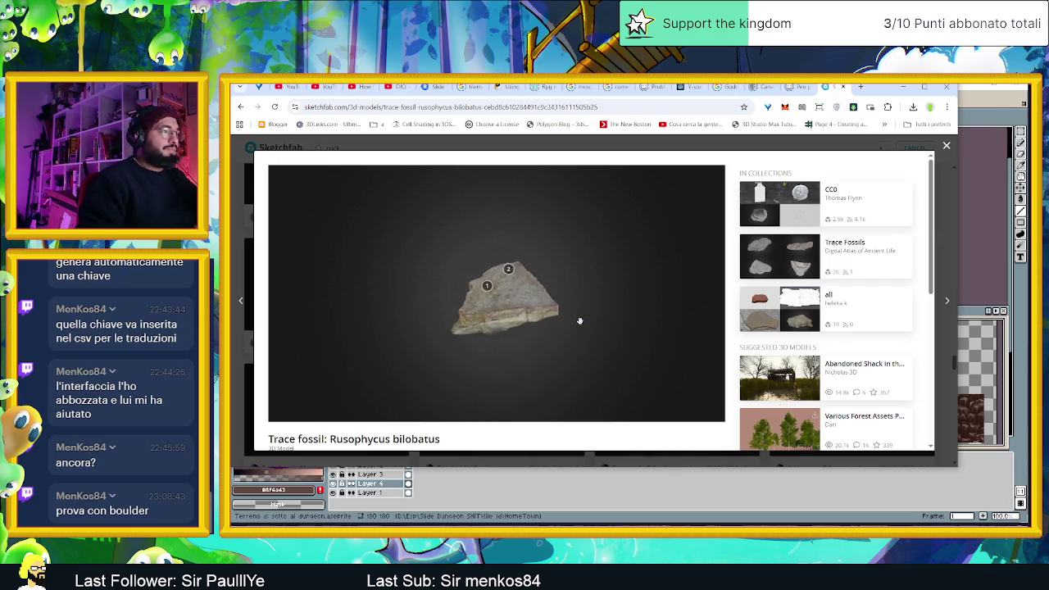
pyautogui.click(536, 415)
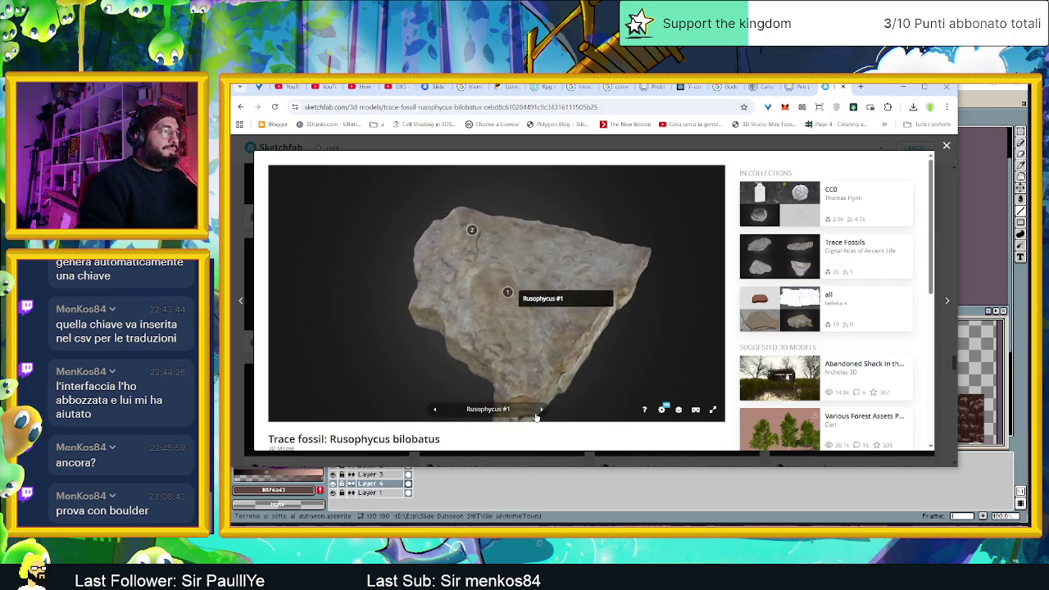
pyautogui.moveTo(570, 385); pyautogui.dragTo(600, 333)
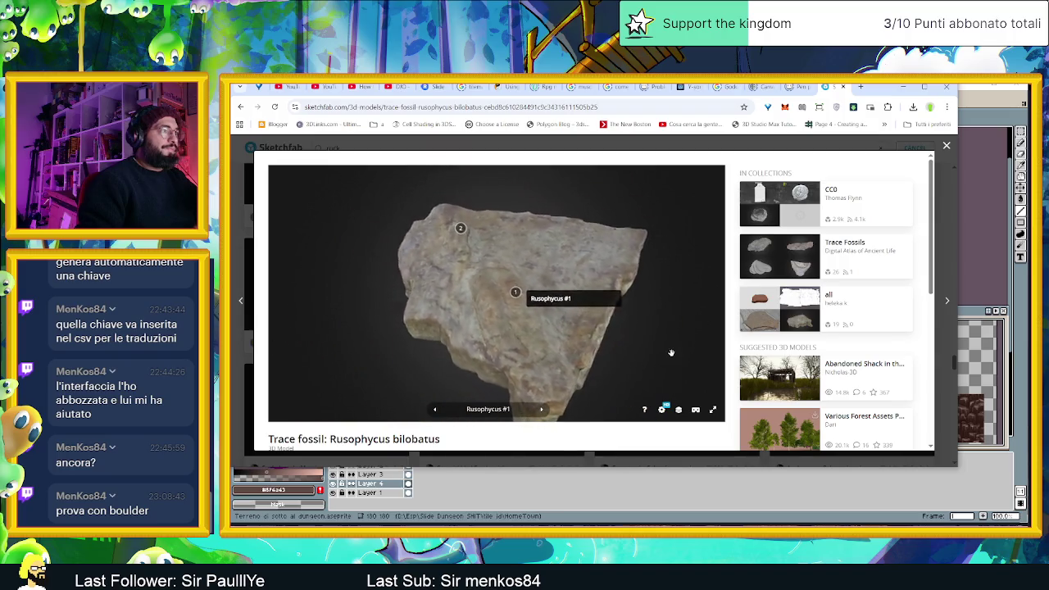
pyautogui.scroll(-3, 600, 332)
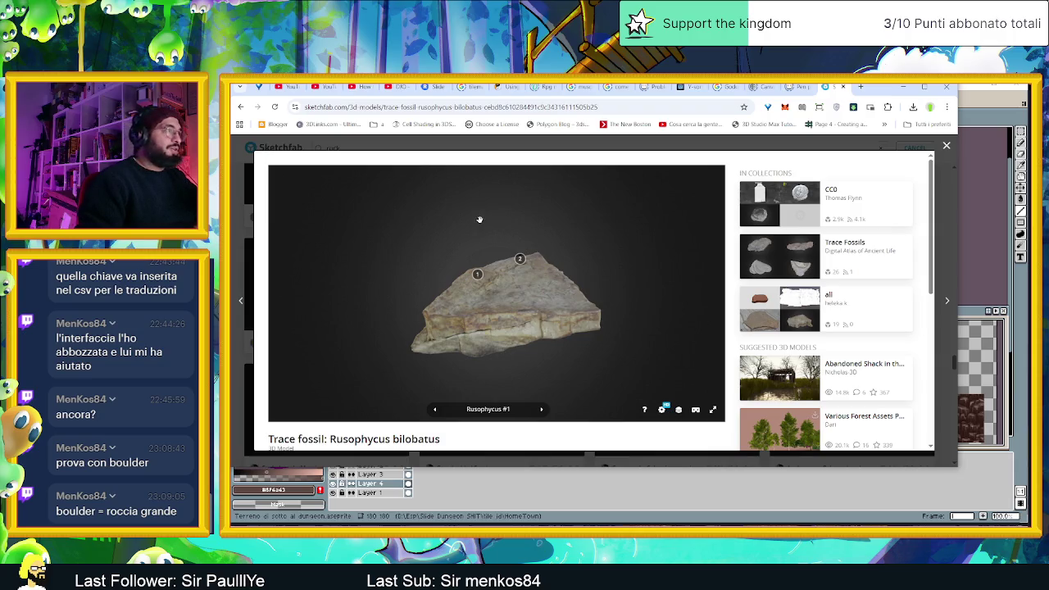
pyautogui.scroll(-1, 722, 320)
pyautogui.scroll(-2, 589, 338)
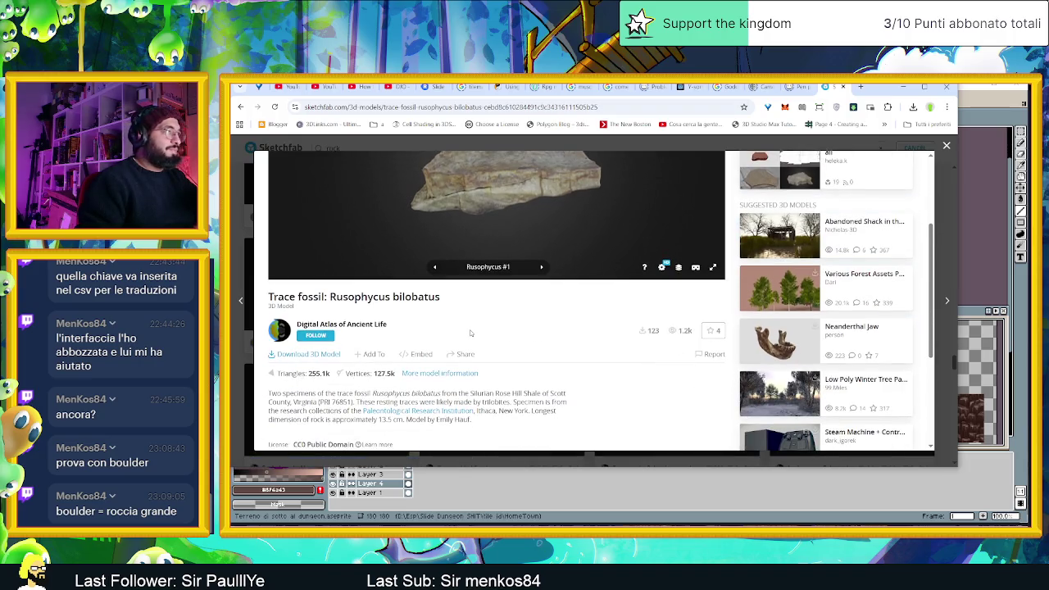
pyautogui.scroll(3, 570, 340)
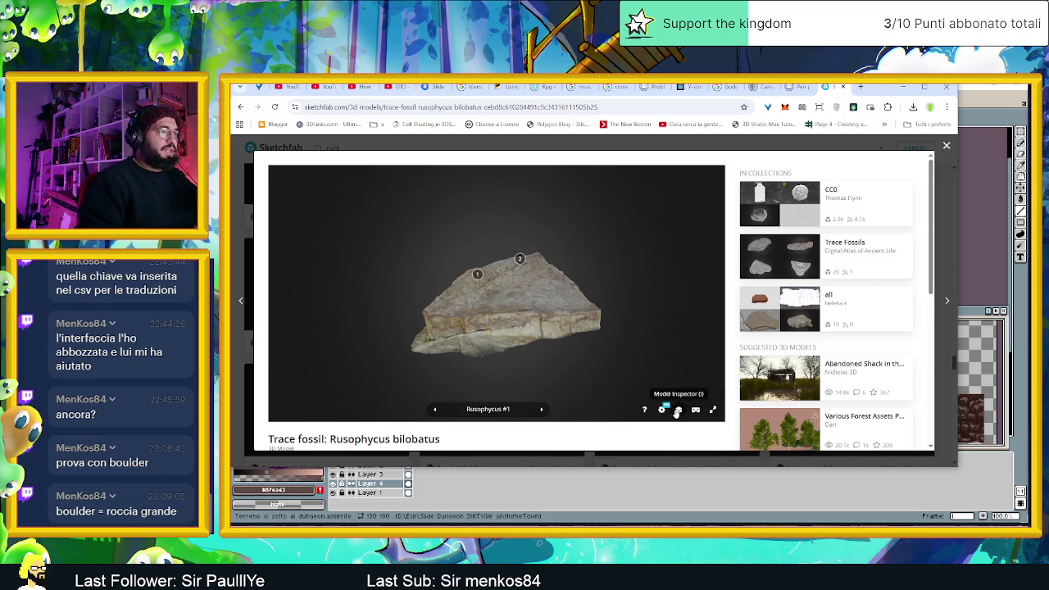
# - Toggle the Model Inspector on and off, then close the fossil model popup
pyautogui.click(676, 410)
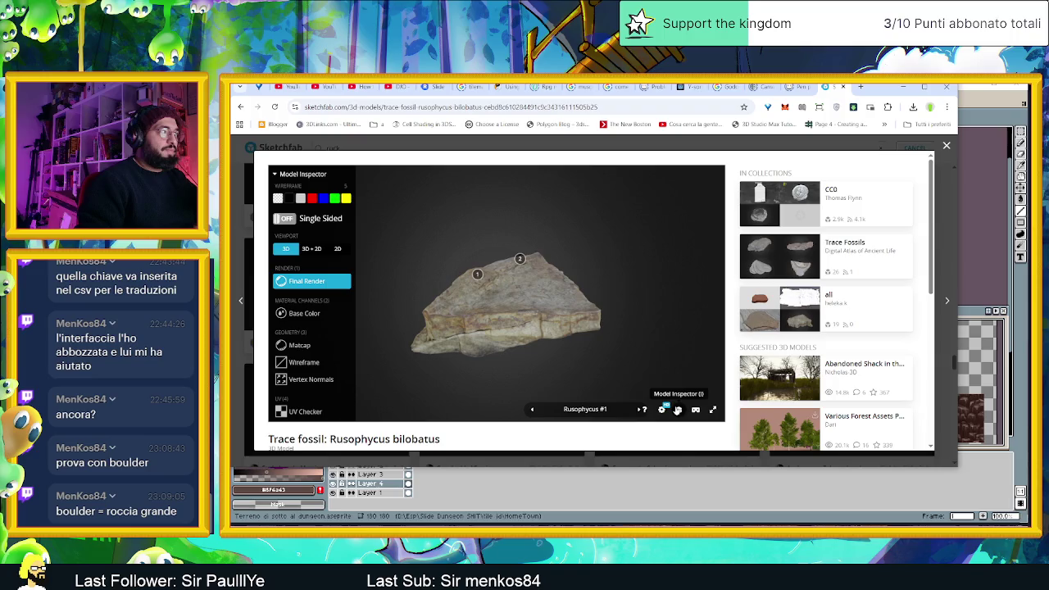
pyautogui.click(676, 409)
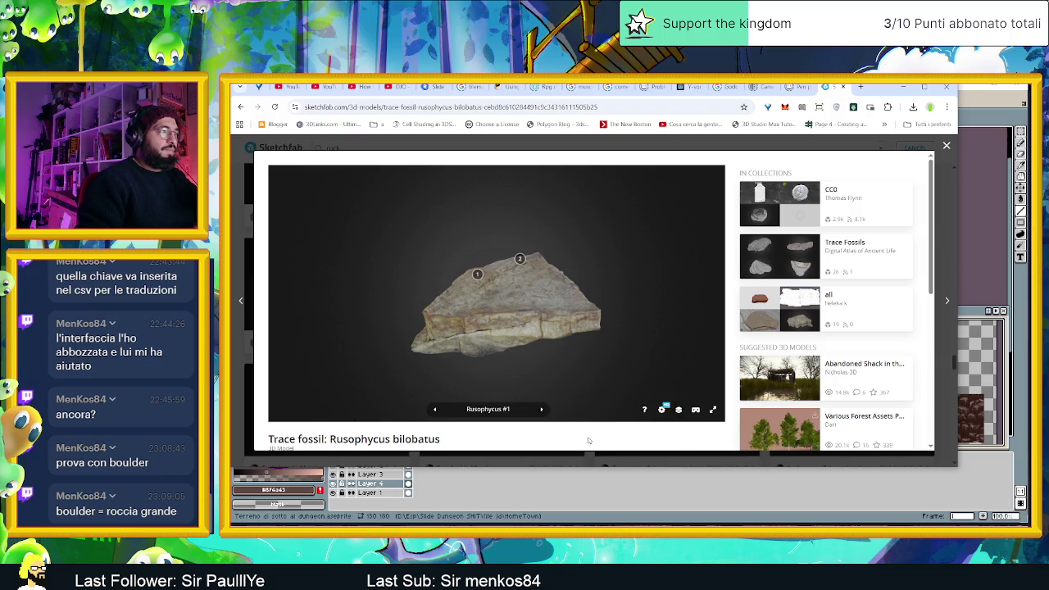
pyautogui.click(944, 146)
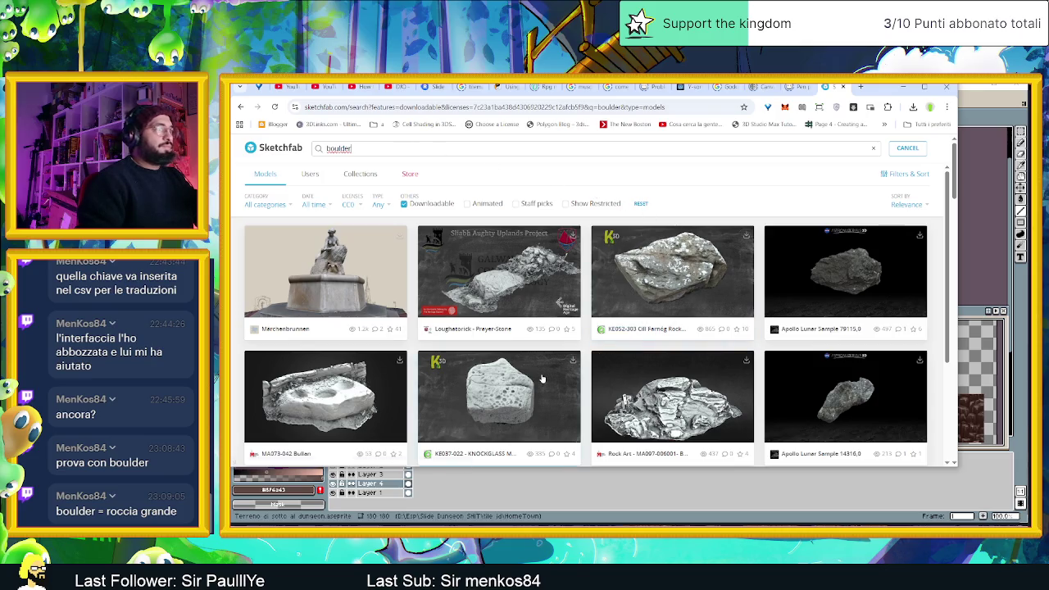
# - Reopen the Trace fossil: Rusophycus bilobatus model, orbited to a side view and zoomed out
pyautogui.scroll(-2, 540, 378)
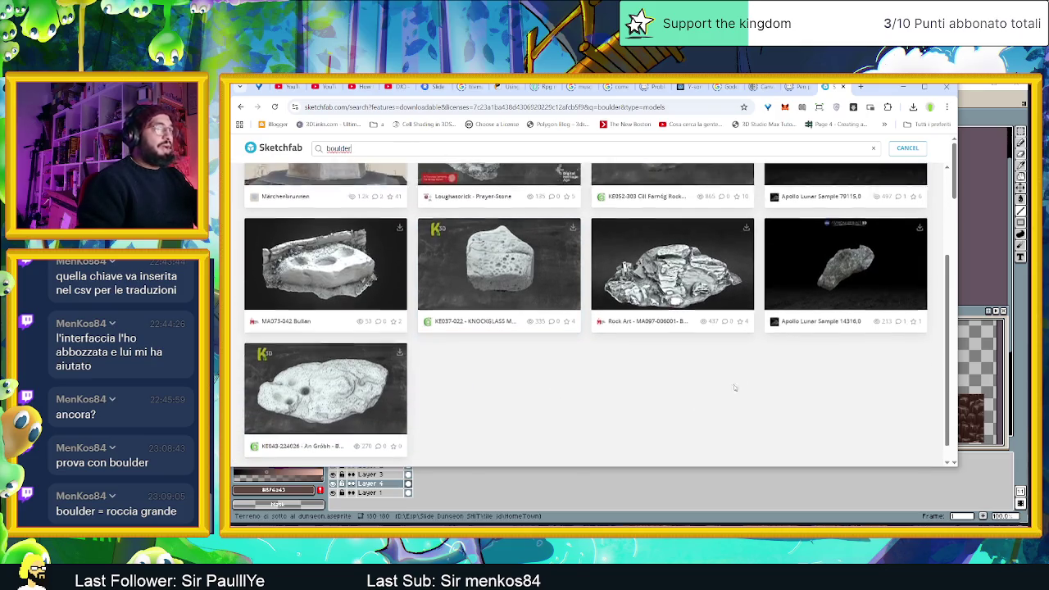
pyautogui.scroll(1, 735, 388)
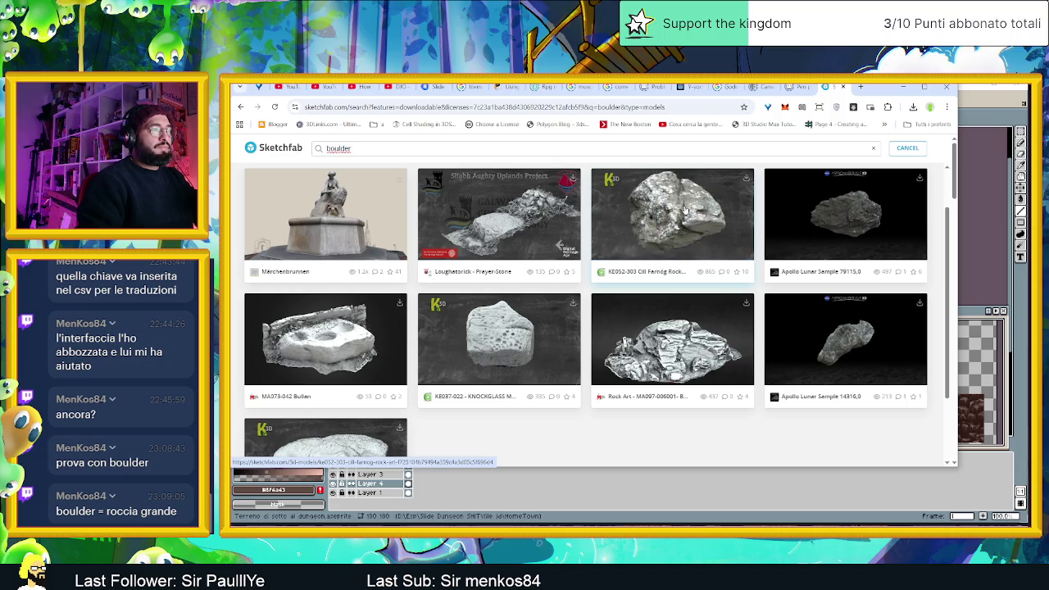
pyautogui.click(858, 216)
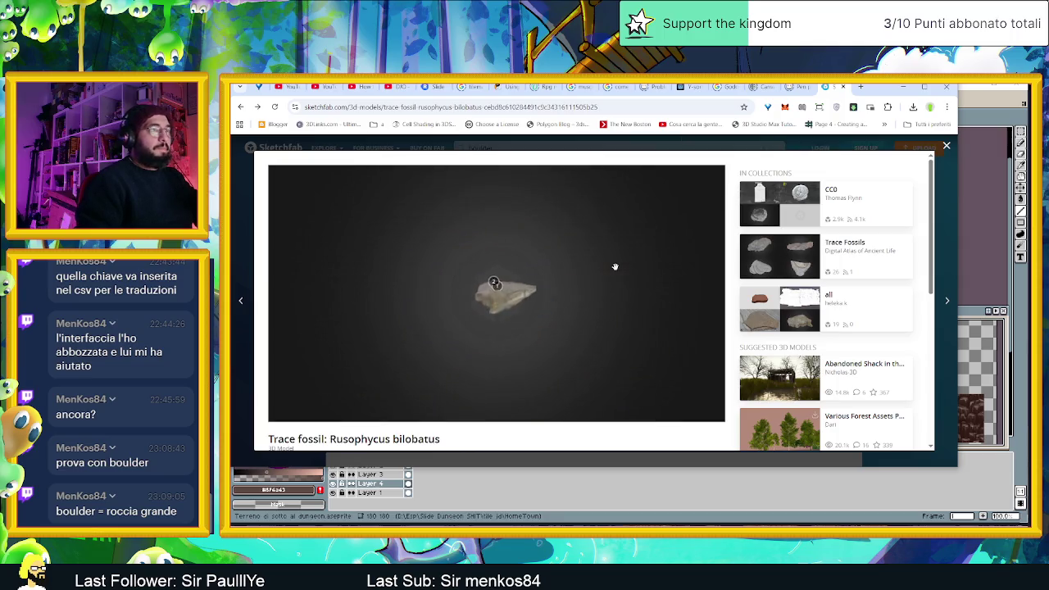
pyautogui.moveTo(601, 300)
pyautogui.mouseDown()
pyautogui.moveTo(530, 296)
pyautogui.moveTo(532, 306)
pyautogui.mouseUp()
pyautogui.scroll(-5, 532, 306)
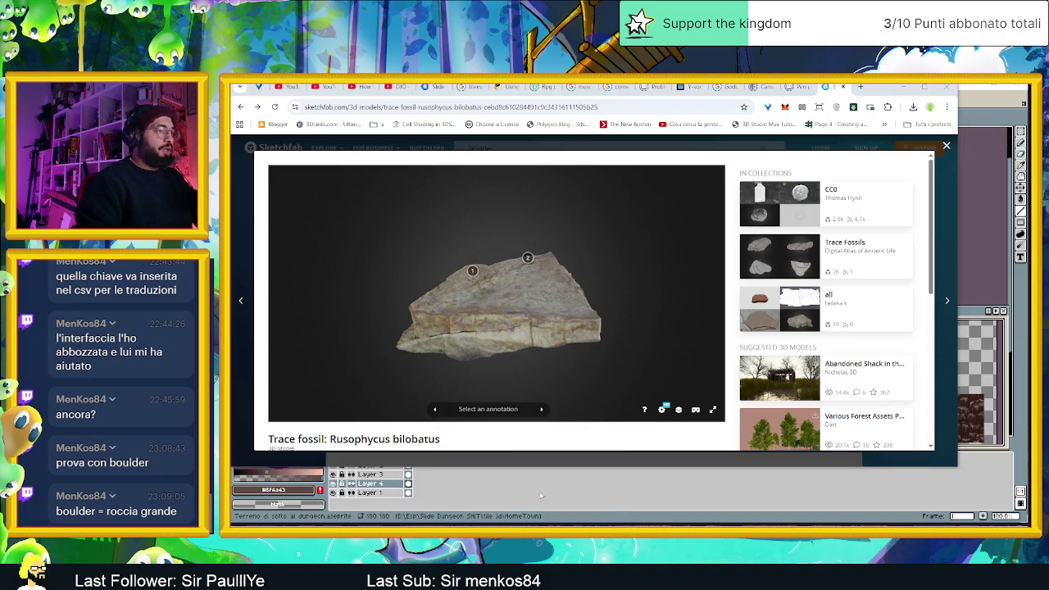
# - Snip a rectangle around the fossil rock with Snipping Tool, then return to Aseprite
pyautogui.press('super')
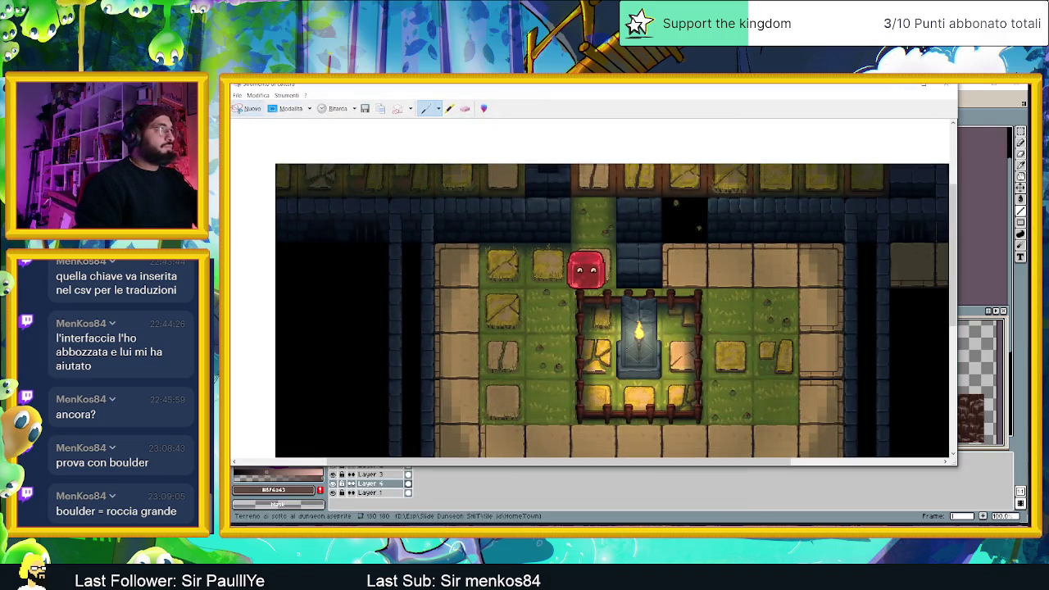
pyautogui.click(246, 109)
pyautogui.moveTo(388, 219); pyautogui.dragTo(633, 376)
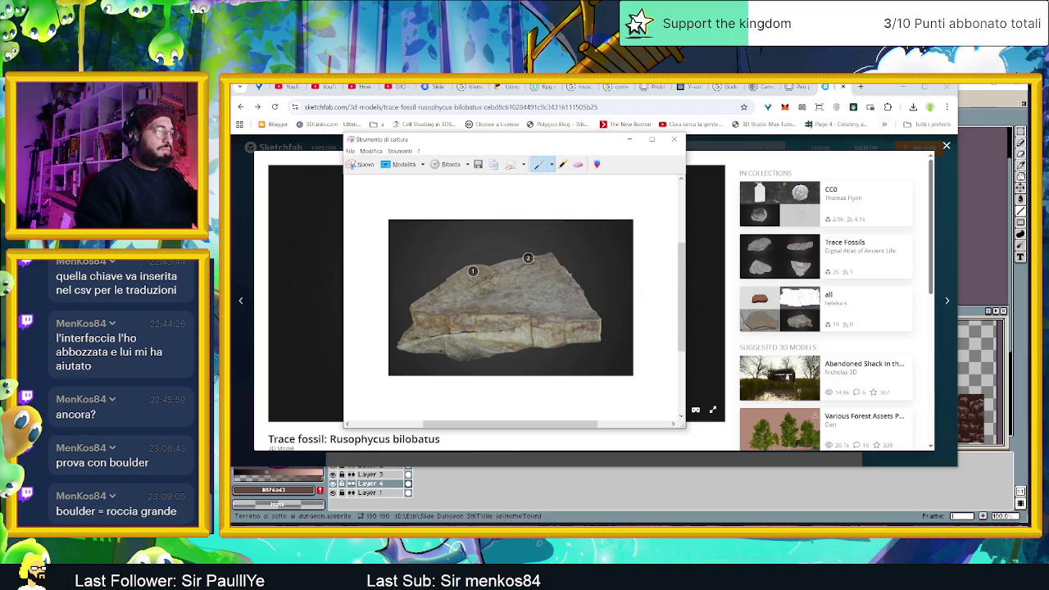
pyautogui.click(387, 509)
pyautogui.scroll(1, 634, 300)
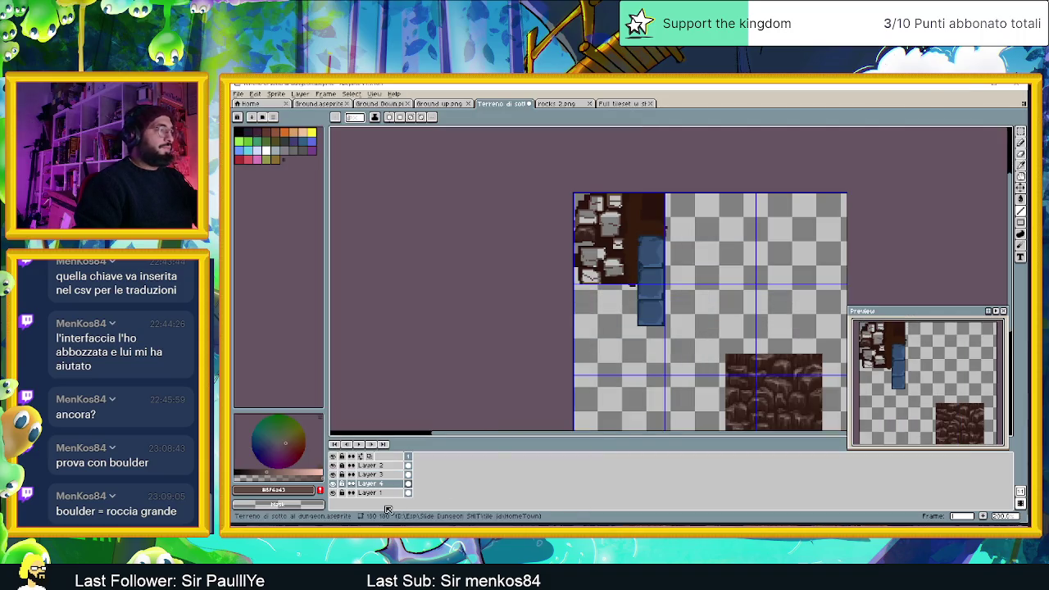
# - Add a new Layer 5 and move it to the bottom of the layer stack
pyautogui.click(371, 493)
pyautogui.rightClick(373, 492)
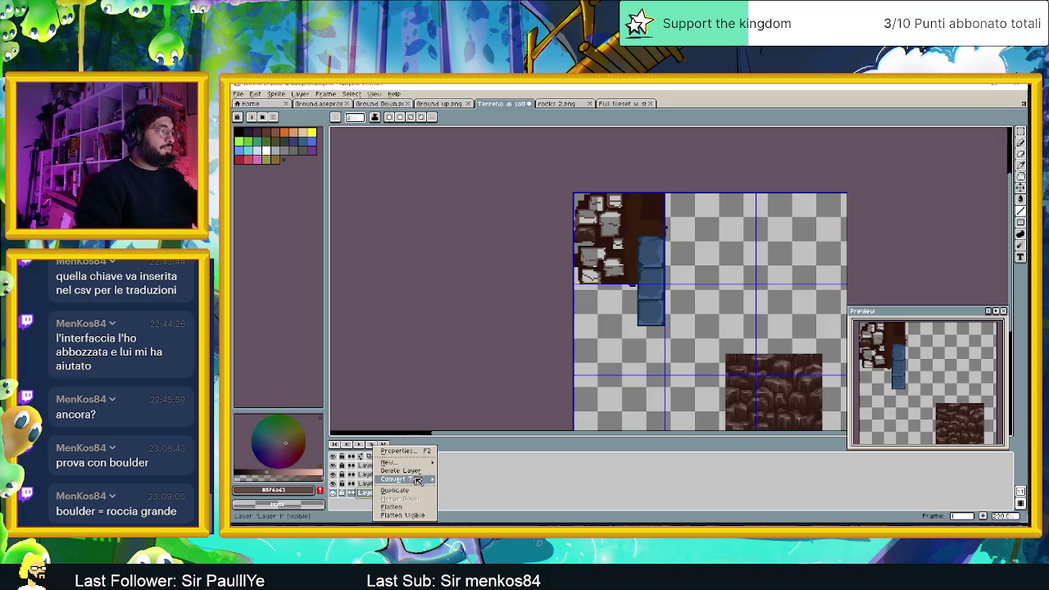
pyautogui.click(460, 462)
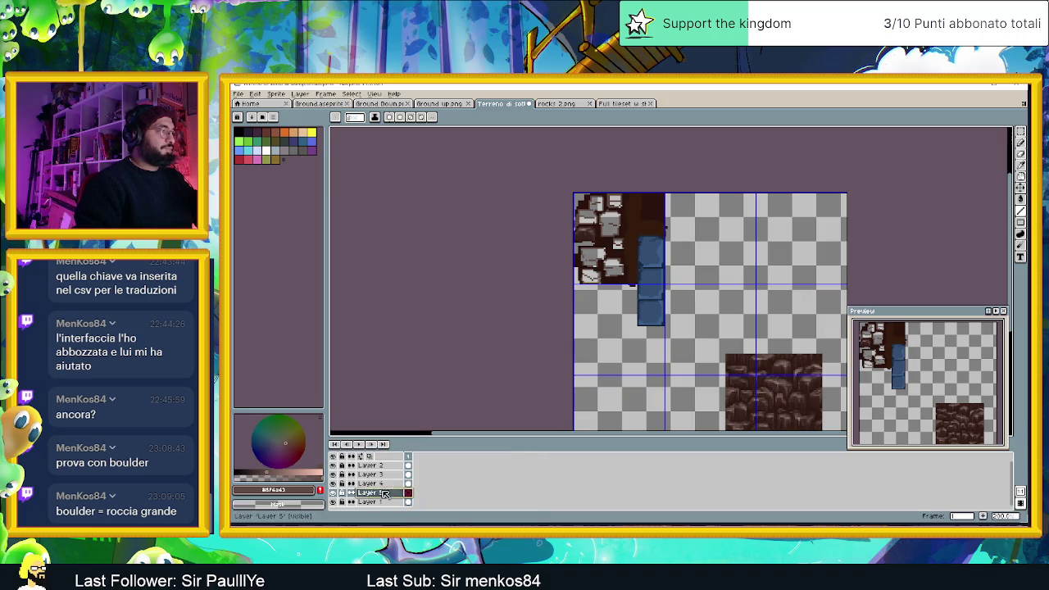
pyautogui.moveTo(397, 493); pyautogui.dragTo(393, 502)
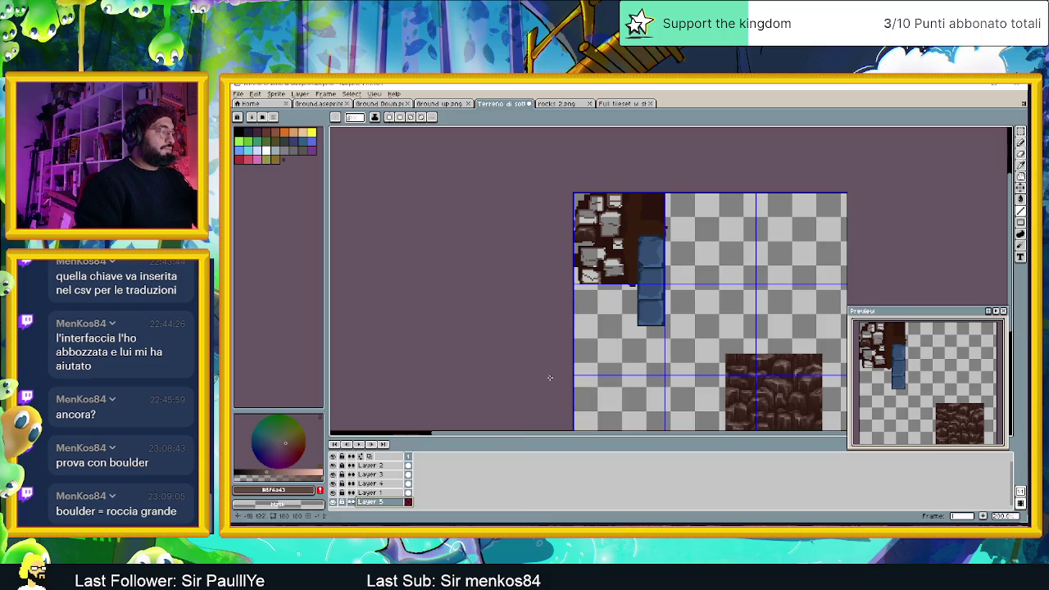
# - Switch to the rectangular marquee and bring the rock snip back on screen
pyautogui.press('m')
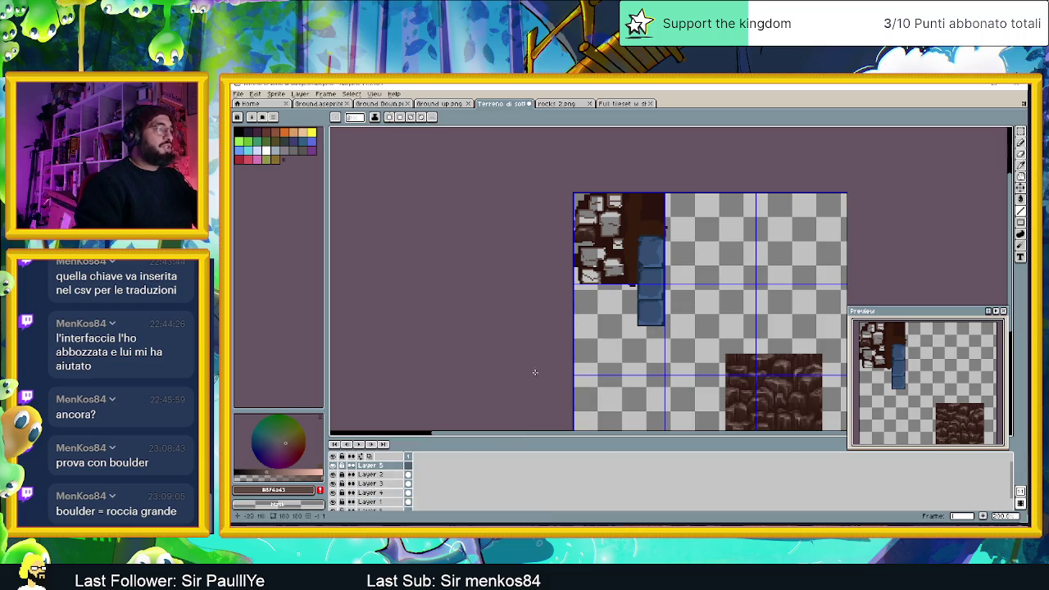
pyautogui.scroll(-3, 534, 372)
pyautogui.scroll(1, 582, 387)
pyautogui.scroll(1, 623, 377)
pyautogui.scroll(-1, 593, 360)
pyautogui.scroll(-1, 577, 368)
pyautogui.scroll(-1, 393, 490)
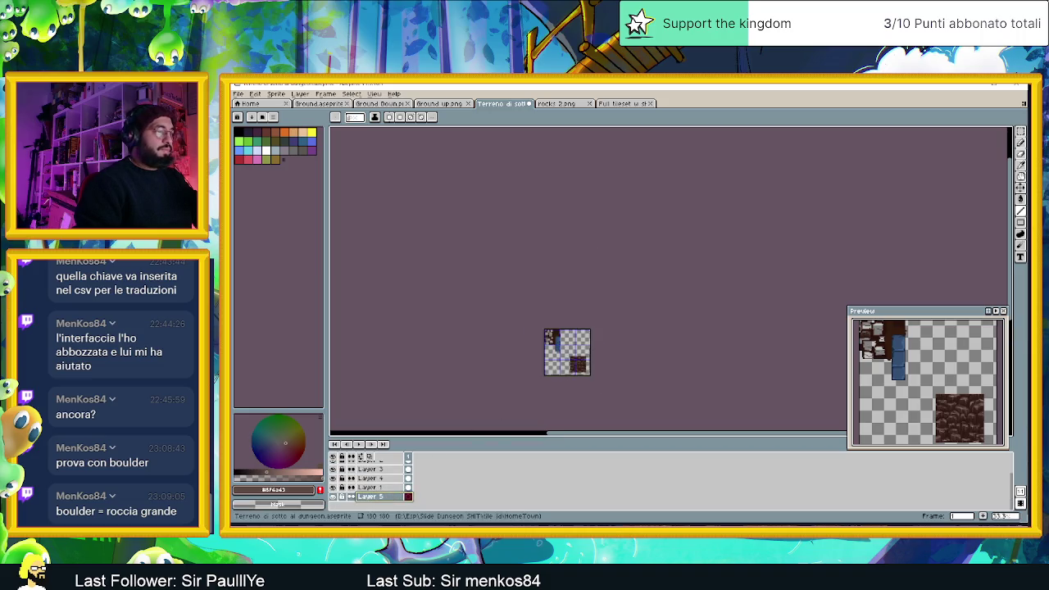
pyautogui.hotkey('alt', 'Tab')
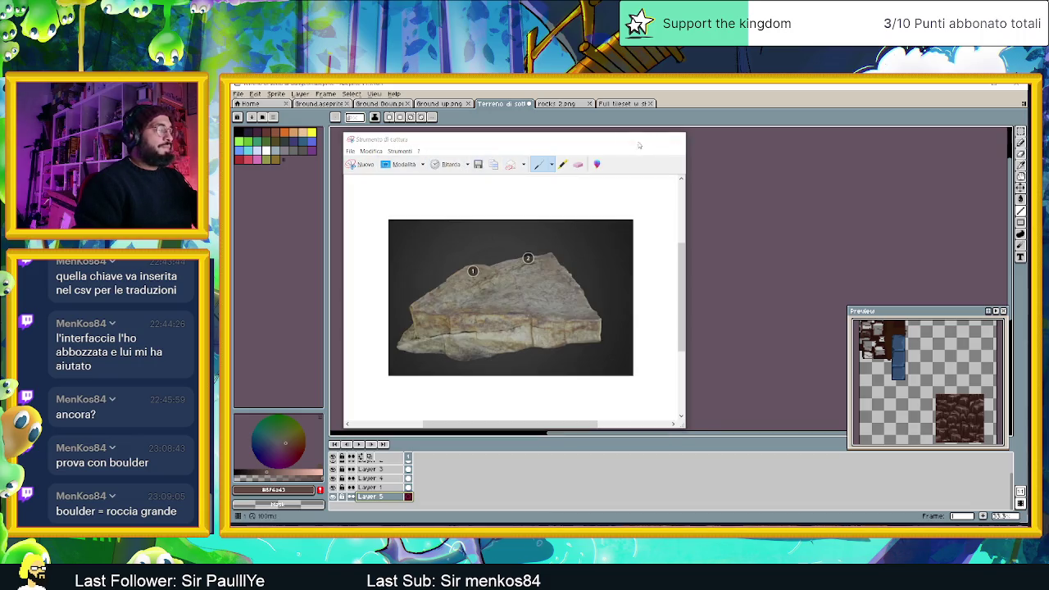
# - Paste the rock snip into the sprite, moving and enlarging it over the tile area
pyautogui.hotkey('alt', 'Tab')
pyautogui.scroll(3, 613, 343)
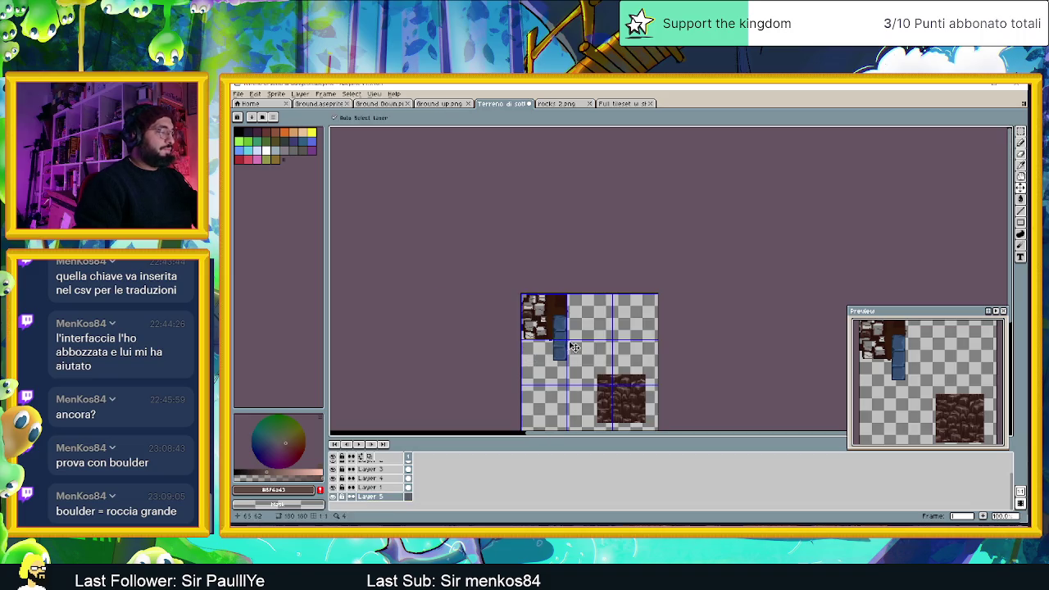
pyautogui.hotkey('ctrl', 'v')
pyautogui.scroll(-3, 694, 354)
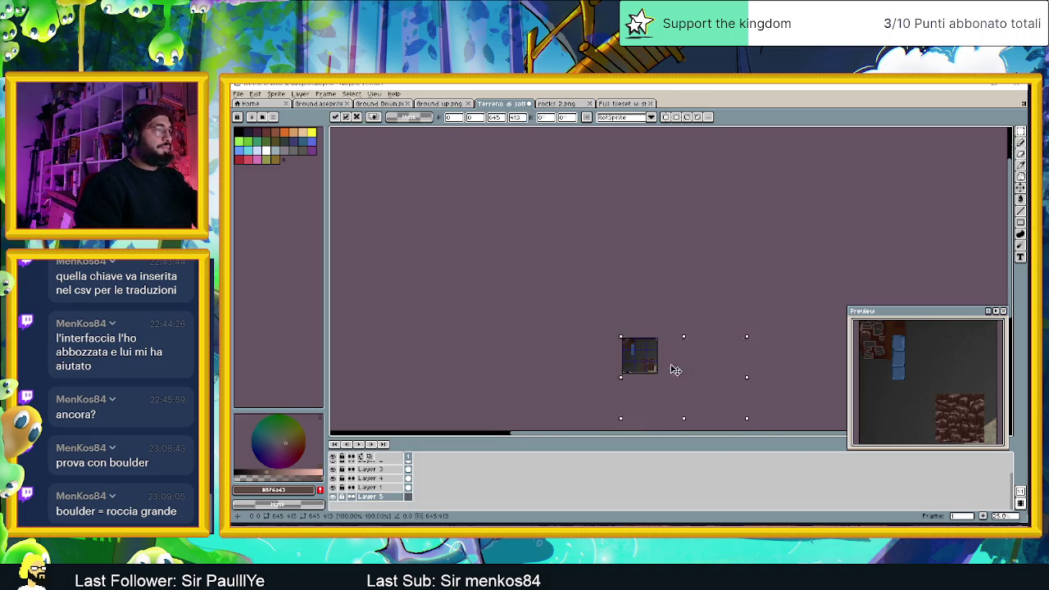
pyautogui.moveTo(674, 367); pyautogui.dragTo(628, 333)
pyautogui.moveTo(620, 269)
pyautogui.mouseDown()
pyautogui.moveTo(693, 382)
pyautogui.moveTo(534, 279)
pyautogui.moveTo(627, 347)
pyautogui.mouseUp()
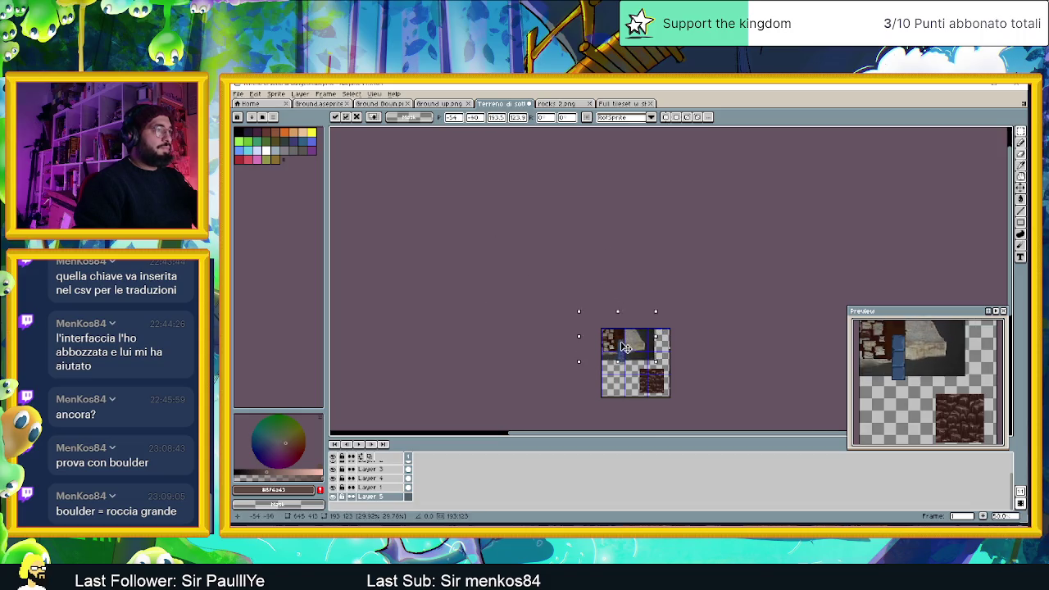
# - Resize and nudge the rock photo to sit beside the stone tile, then commit it
pyautogui.scroll(3, 626, 347)
pyautogui.scroll(1, 627, 347)
pyautogui.scroll(-1, 627, 348)
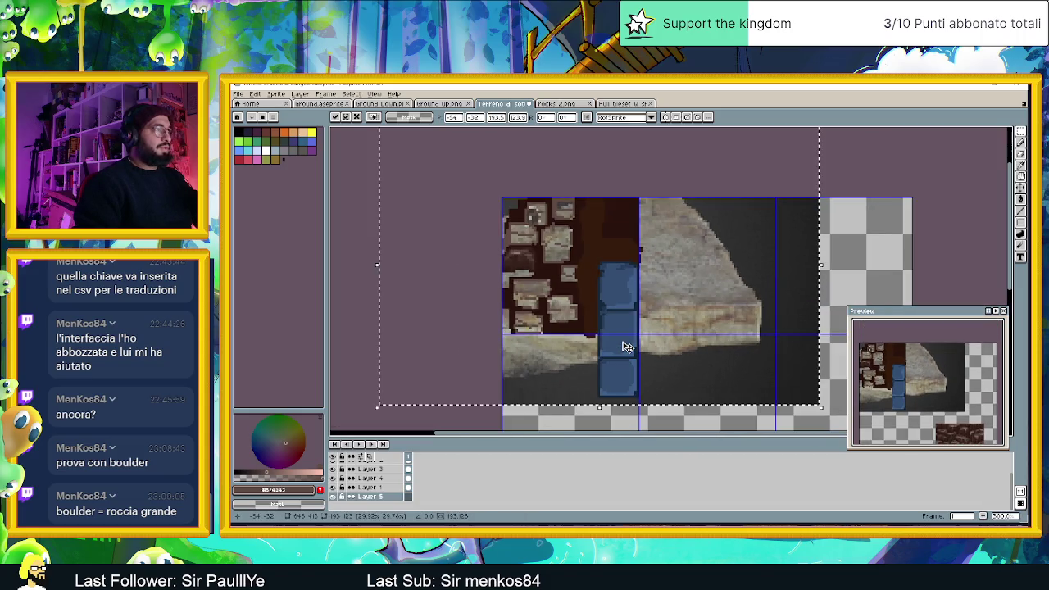
pyautogui.moveTo(627, 347); pyautogui.dragTo(655, 312)
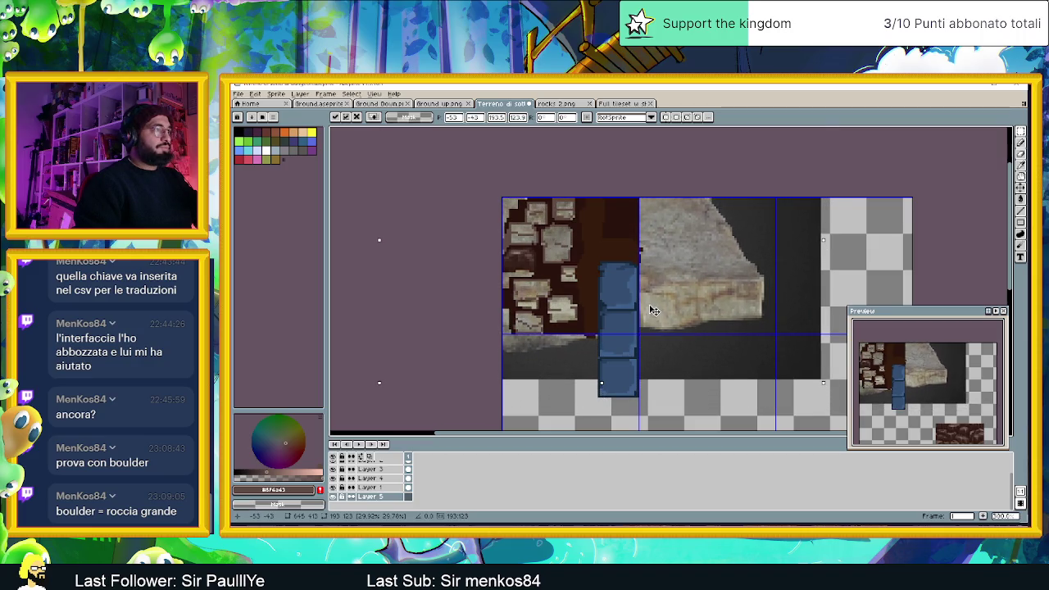
pyautogui.moveTo(653, 312); pyautogui.dragTo(652, 305)
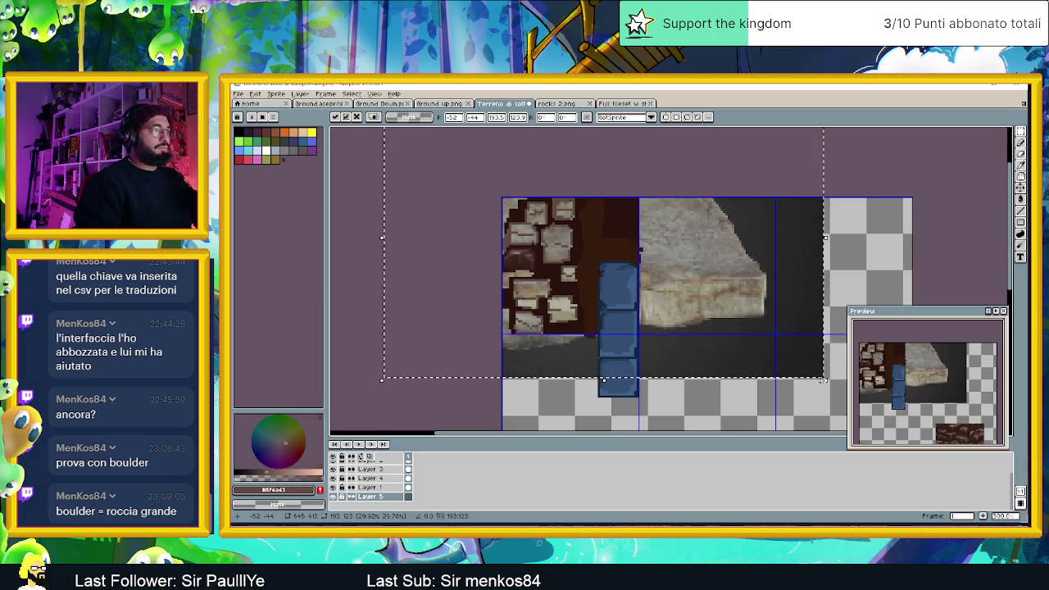
pyautogui.scroll(-3, 702, 349)
pyautogui.scroll(2, 702, 349)
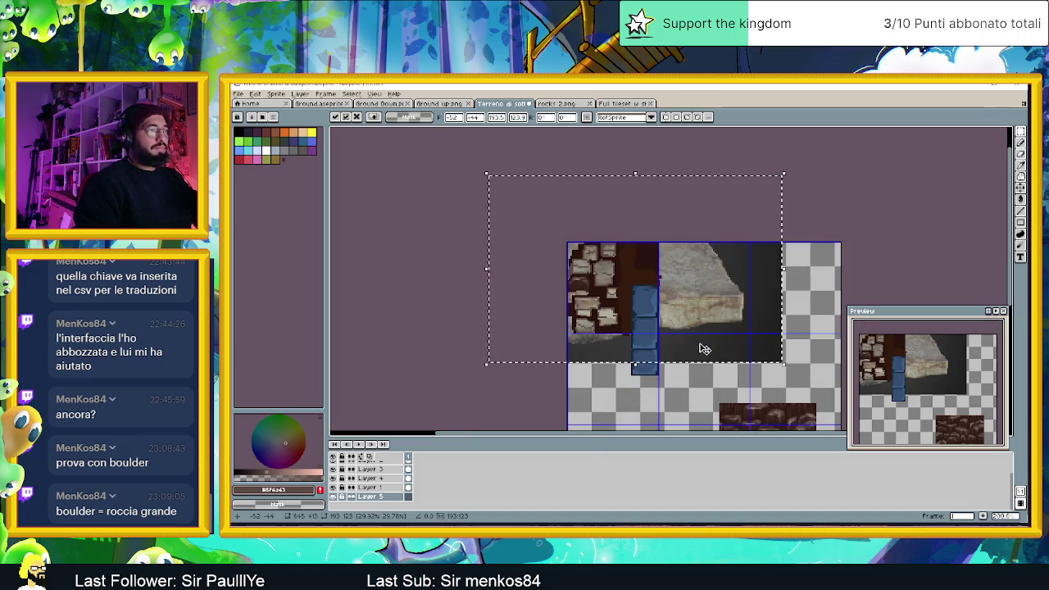
pyautogui.moveTo(783, 365)
pyautogui.mouseDown()
pyautogui.moveTo(670, 318)
pyautogui.moveTo(690, 304)
pyautogui.moveTo(698, 333)
pyautogui.moveTo(721, 327)
pyautogui.moveTo(711, 331)
pyautogui.mouseUp()
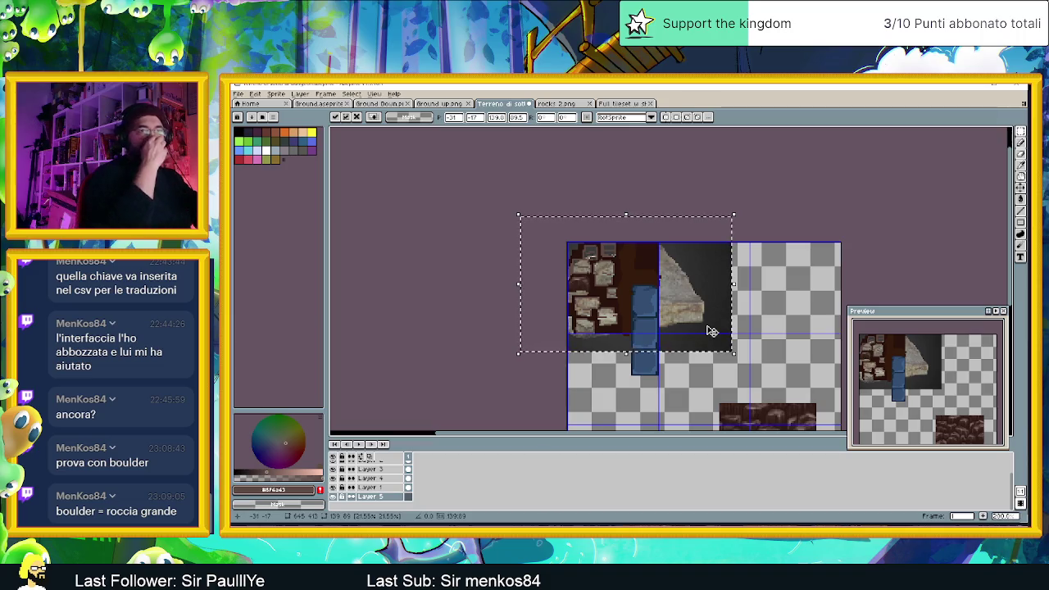
pyautogui.moveTo(711, 331)
pyautogui.mouseDown()
pyautogui.moveTo(679, 307)
pyautogui.moveTo(653, 306)
pyautogui.mouseUp()
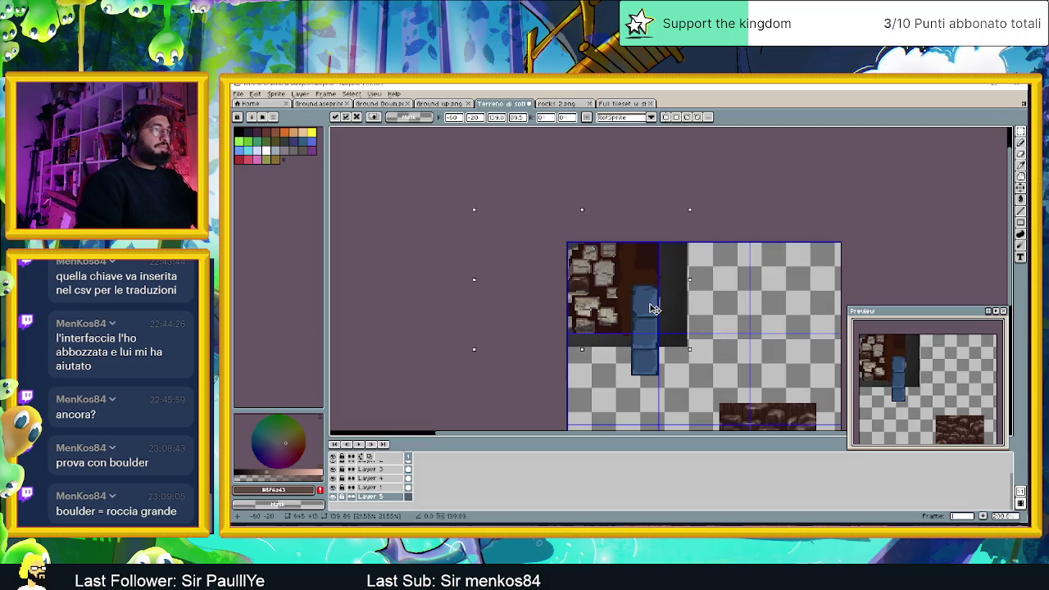
pyautogui.moveTo(653, 308); pyautogui.dragTo(717, 313)
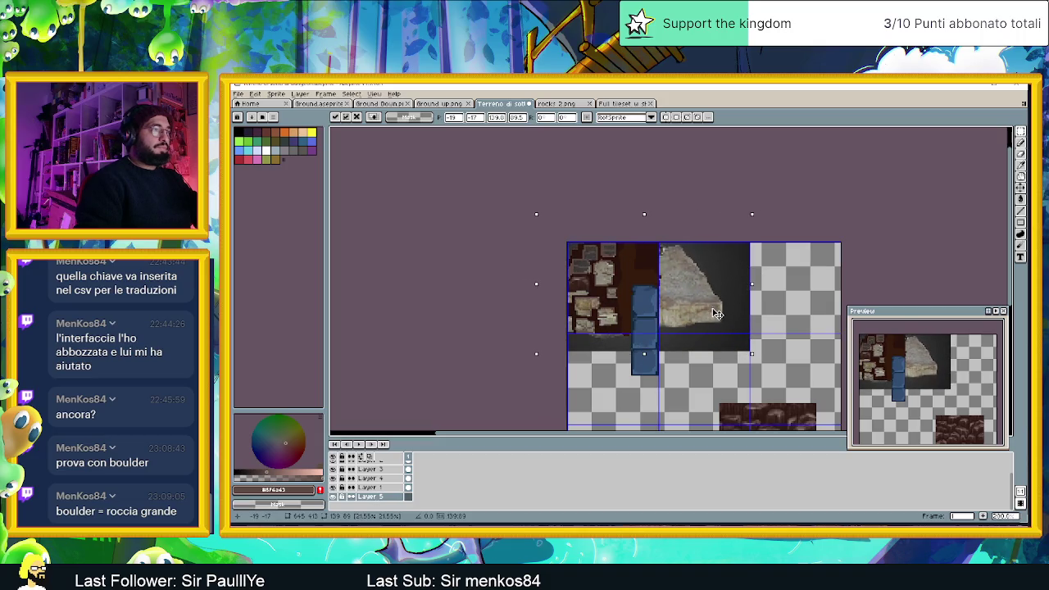
pyautogui.click(804, 296)
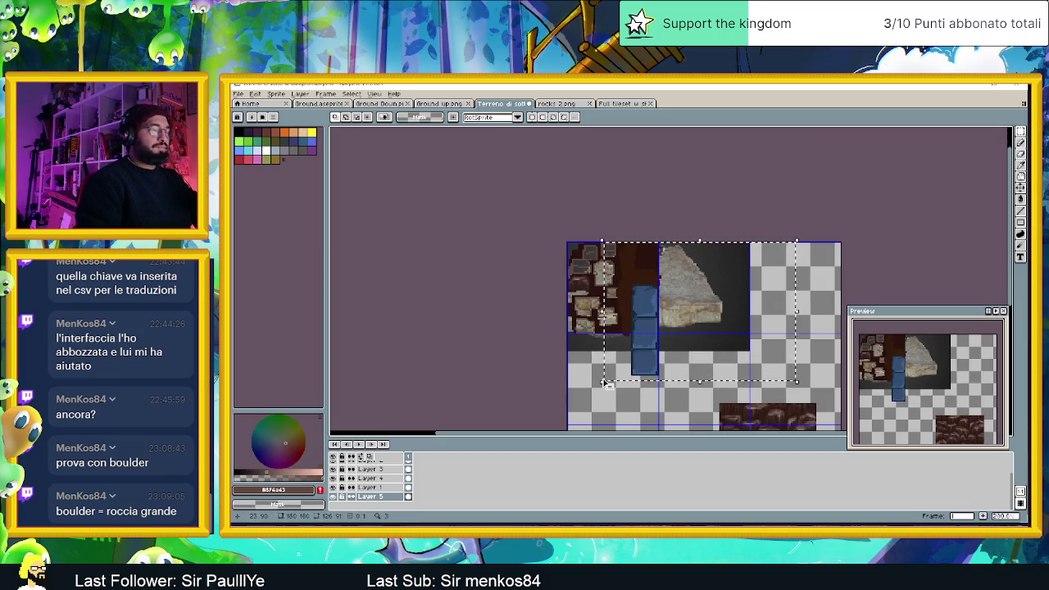
# - Undo the old rock placement and delete the leftover dark strip
pyautogui.hotkey('ctrl', 'z')
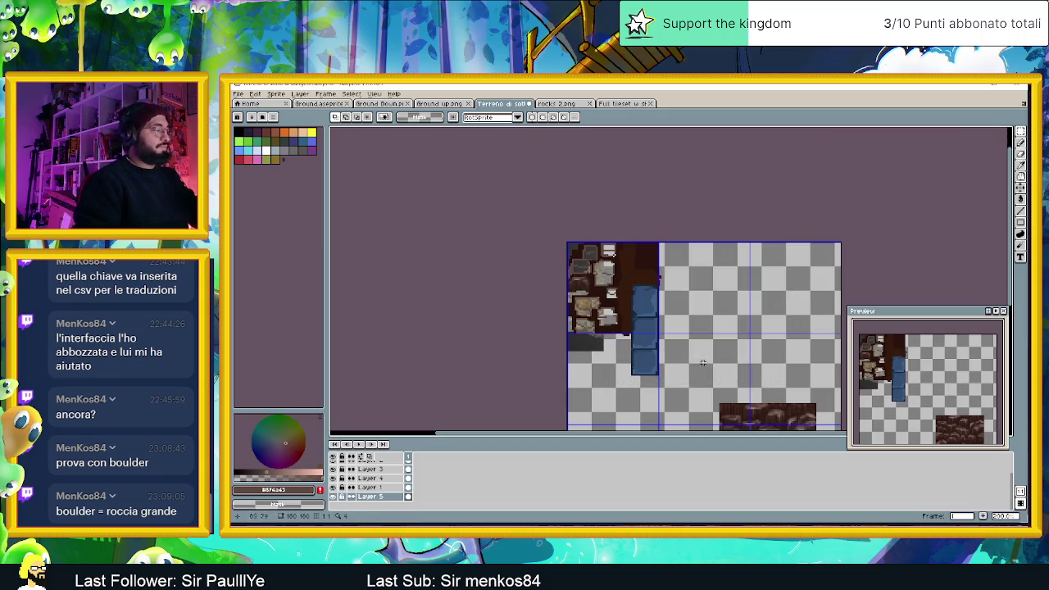
pyautogui.hotkey('ctrl', 'y')
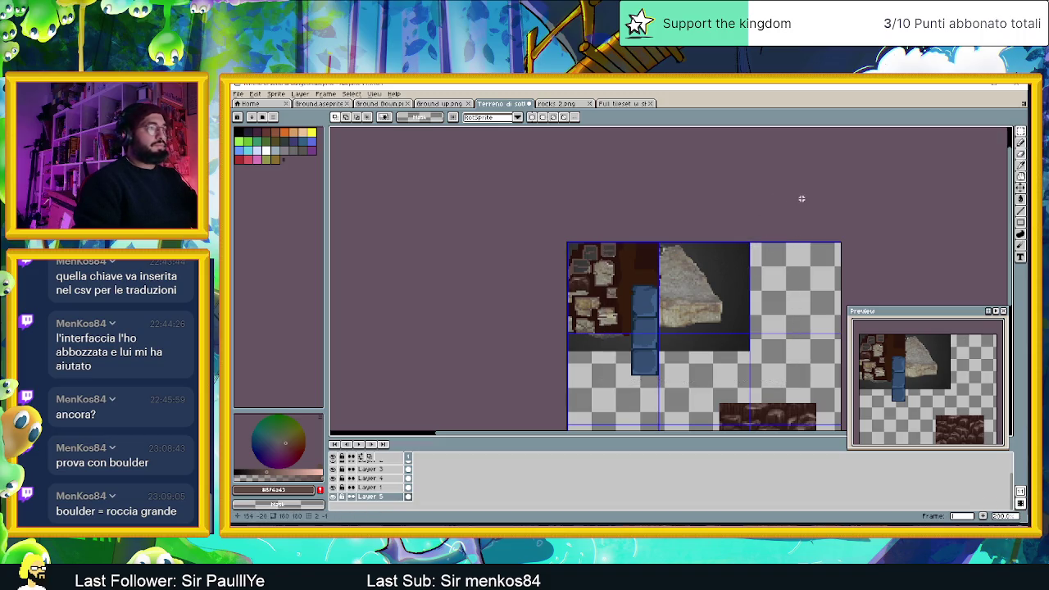
pyautogui.hotkey('ctrl', 'z')
pyautogui.moveTo(526, 385); pyautogui.dragTo(675, 337)
pyautogui.press('Delete')
pyautogui.scroll(1, 623, 322)
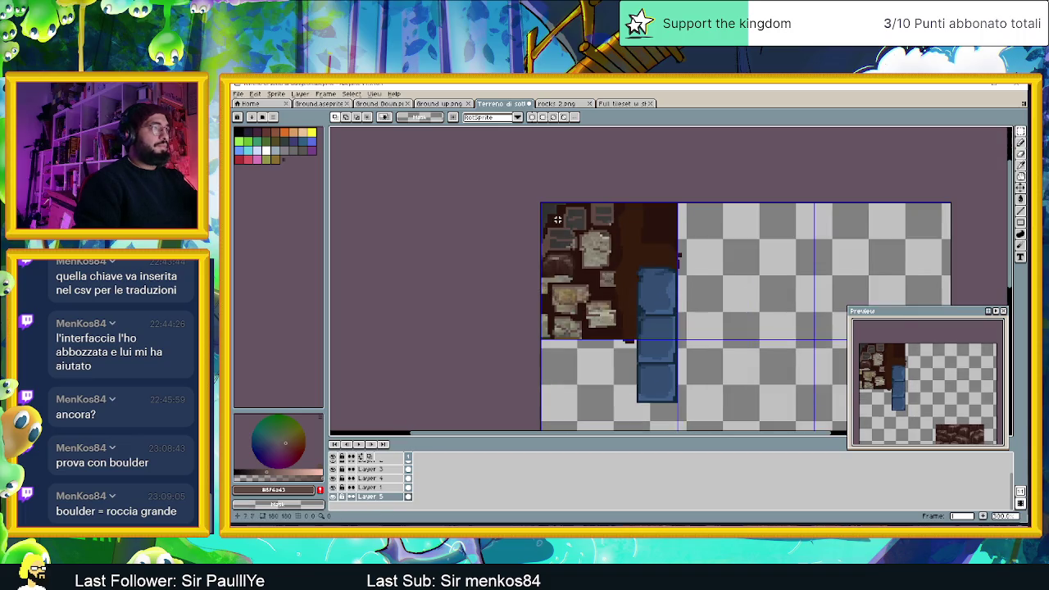
pyautogui.scroll(2, 558, 219)
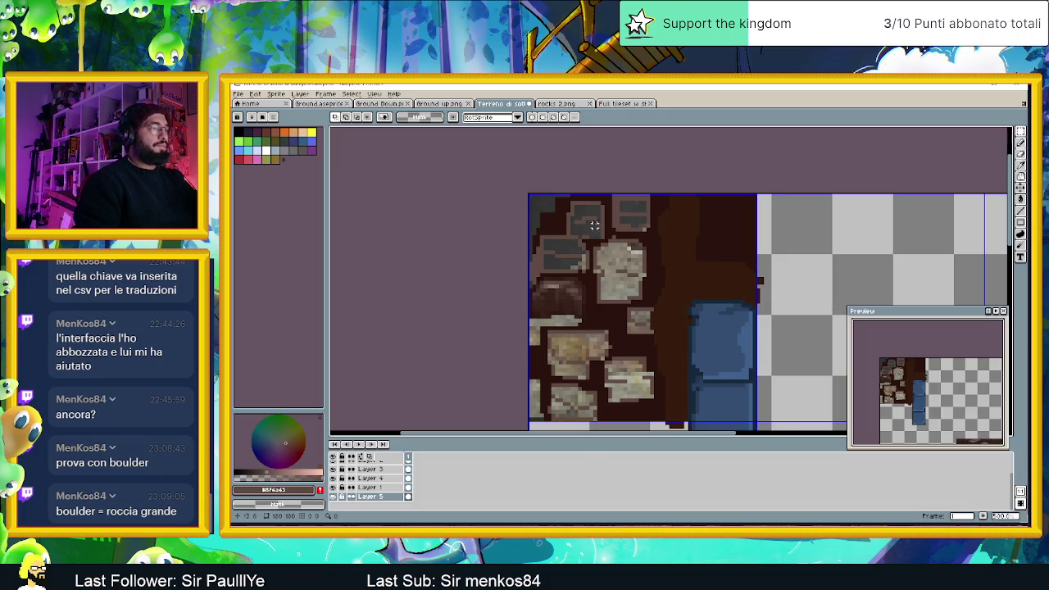
pyautogui.scroll(-3, 594, 225)
# - Paste the stone texture small in the lower-left and move a piece toward the top-left
pyautogui.hotkey('ctrl', 'v')
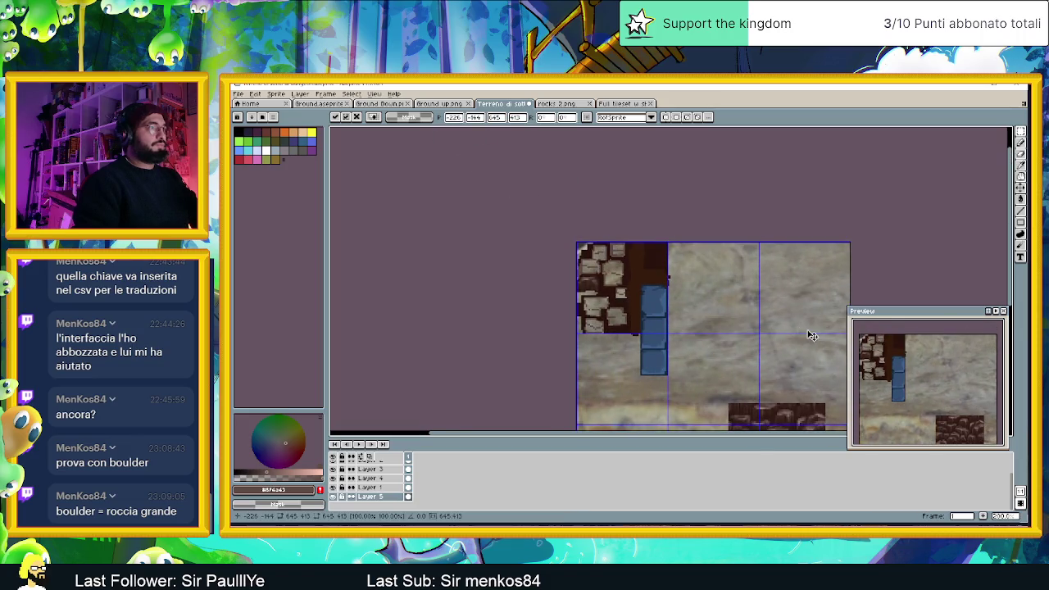
pyautogui.scroll(-3, 808, 335)
pyautogui.moveTo(844, 361)
pyautogui.mouseDown()
pyautogui.moveTo(770, 322)
pyautogui.moveTo(802, 338)
pyautogui.mouseUp()
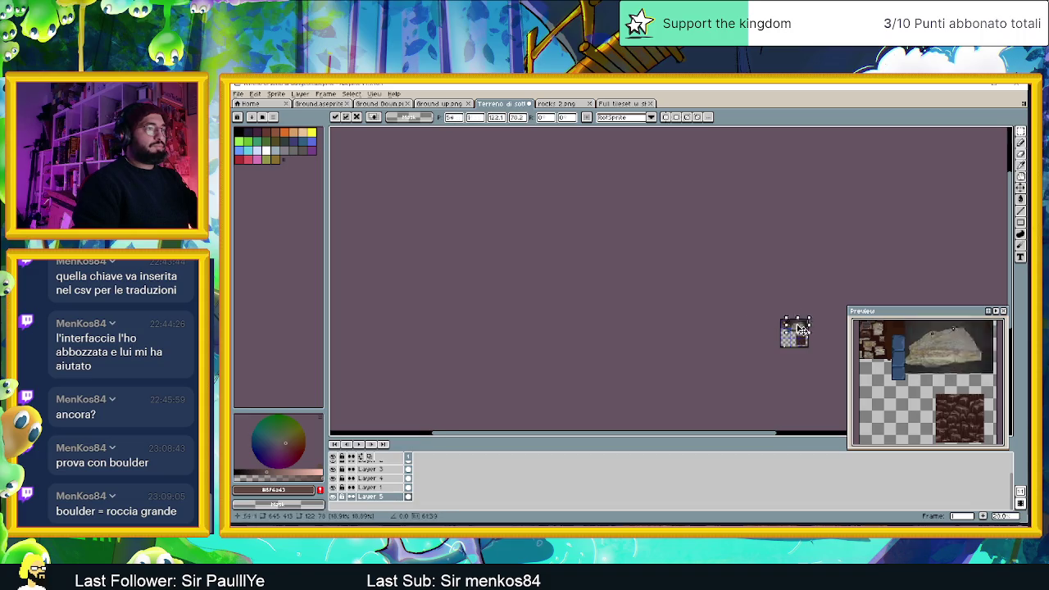
pyautogui.scroll(1, 802, 336)
pyautogui.scroll(1, 802, 336)
pyautogui.scroll(-1, 798, 358)
pyautogui.moveTo(754, 303)
pyautogui.mouseDown()
pyautogui.moveTo(658, 180)
pyautogui.moveTo(636, 313)
pyautogui.mouseUp()
pyautogui.hotkey('ctrl', 'd')
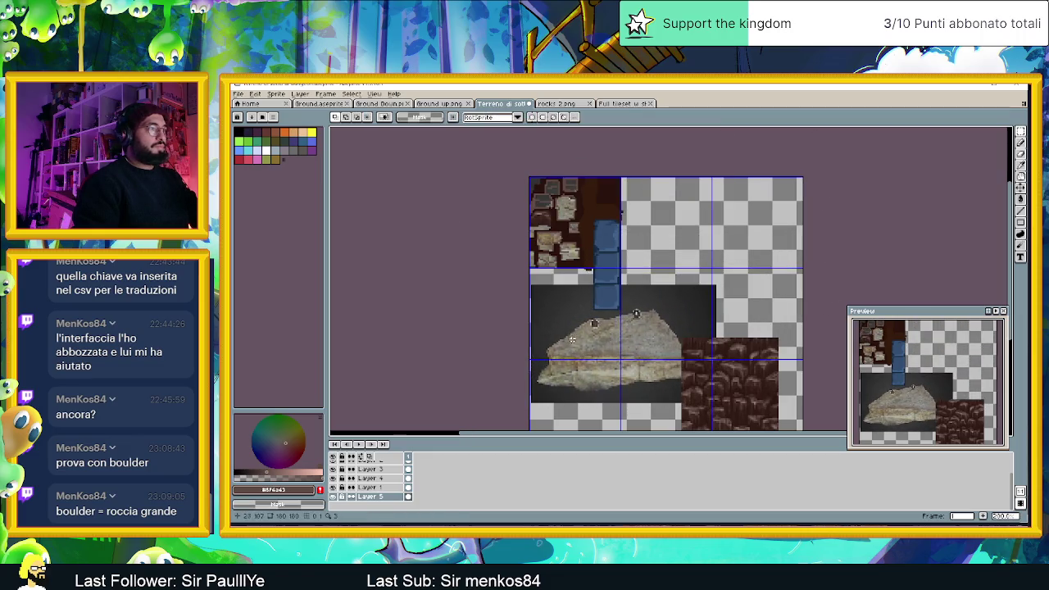
pyautogui.moveTo(570, 341)
pyautogui.mouseDown()
pyautogui.moveTo(680, 380)
pyautogui.moveTo(582, 200)
pyautogui.mouseUp()
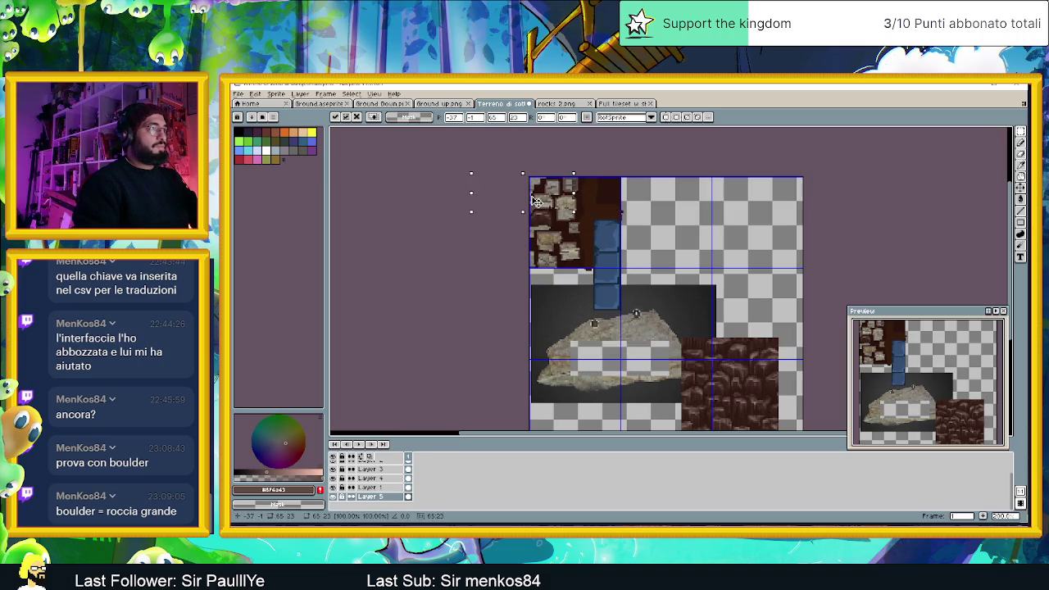
pyautogui.hotkey('ctrl', 'd')
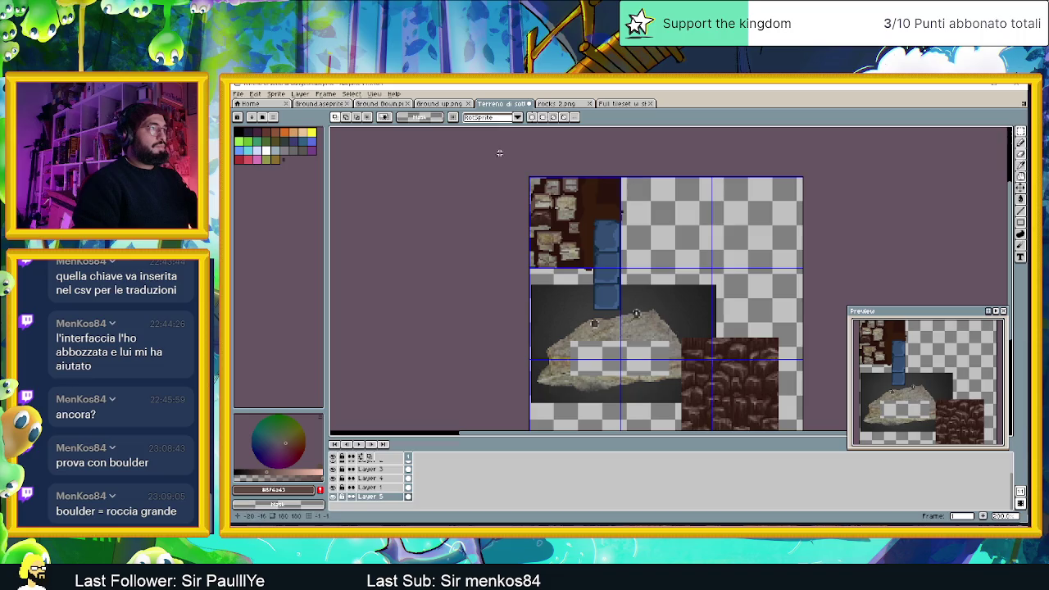
# - Delete the rock photo from the canvas and switch to the Pencil tool
pyautogui.moveTo(785, 277); pyautogui.dragTo(785, 244)
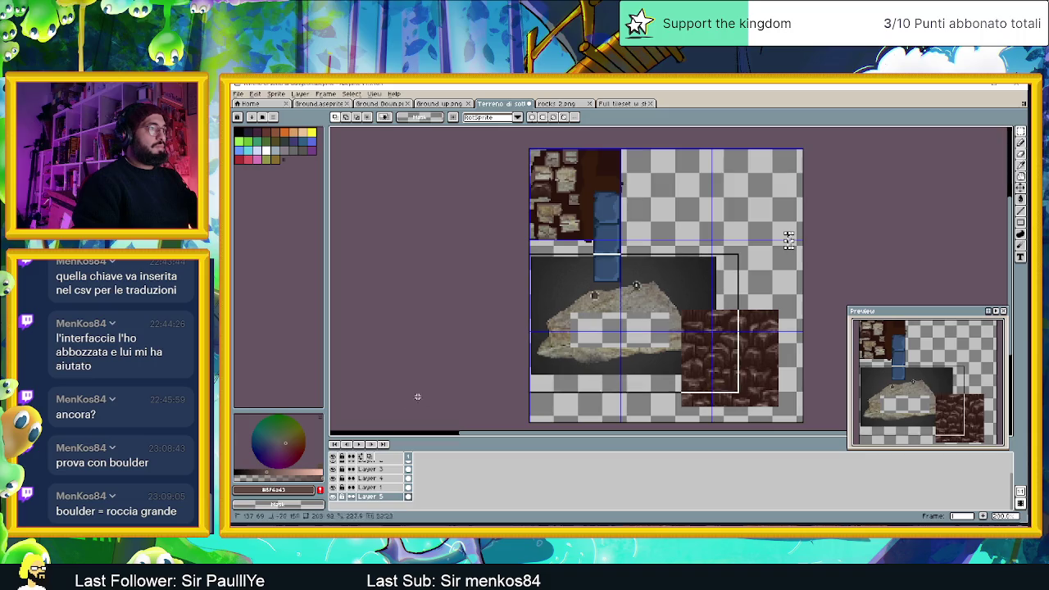
pyautogui.press('Delete')
pyautogui.scroll(1, 558, 131)
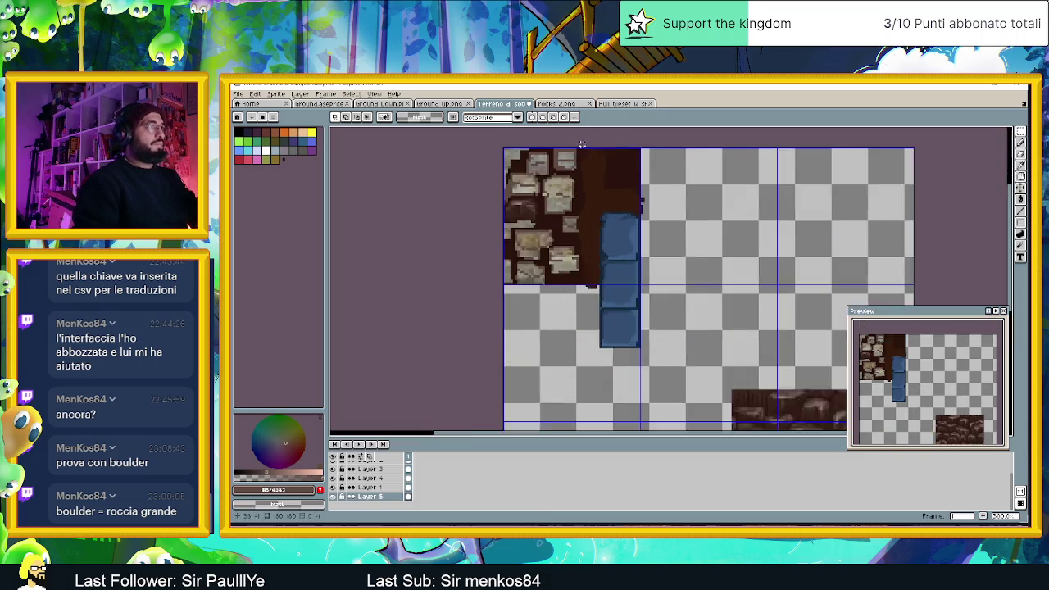
pyautogui.click(1020, 163)
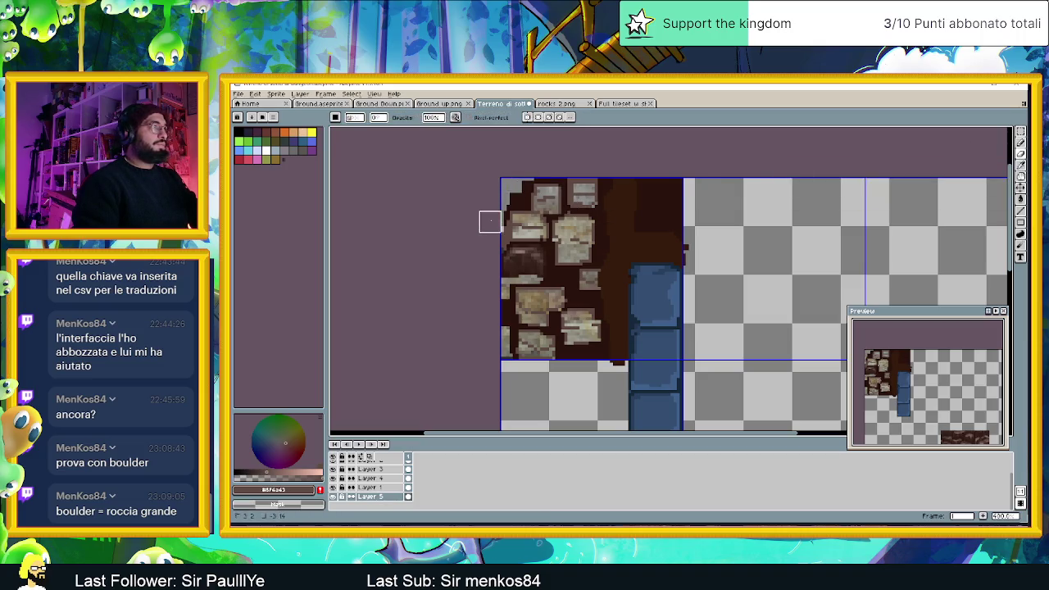
# - Toggle Layer 5's visibility to compare, then open its layer options
pyautogui.scroll(-1, 623, 344)
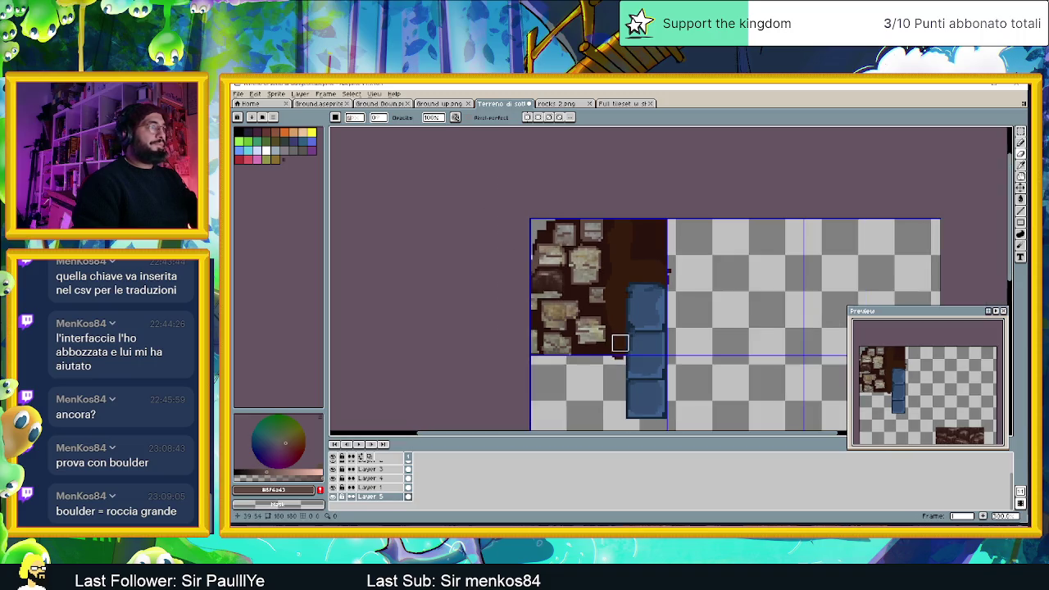
pyautogui.scroll(-1, 625, 336)
pyautogui.scroll(1, 631, 328)
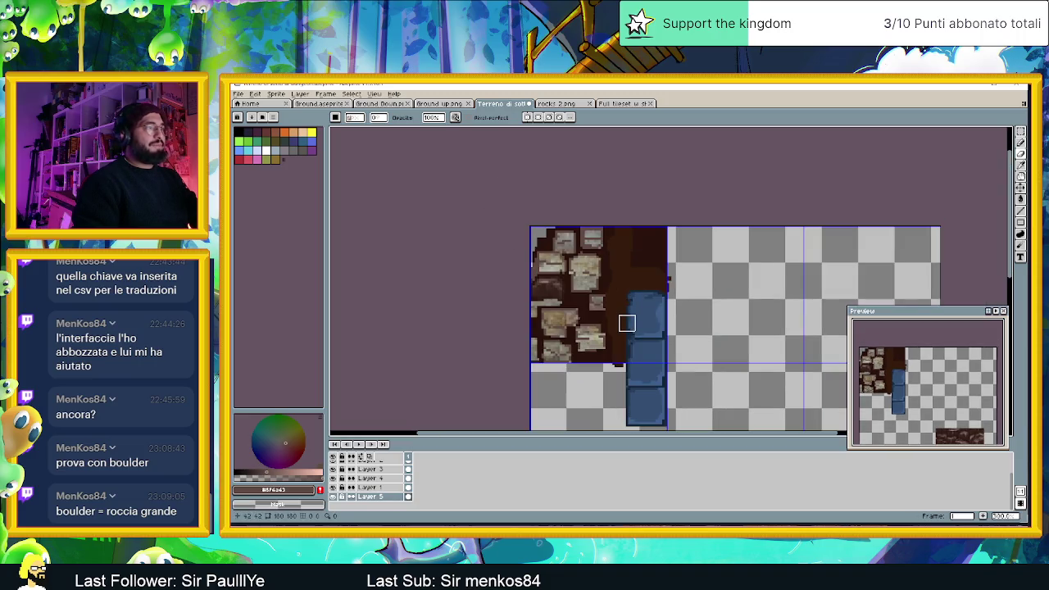
pyautogui.click(333, 496)
pyautogui.click(332, 496)
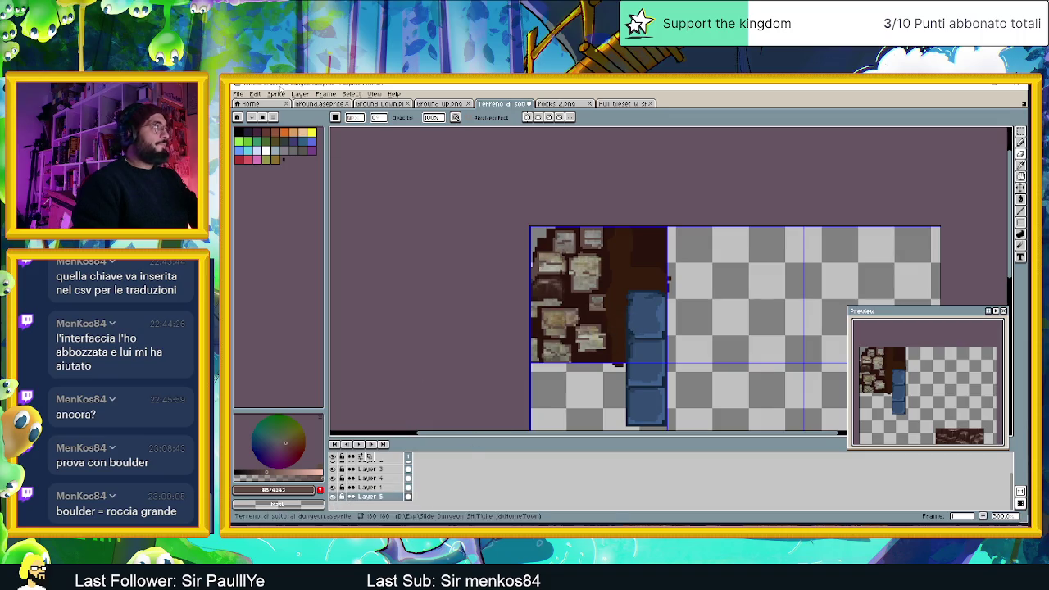
pyautogui.rightClick(380, 499)
pyautogui.moveTo(393, 461)
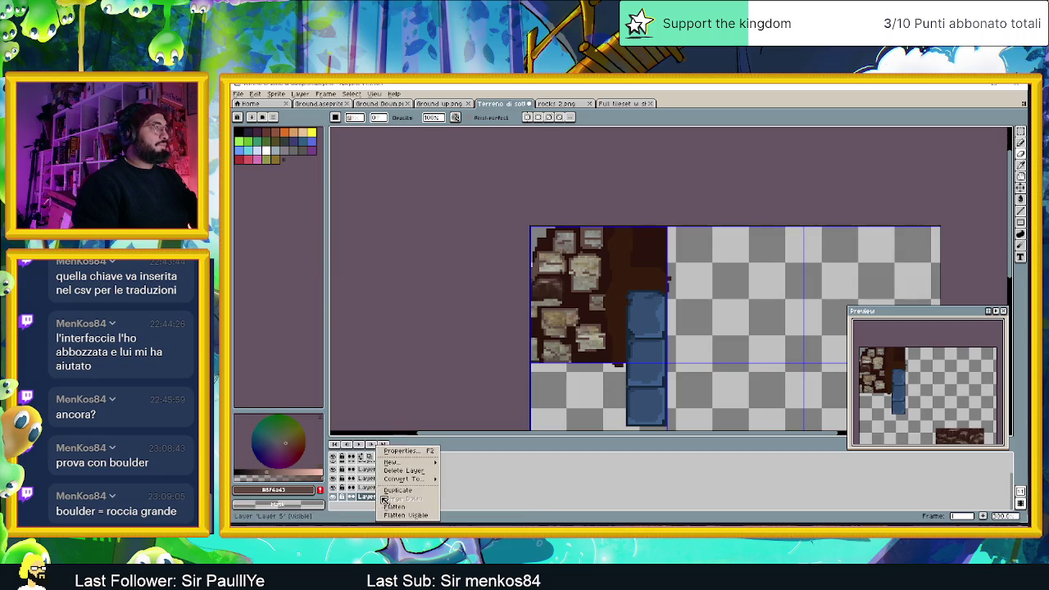
# - Add Layer 6 and fill the top-left stone tile selection with the tile's dark brown
pyautogui.click(465, 464)
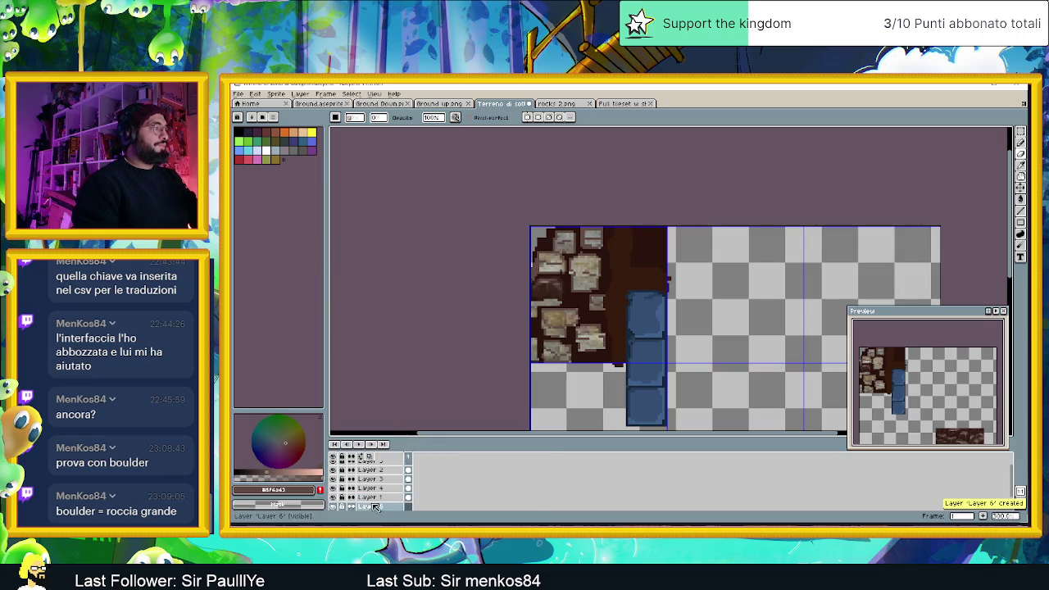
pyautogui.keyDown('alt'); pyautogui.click(656, 250); pyautogui.keyUp('alt')
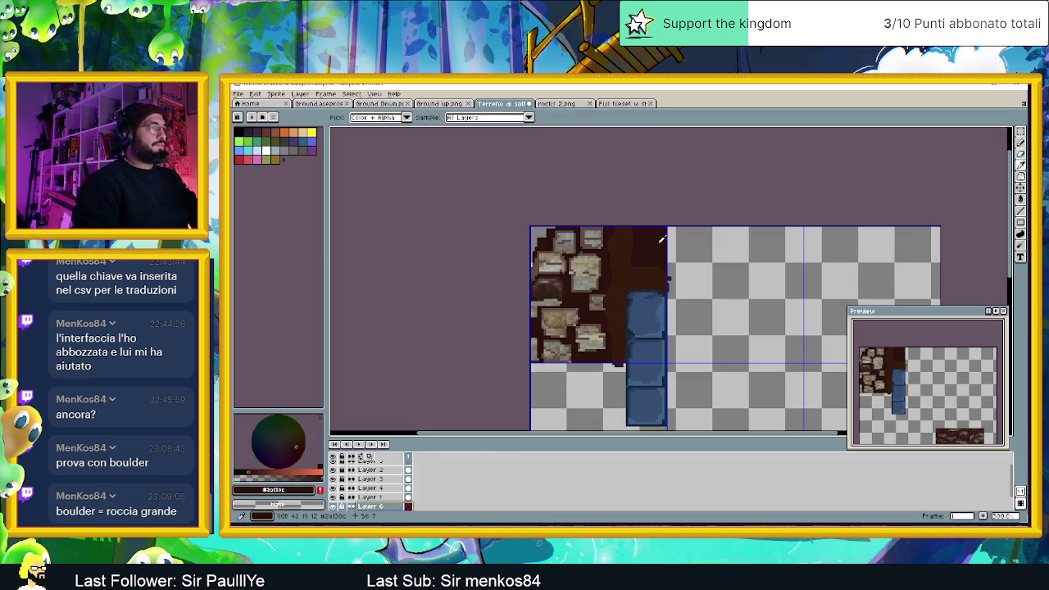
pyautogui.click(1020, 131)
pyautogui.moveTo(533, 229); pyautogui.dragTo(682, 384)
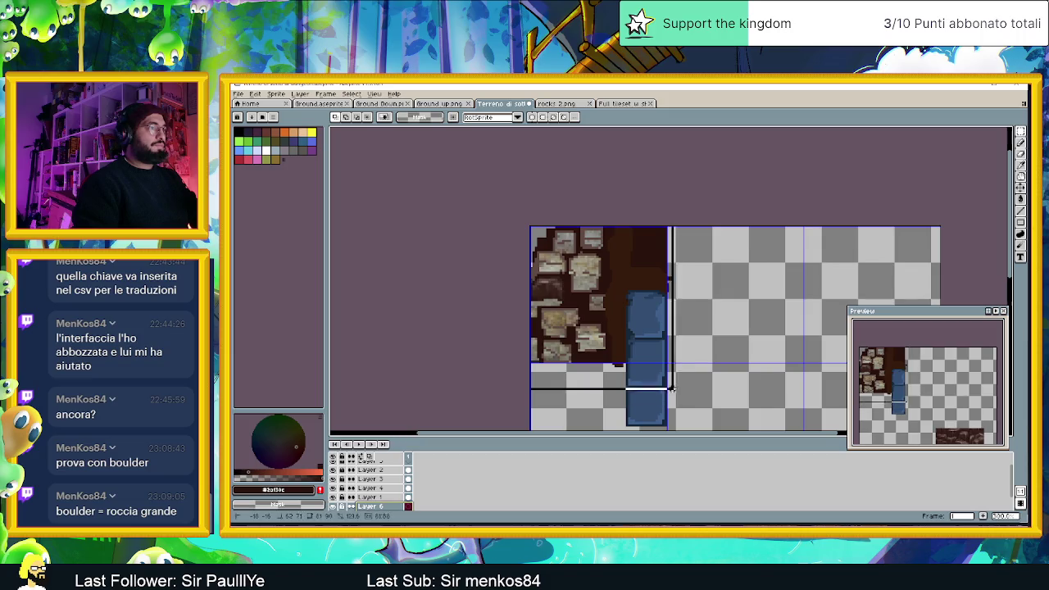
pyautogui.click(1024, 201)
pyautogui.click(574, 328)
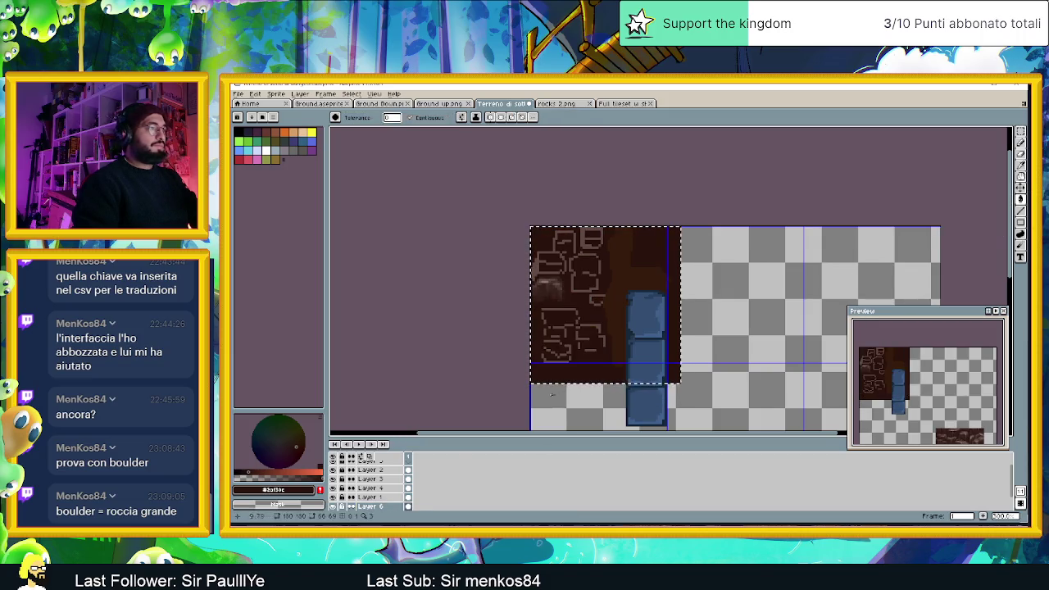
pyautogui.doubleClick(370, 505)
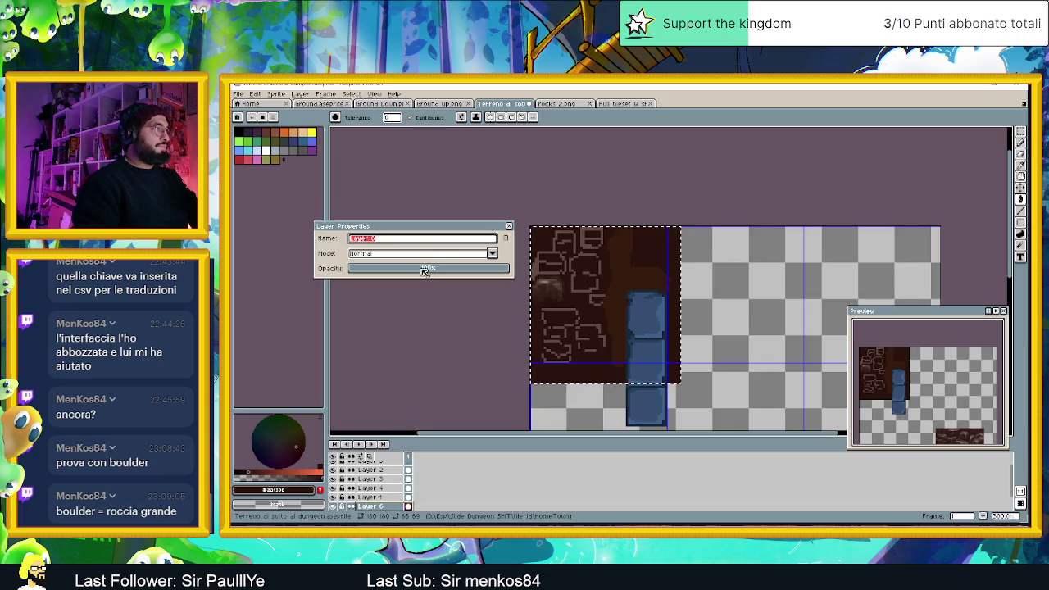
# - Set Layer 6 to Color blend mode at about 56% opacity
pyautogui.click(443, 254)
pyautogui.click(365, 413)
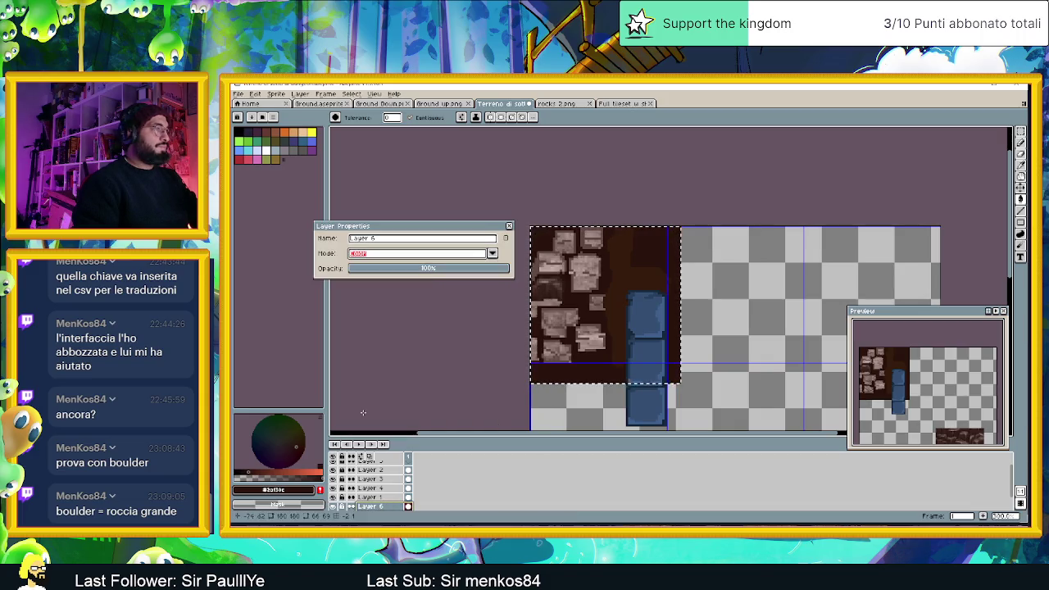
pyautogui.click(445, 269)
pyautogui.moveTo(445, 269); pyautogui.dragTo(494, 276)
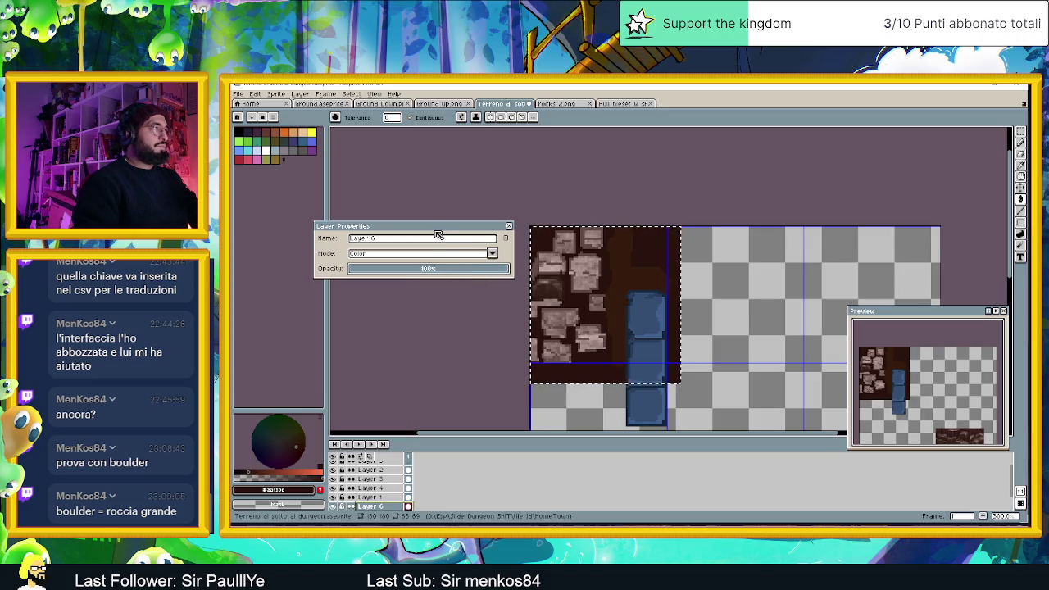
pyautogui.moveTo(438, 226); pyautogui.dragTo(421, 198)
pyautogui.scroll(-2, 360, 483)
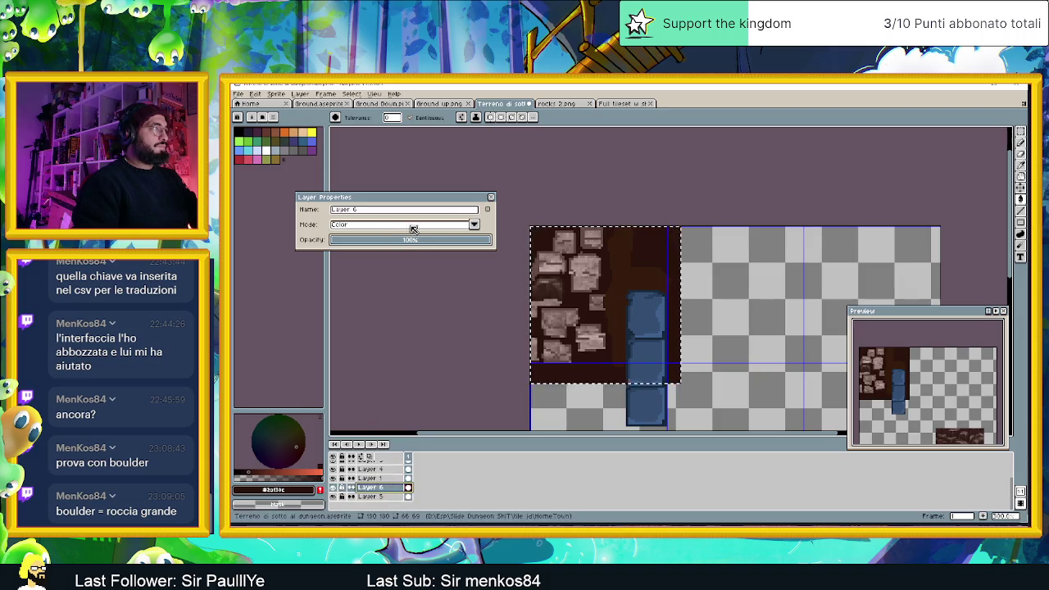
# - Try Saturation, Luminosity, Hue, Color, Darken and burn blend modes on Layer 6
pyautogui.click(473, 225)
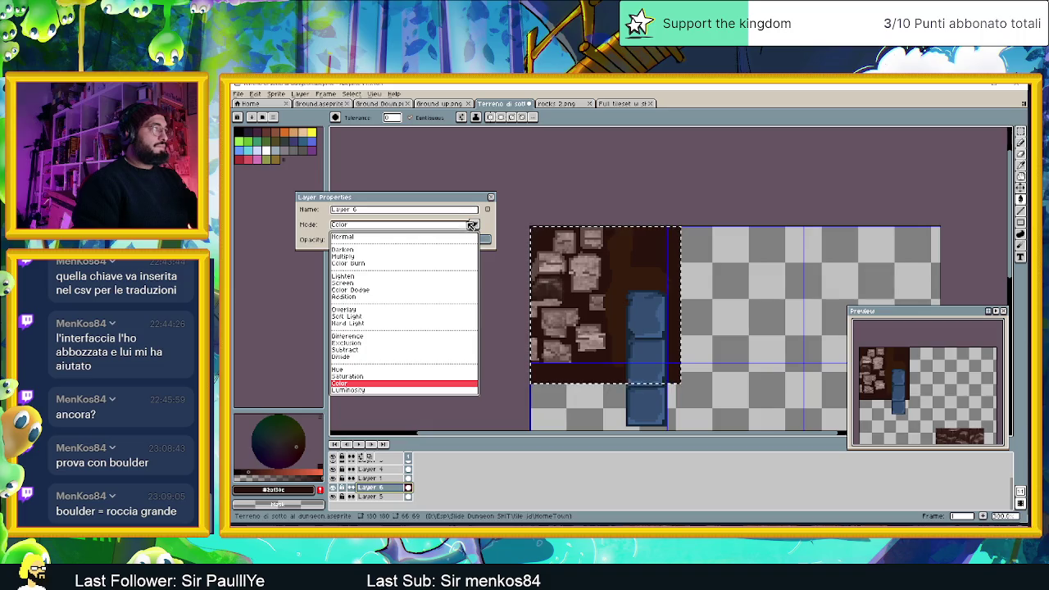
pyautogui.click(366, 377)
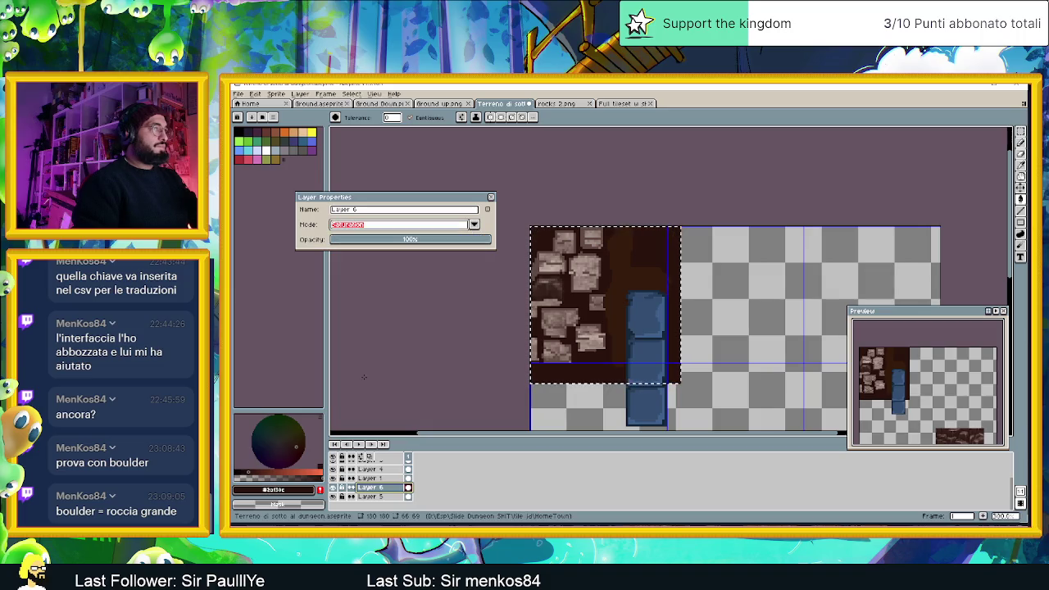
pyautogui.click(408, 228)
pyautogui.click(361, 390)
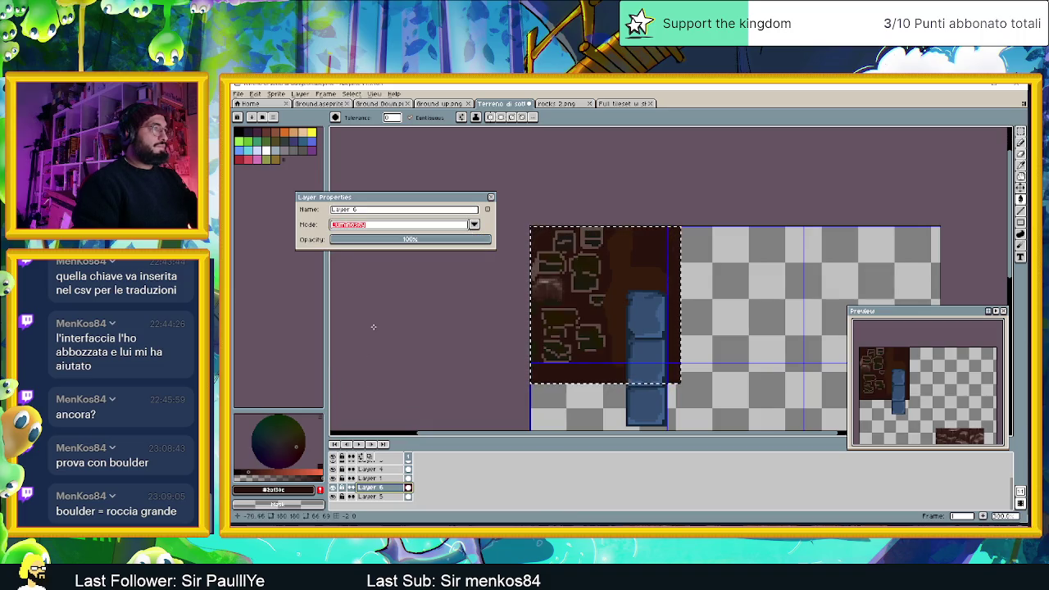
pyautogui.click(380, 225)
pyautogui.click(352, 370)
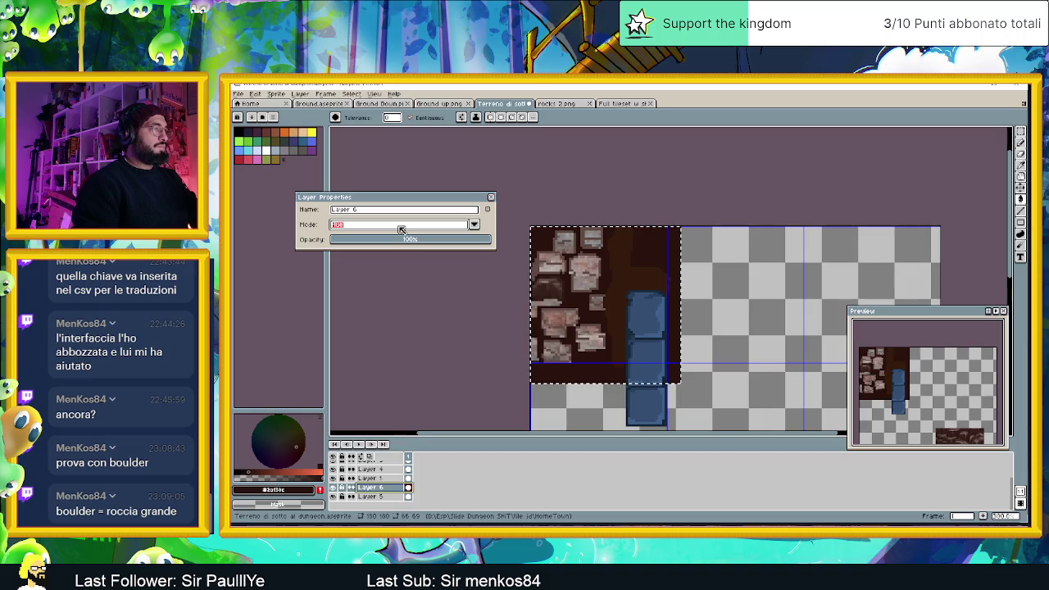
pyautogui.click(401, 226)
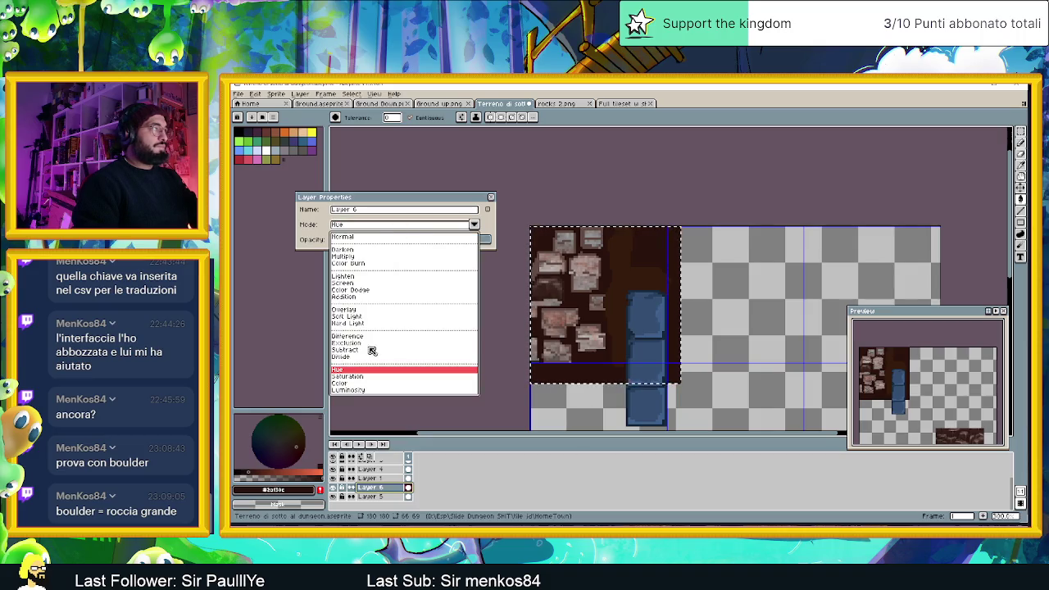
pyautogui.click(356, 383)
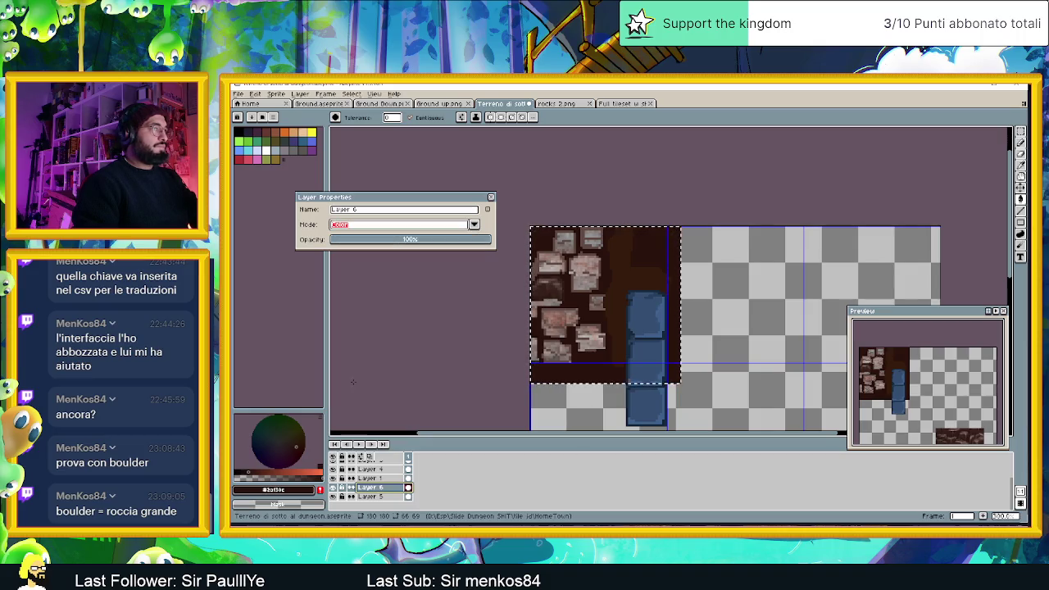
pyautogui.click(371, 226)
pyautogui.click(347, 250)
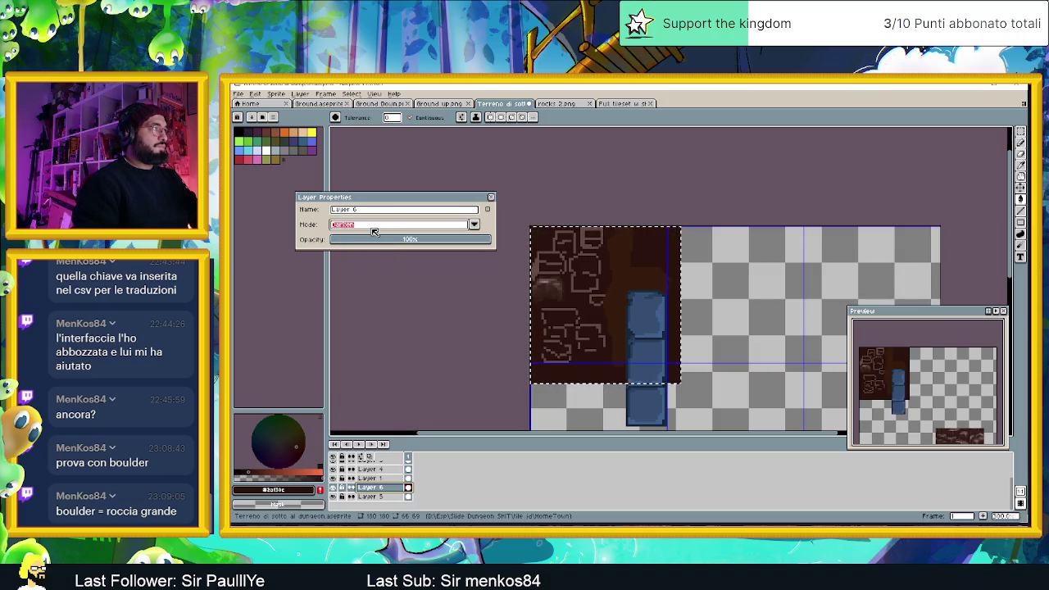
pyautogui.click(373, 232)
pyautogui.click(360, 256)
# - Try Screen, Addition and Overlay blend modes while varying Layer 6 opacity
pyautogui.moveTo(384, 244); pyautogui.dragTo(427, 242)
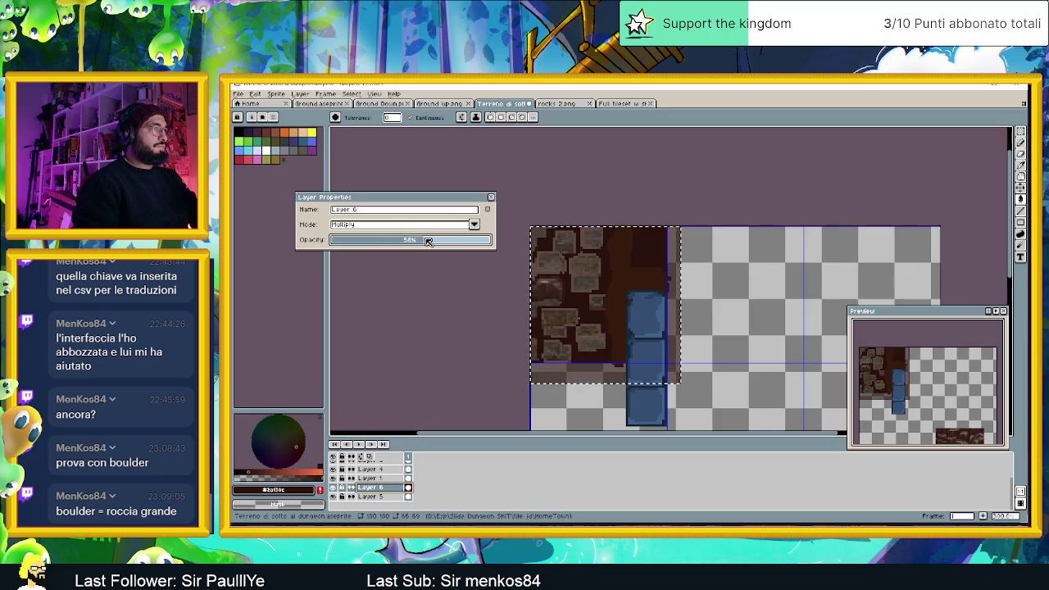
pyautogui.click(423, 227)
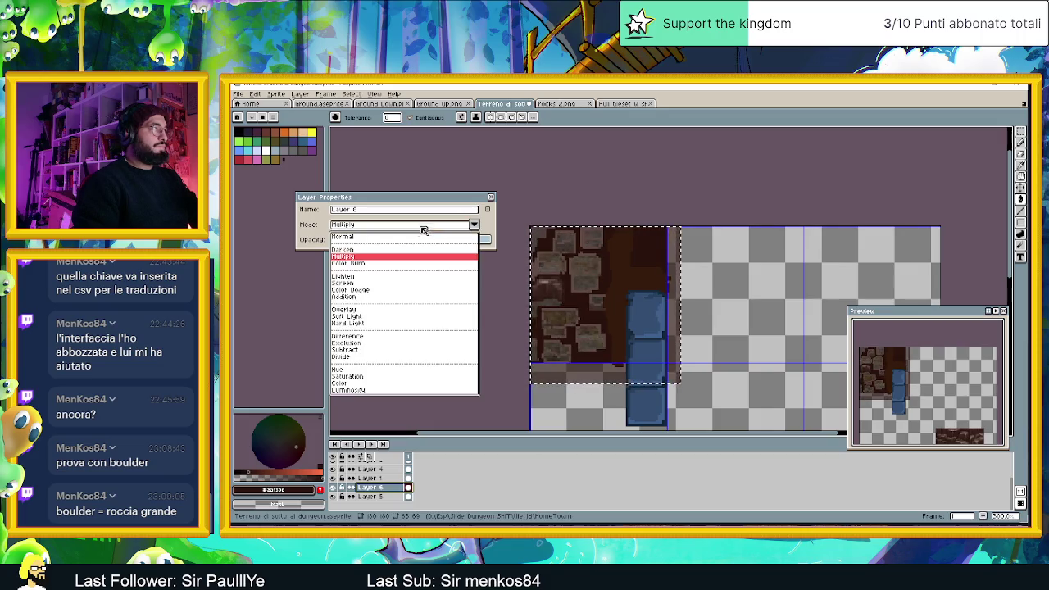
pyautogui.click(360, 283)
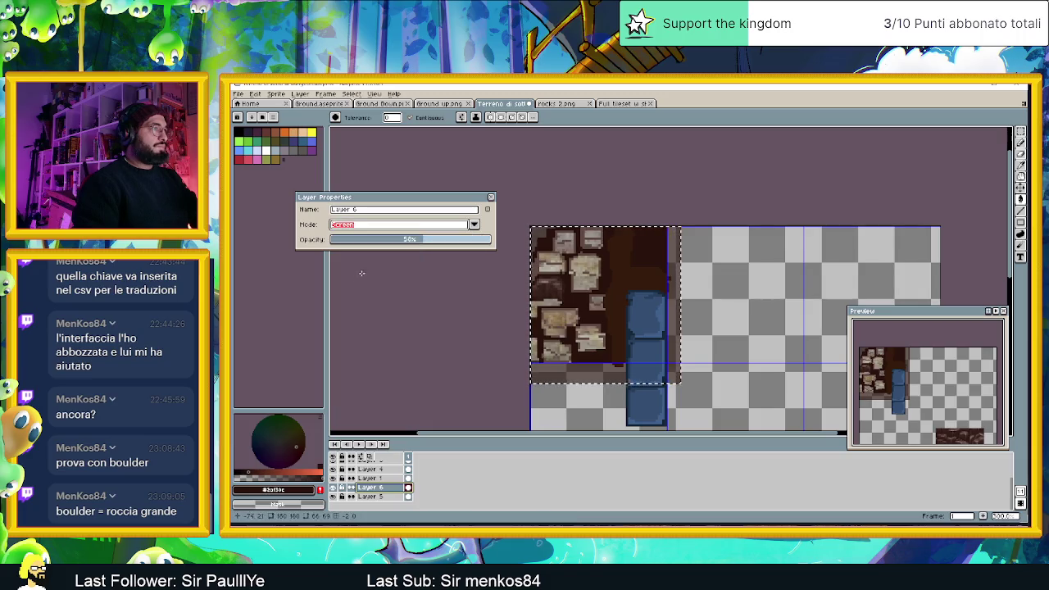
pyautogui.click(422, 227)
pyautogui.click(381, 297)
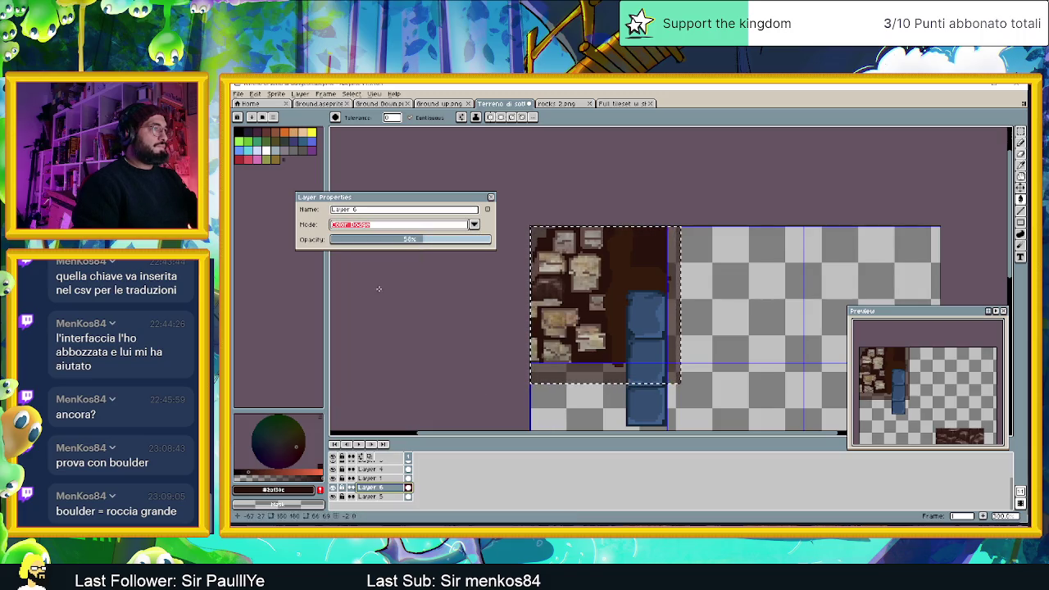
pyautogui.click(400, 229)
pyautogui.click(355, 298)
pyautogui.click(390, 228)
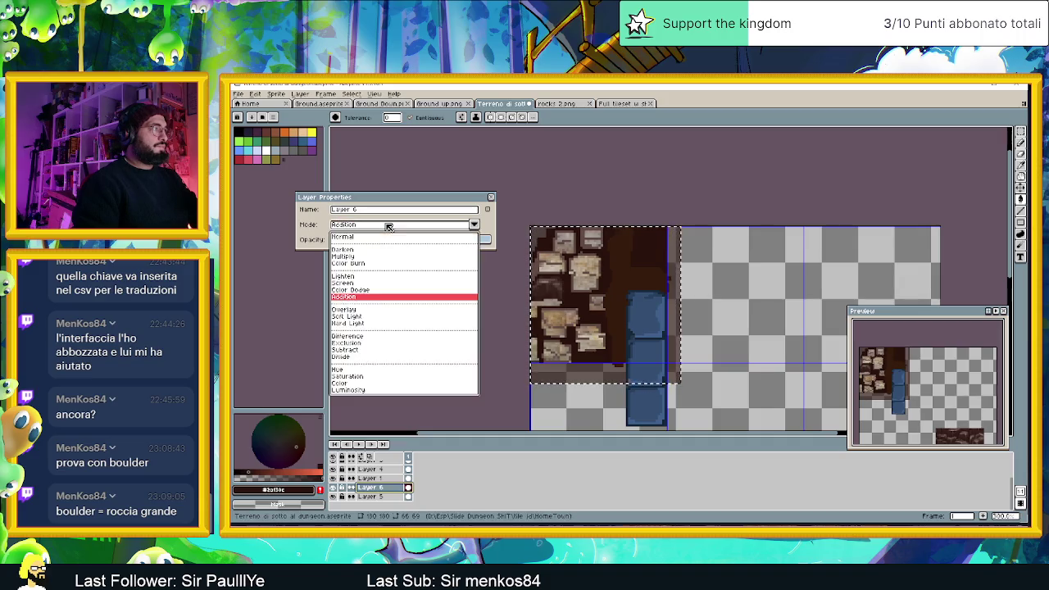
pyautogui.click(352, 309)
pyautogui.moveTo(433, 239)
pyautogui.mouseDown()
pyautogui.moveTo(477, 243)
pyautogui.moveTo(461, 245)
pyautogui.mouseUp()
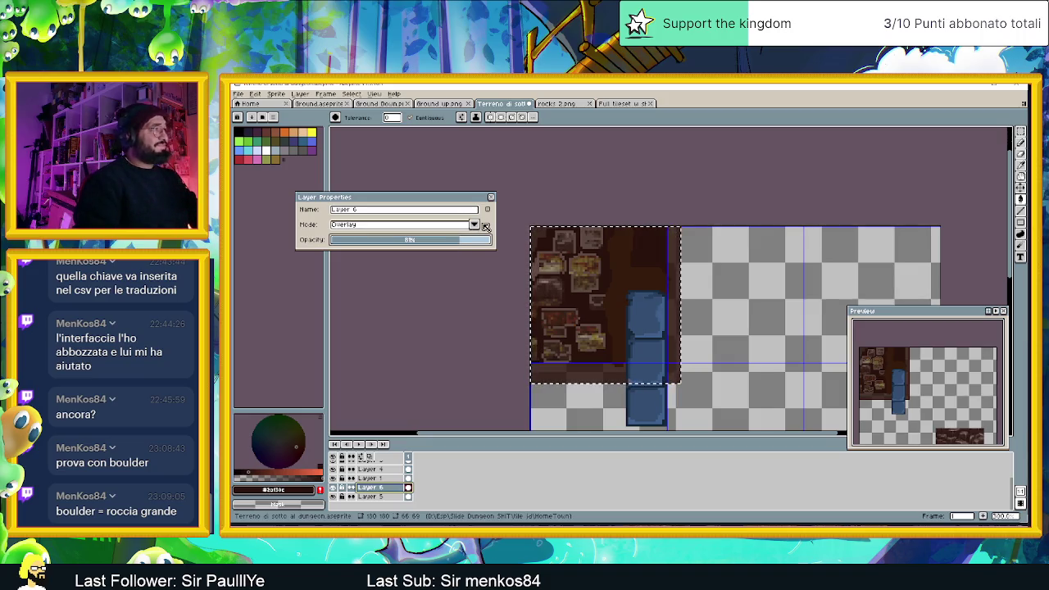
# - Settle on Color blend mode at 100% opacity and confirm
pyautogui.click(474, 224)
pyautogui.click(356, 381)
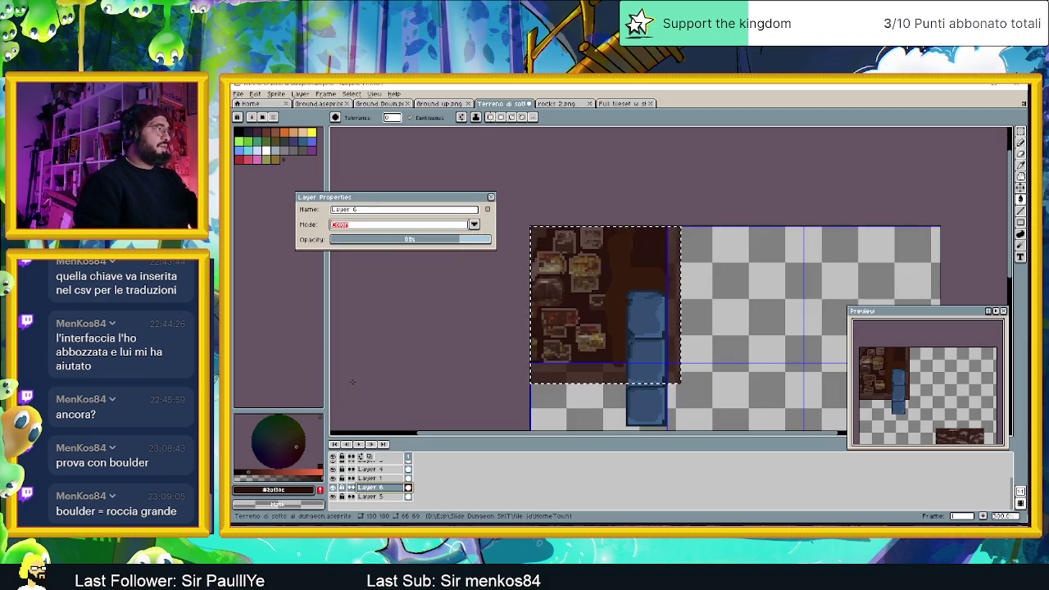
pyautogui.moveTo(450, 242); pyautogui.dragTo(527, 237)
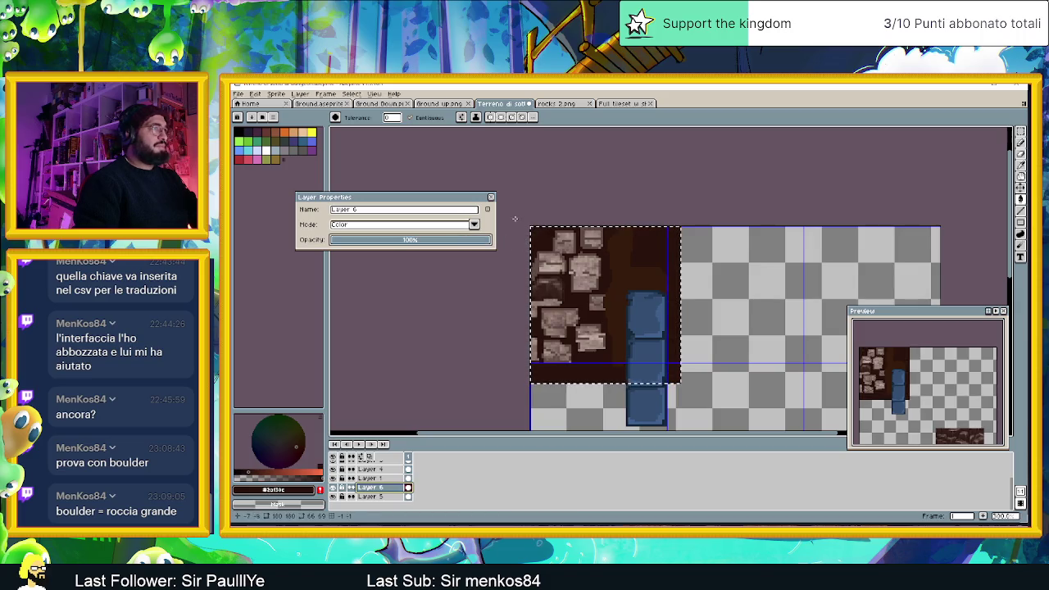
pyautogui.click(491, 197)
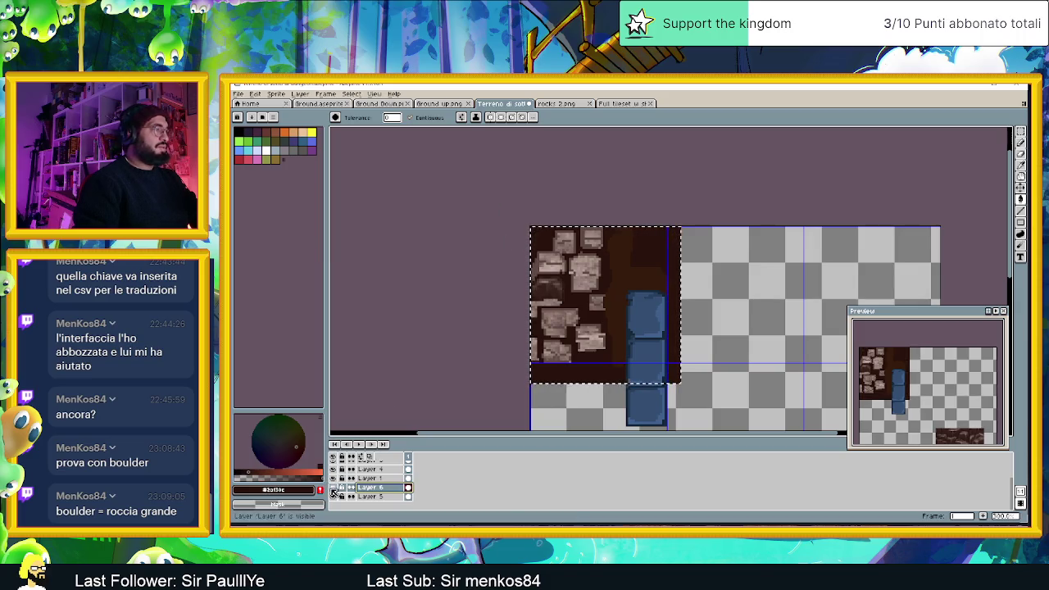
# - Toggle Layer 6 on and off to compare, leave it hidden, and select Layer 5
pyautogui.click(333, 490)
pyautogui.click(334, 490)
pyautogui.click(333, 490)
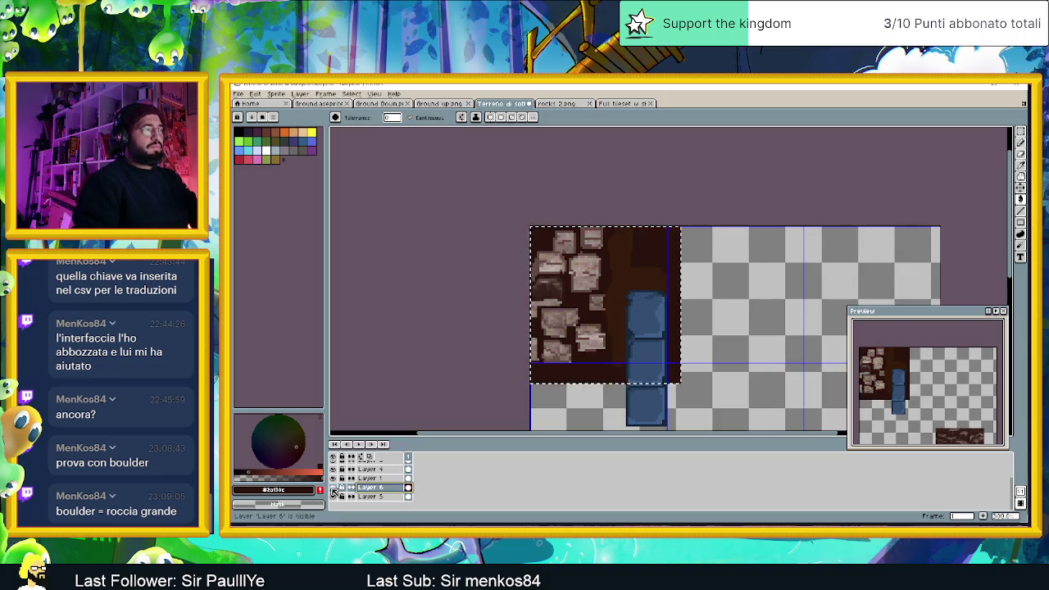
pyautogui.click(334, 490)
pyautogui.click(334, 490)
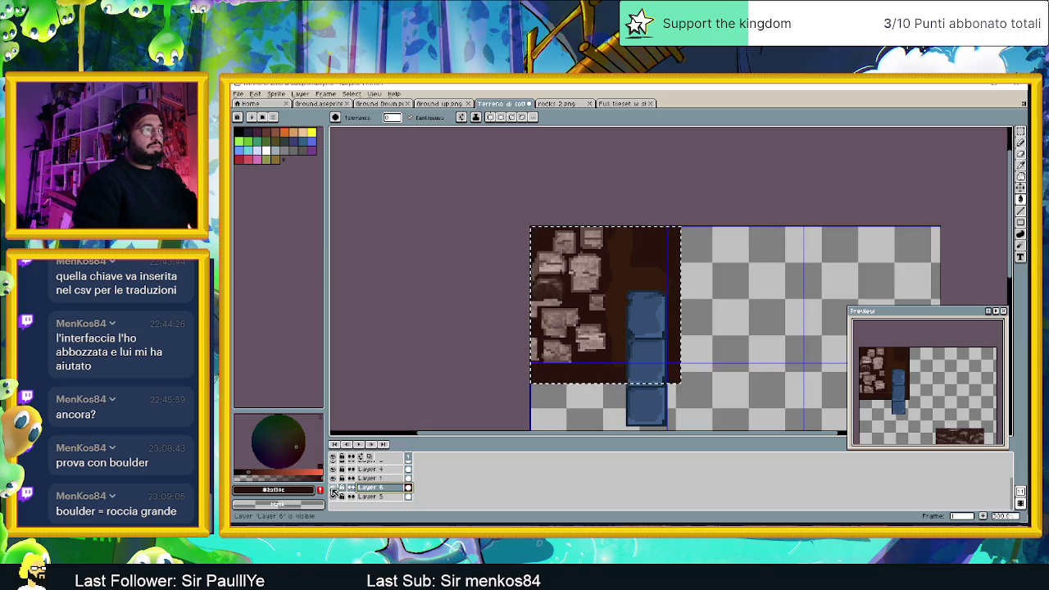
pyautogui.click(334, 490)
pyautogui.click(370, 497)
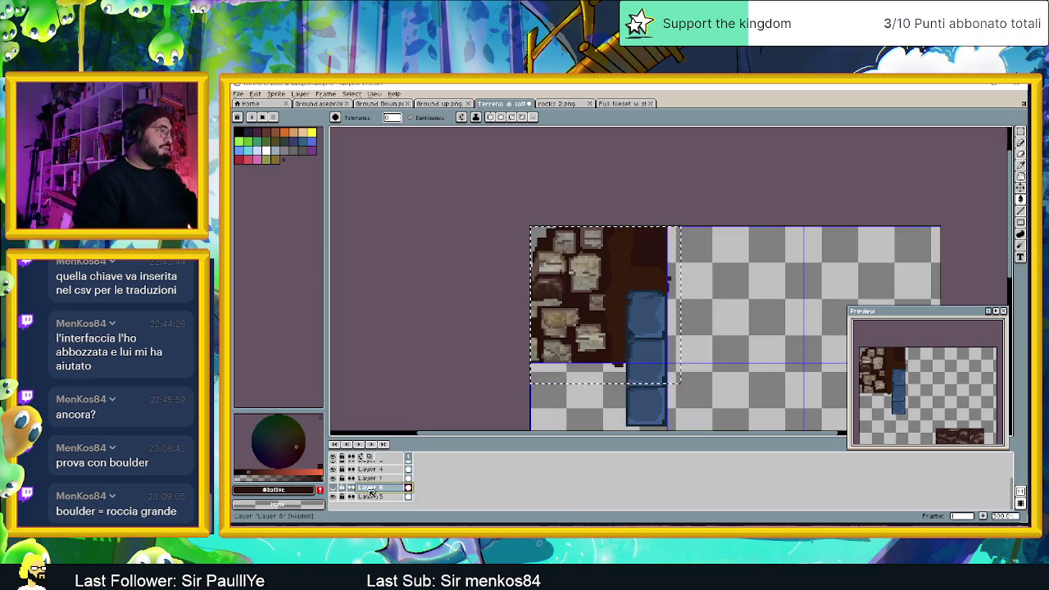
# - Open the Color Curve adjustment for Layer 5 and move its window off the tile
pyautogui.click(256, 93)
pyautogui.moveTo(311, 286)
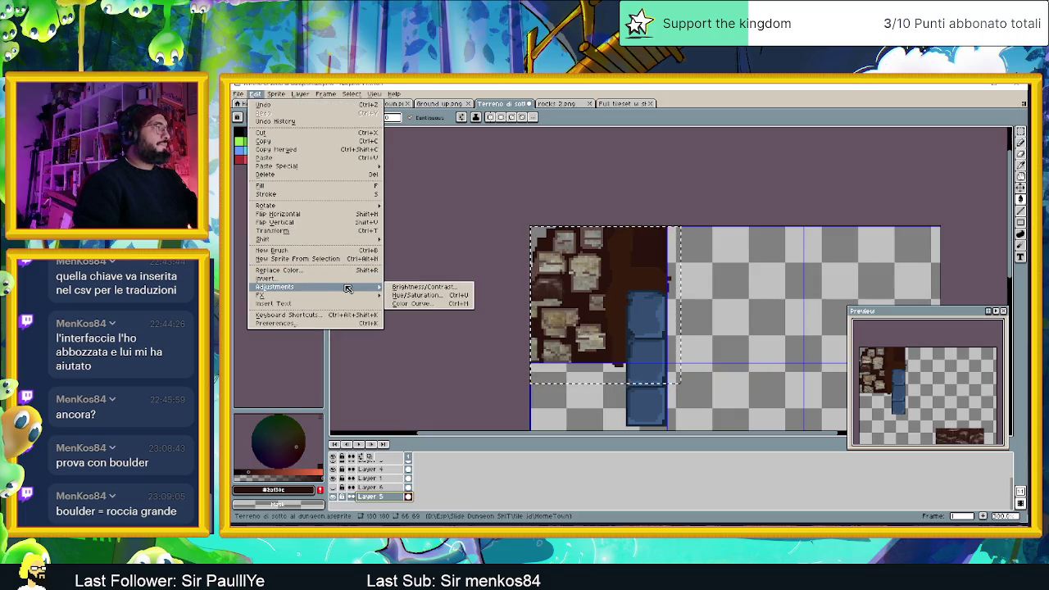
pyautogui.click(445, 296)
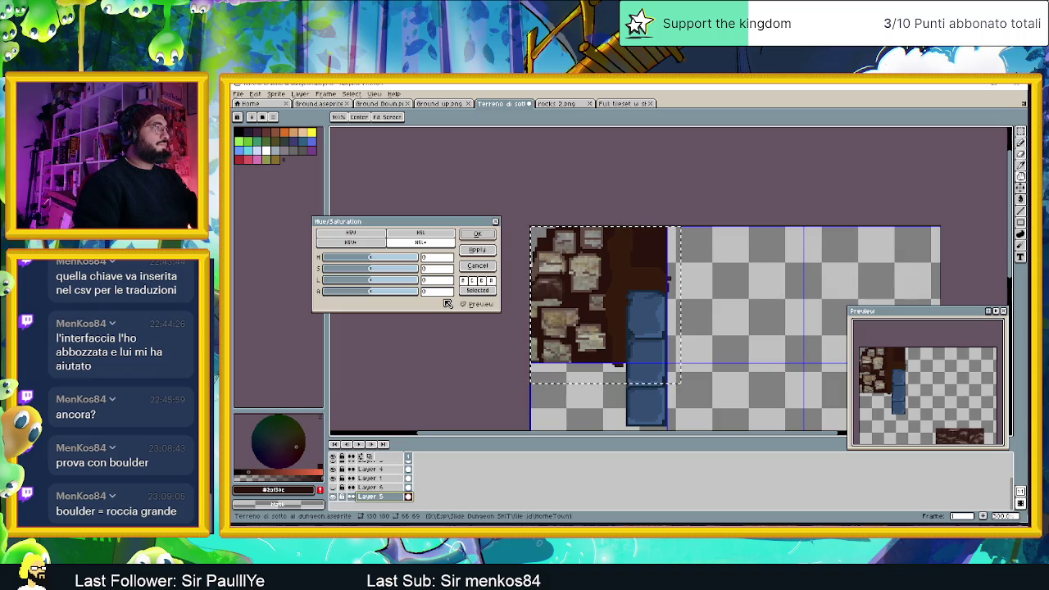
pyautogui.click(496, 223)
pyautogui.click(276, 93)
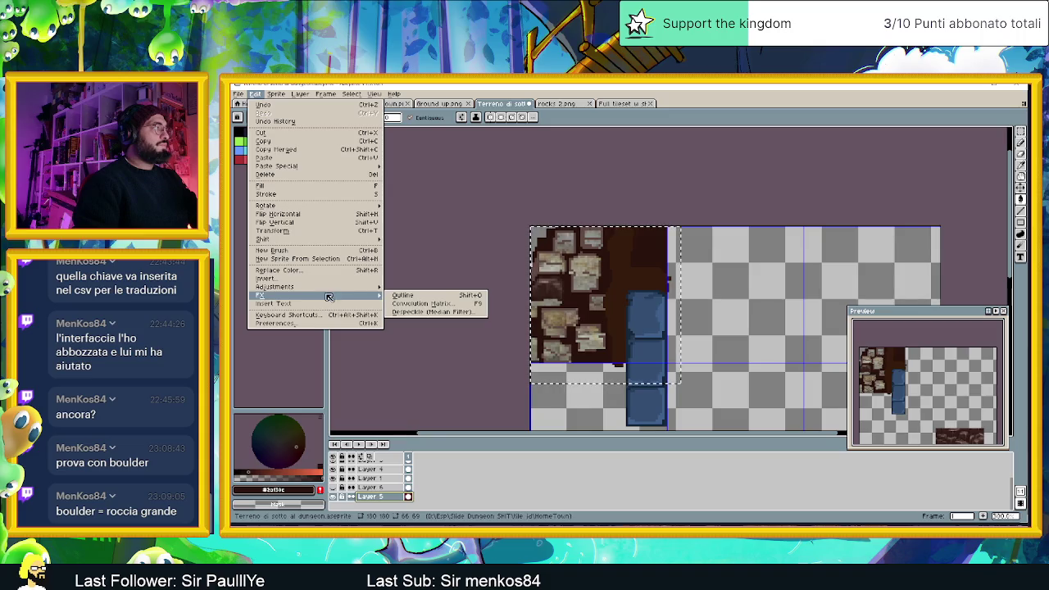
pyautogui.moveTo(274, 287)
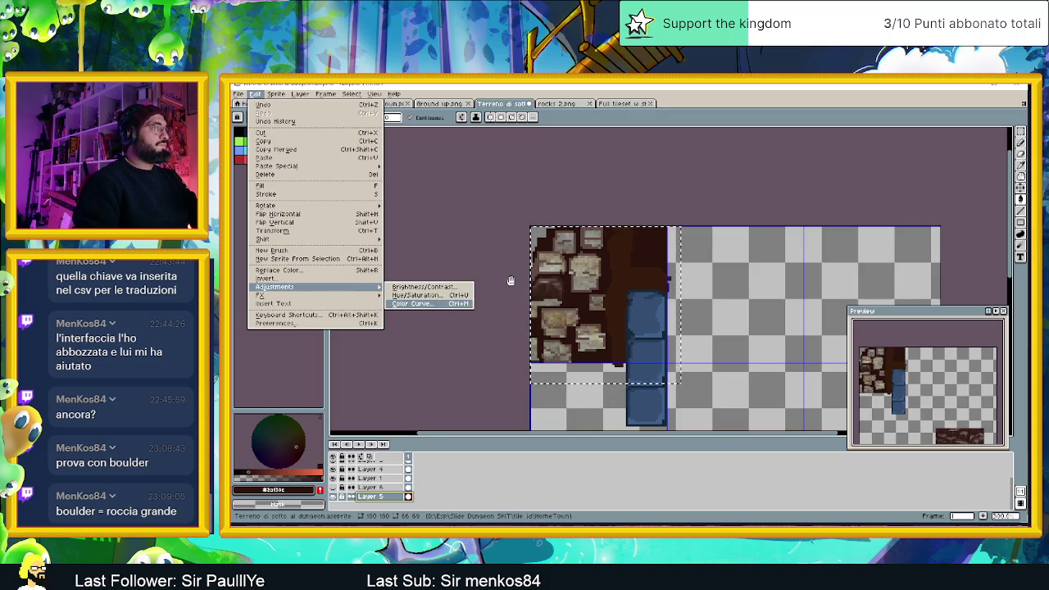
pyautogui.press('Return')
pyautogui.moveTo(755, 256)
pyautogui.mouseDown()
pyautogui.moveTo(416, 221)
pyautogui.moveTo(448, 245)
pyautogui.mouseUp()
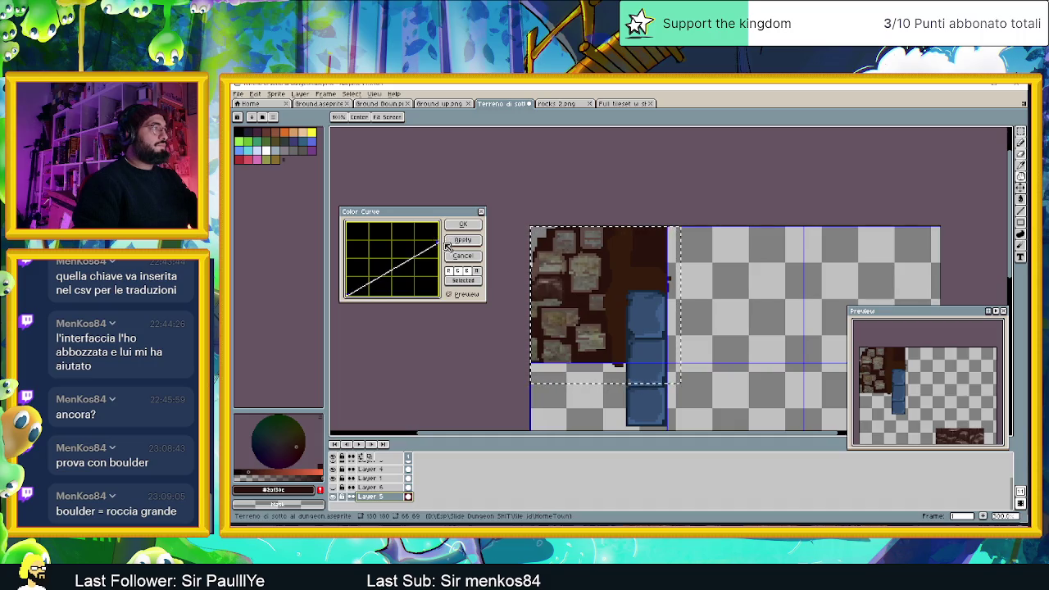
# - Shape the curve into a steep S with a maximum bright end and apply it
pyautogui.click(413, 258)
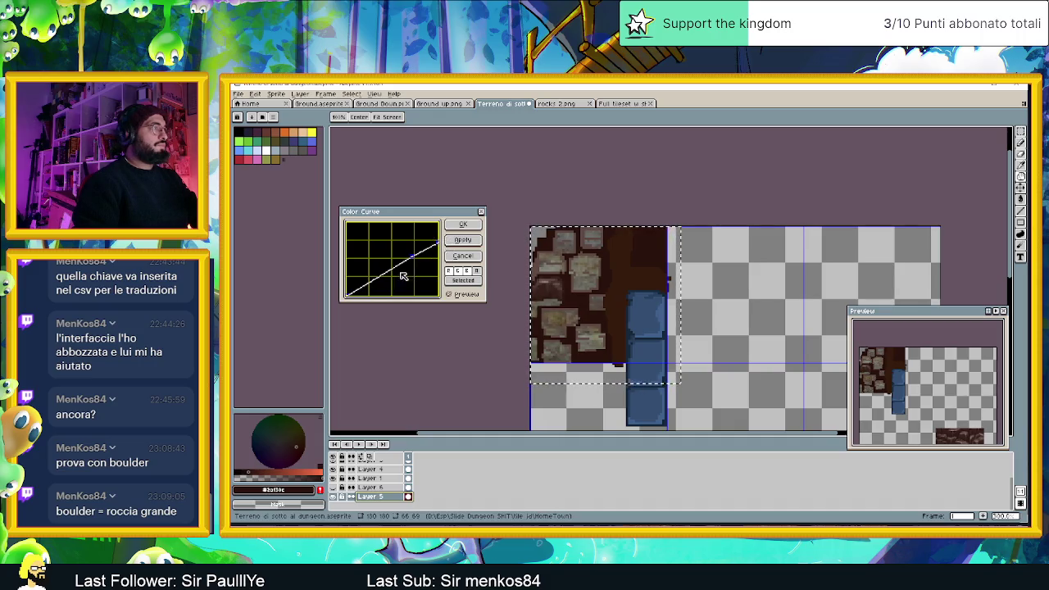
pyautogui.moveTo(412, 258); pyautogui.dragTo(373, 290)
pyautogui.moveTo(423, 266); pyautogui.dragTo(419, 251)
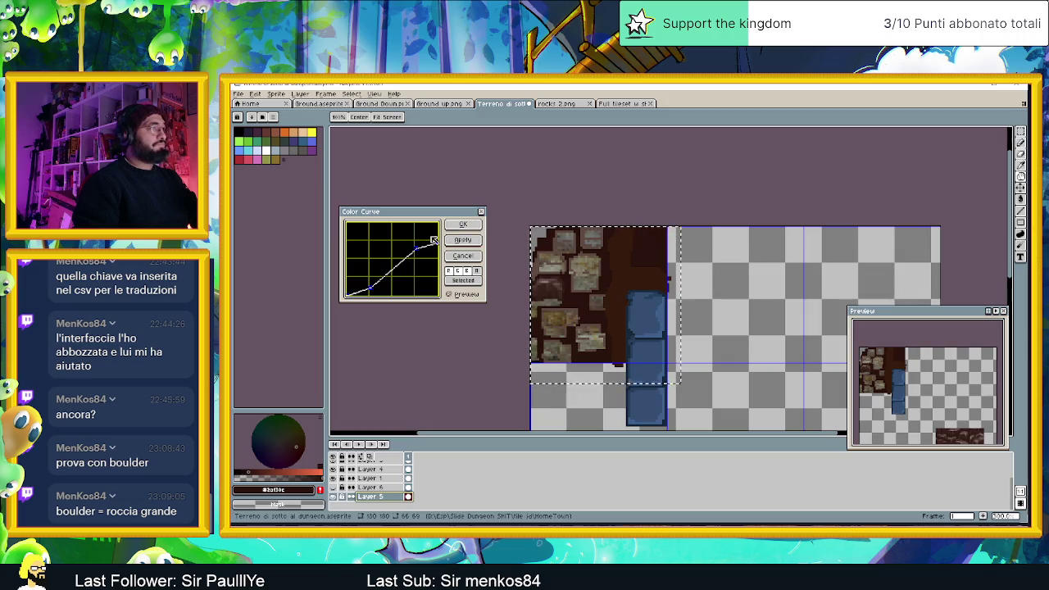
pyautogui.moveTo(439, 243)
pyautogui.mouseDown()
pyautogui.moveTo(434, 224)
pyautogui.moveTo(402, 225)
pyautogui.mouseUp()
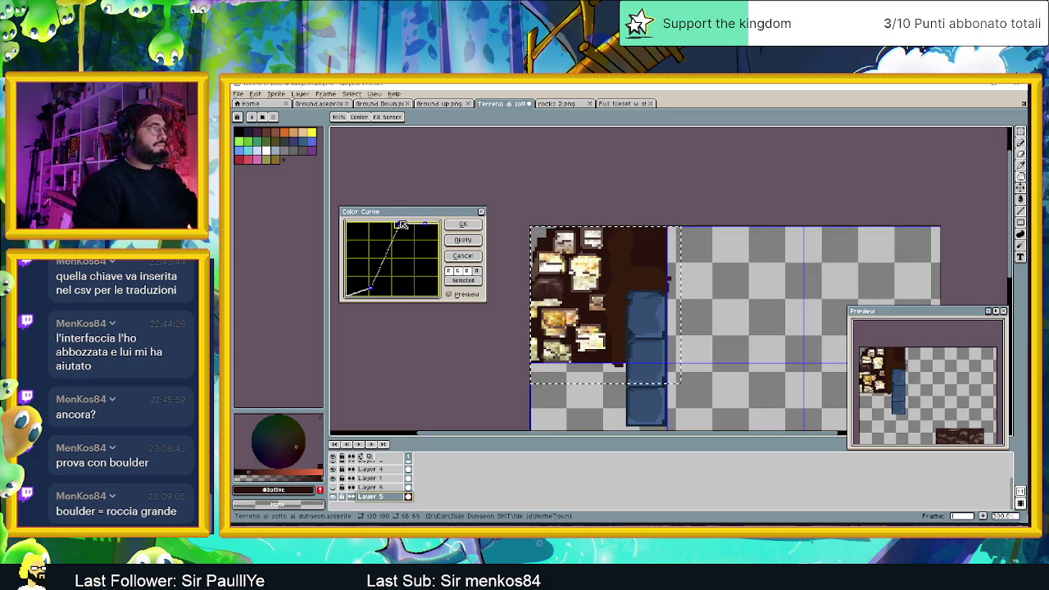
pyautogui.moveTo(370, 288)
pyautogui.mouseDown()
pyautogui.moveTo(385, 286)
pyautogui.moveTo(382, 265)
pyautogui.mouseUp()
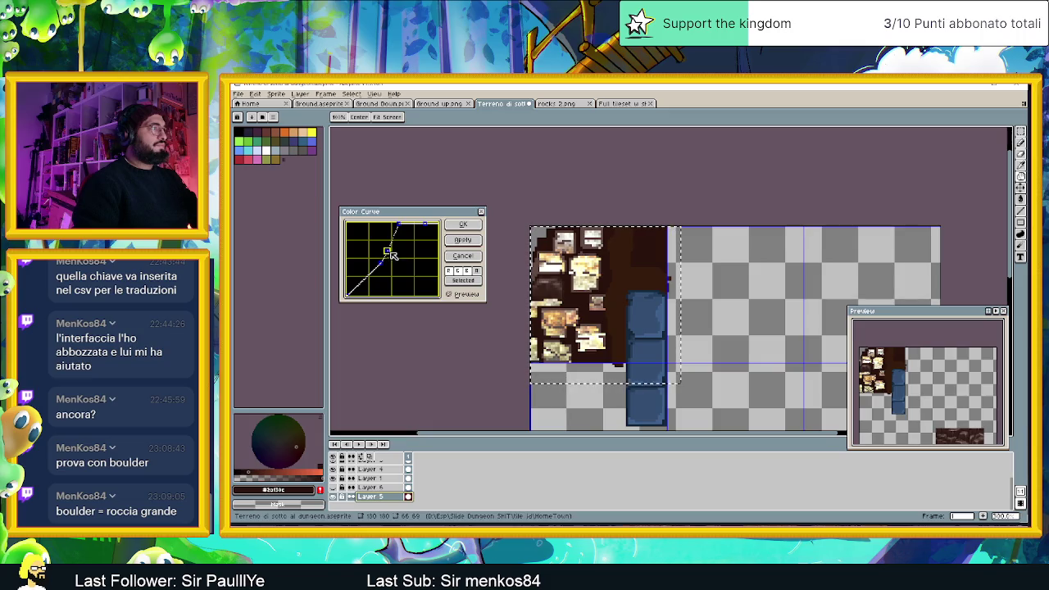
pyautogui.moveTo(388, 254); pyautogui.dragTo(396, 255)
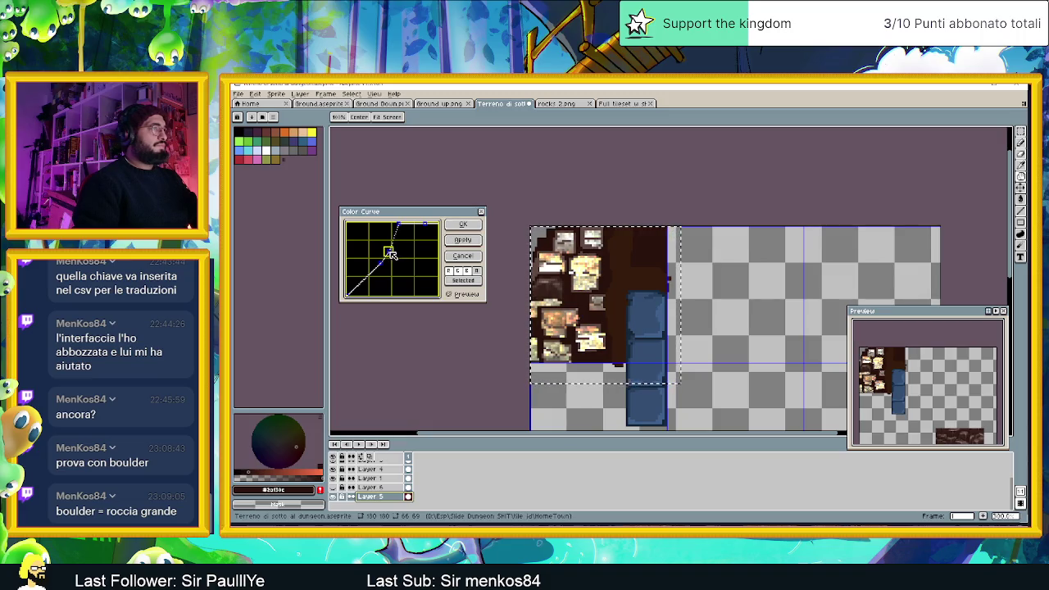
pyautogui.moveTo(393, 254); pyautogui.dragTo(353, 296)
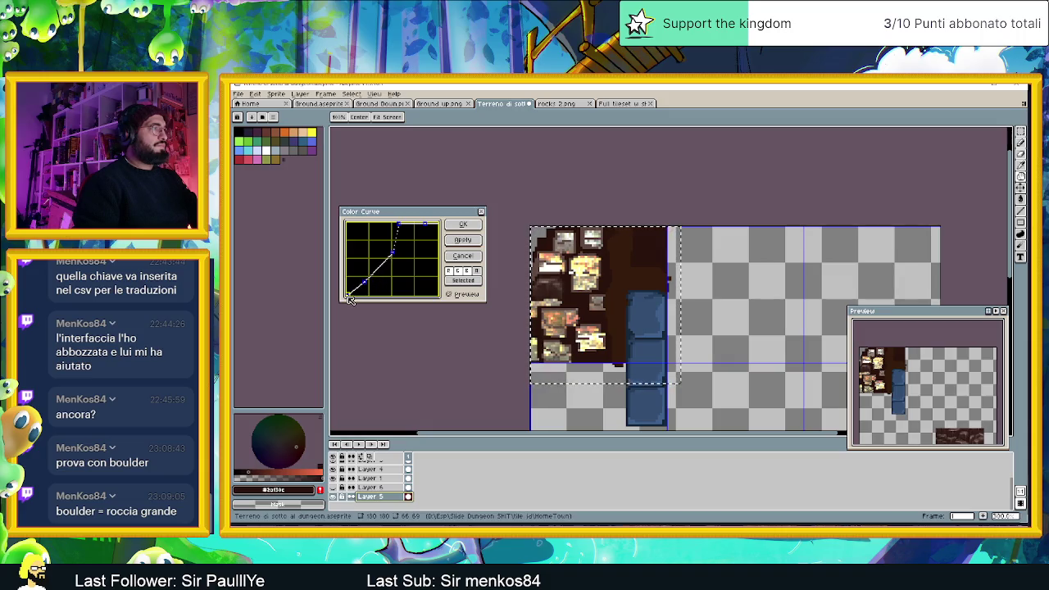
pyautogui.moveTo(352, 283)
pyautogui.mouseDown()
pyautogui.moveTo(351, 295)
pyautogui.moveTo(366, 295)
pyautogui.mouseUp()
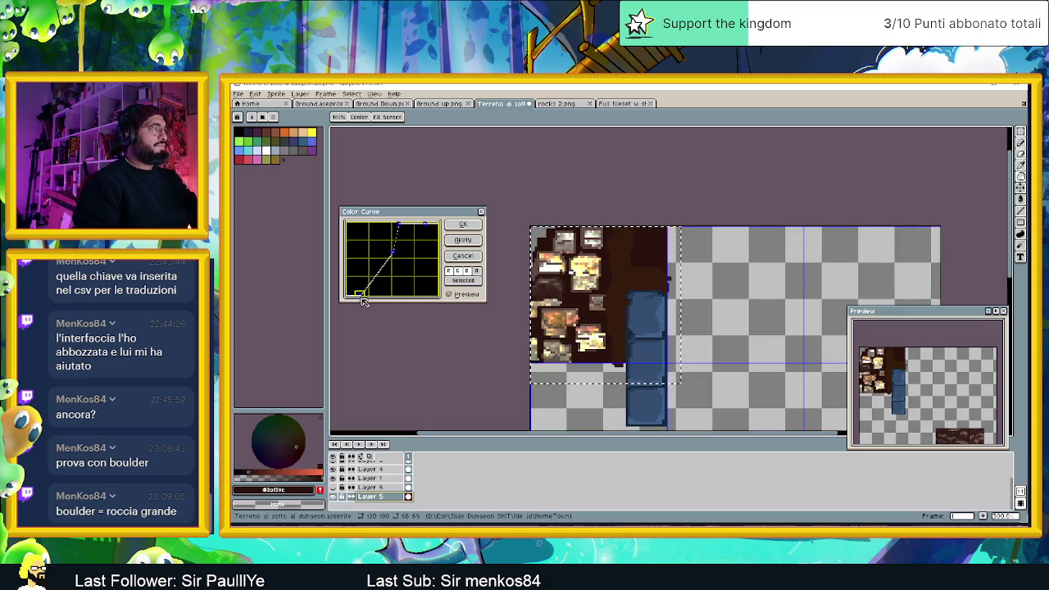
pyautogui.moveTo(394, 257); pyautogui.dragTo(389, 266)
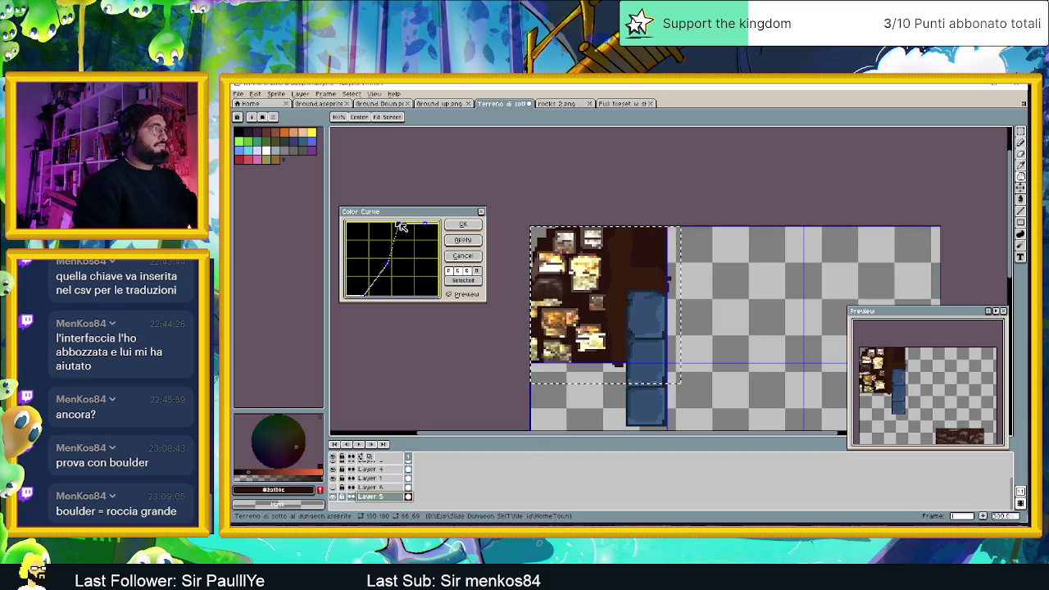
pyautogui.press('Return')
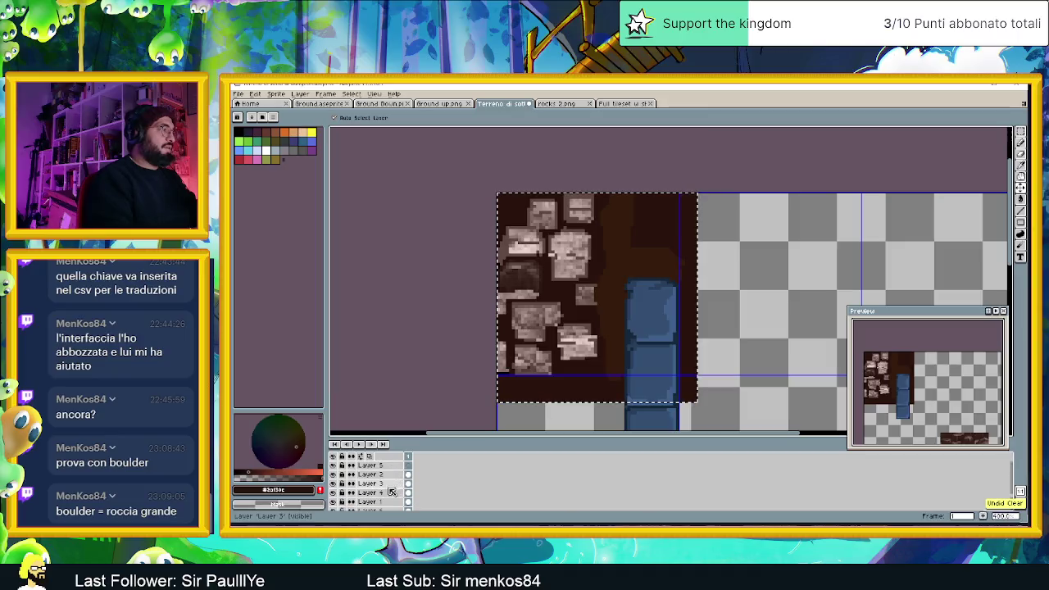
# - Select Layer 6 and undo its colour-curve adjustment
pyautogui.click(388, 502)
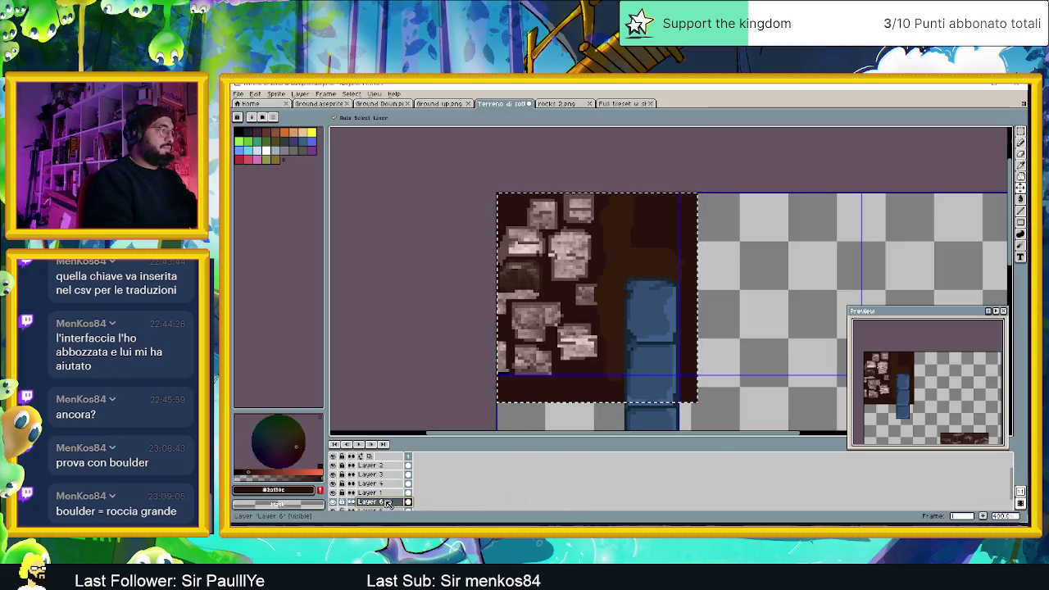
pyautogui.press('w')
pyautogui.hotkey('ctrl', 'z')
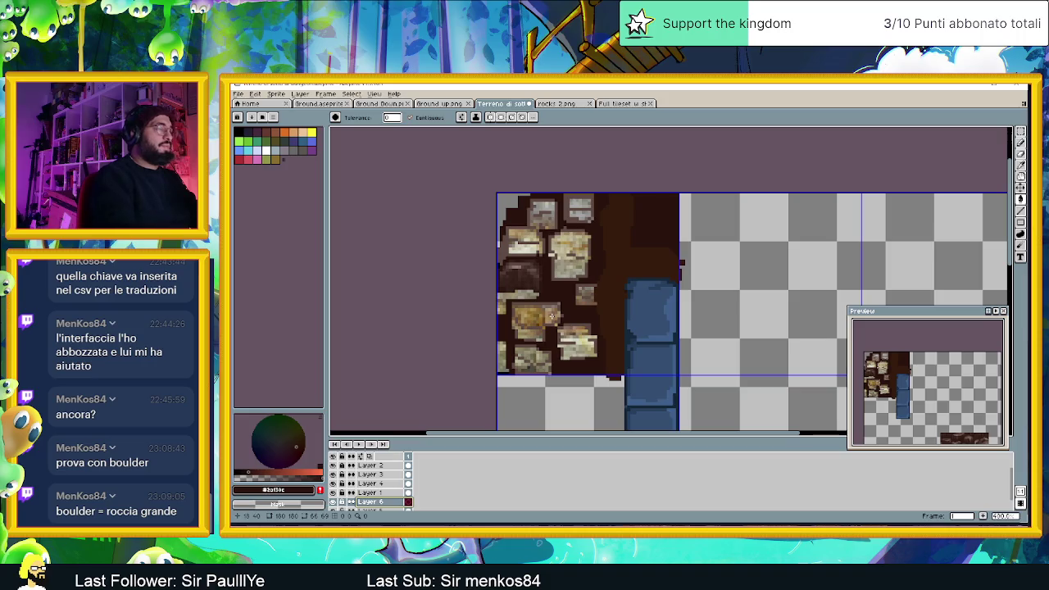
# - Eyedrop the floor's dark brown and switch to the Pencil tool
pyautogui.press('alt')
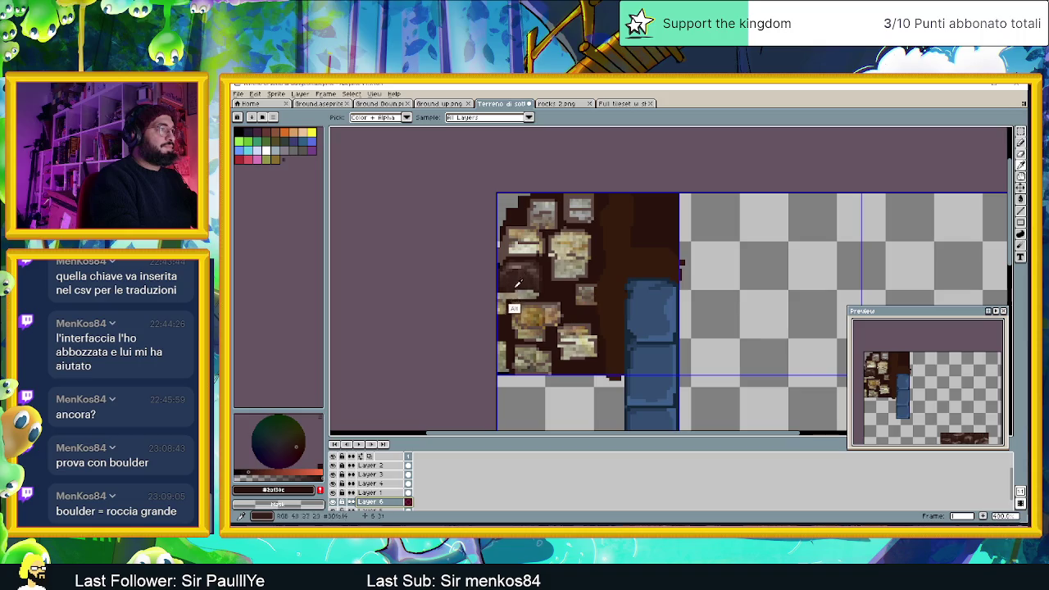
pyautogui.keyDown('alt'); pyautogui.click(510, 310); pyautogui.keyUp('alt')
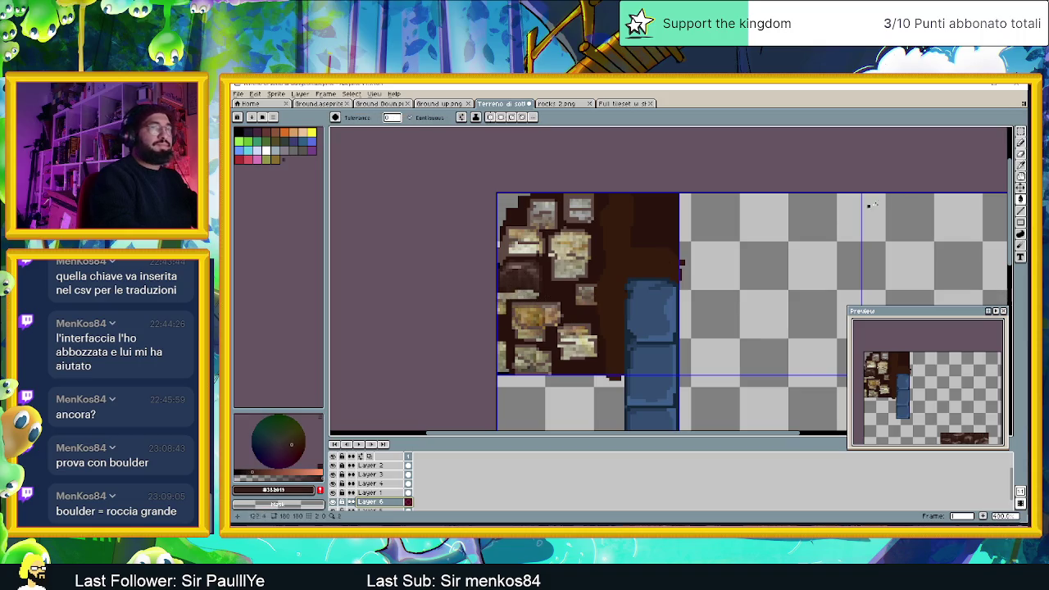
pyautogui.click(1020, 143)
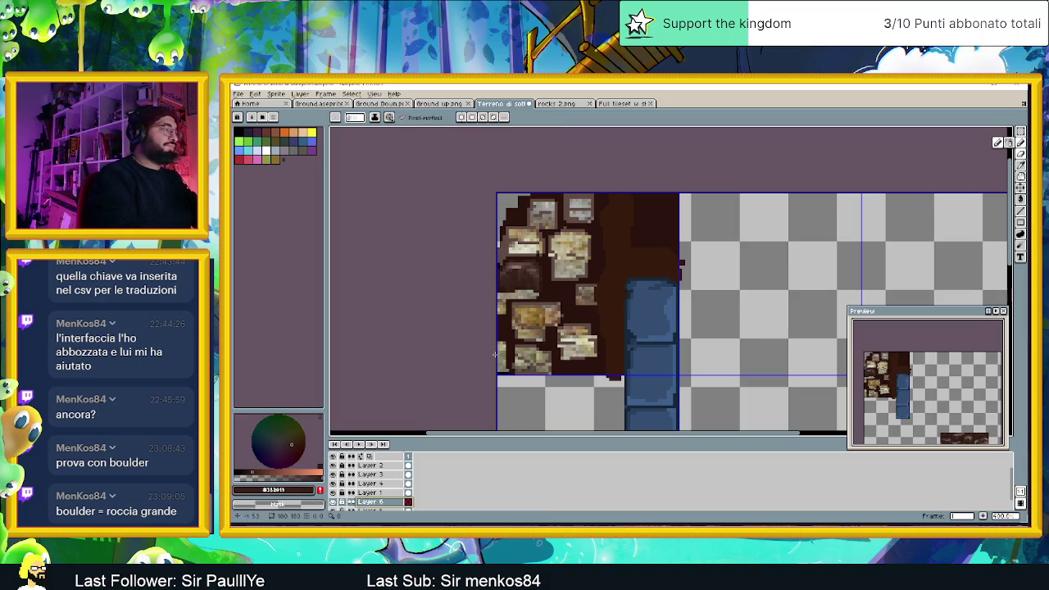
pyautogui.scroll(1, 518, 304)
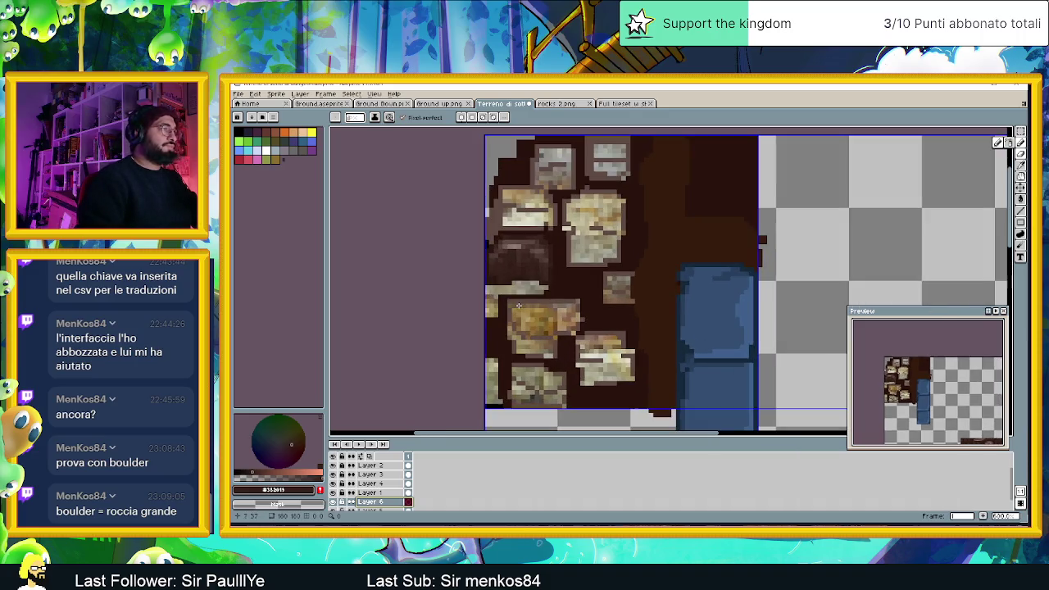
pyautogui.scroll(1, 517, 305)
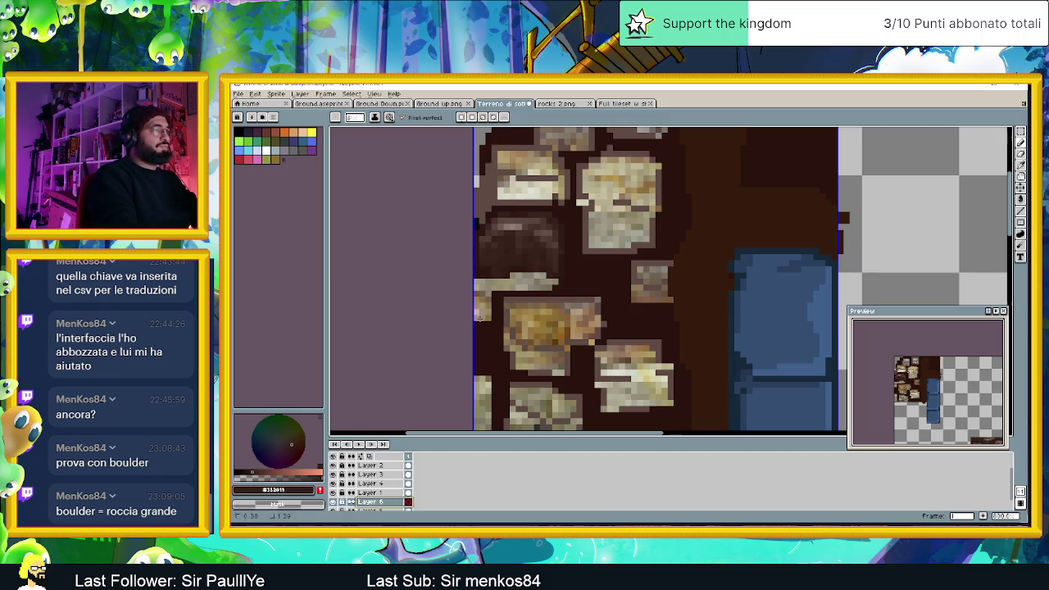
# - Set Layer 6's properties to Normal blend mode at about 72% opacity
pyautogui.doubleClick(382, 502)
pyautogui.click(412, 241)
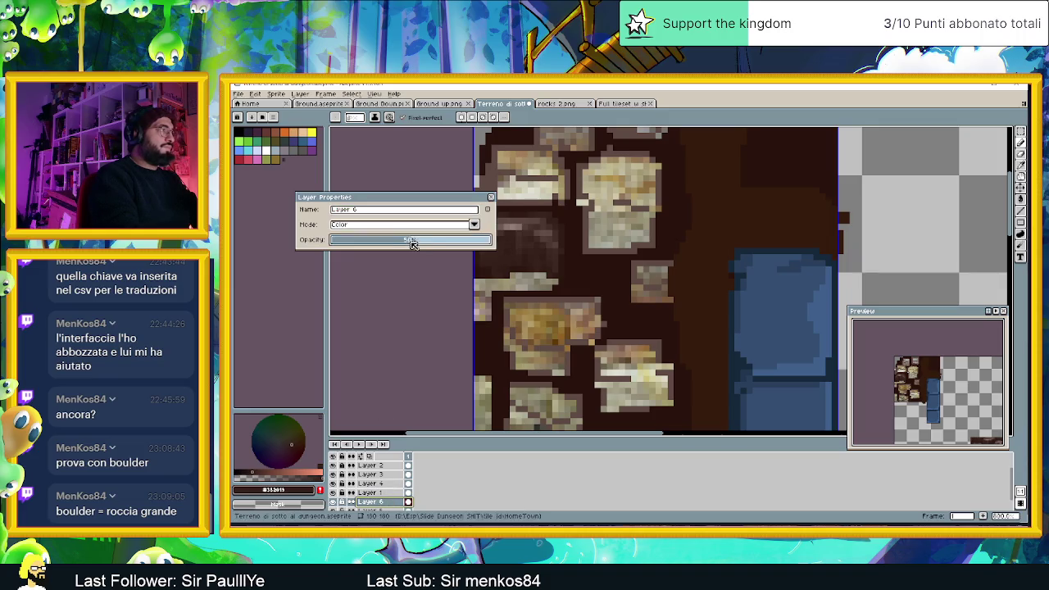
pyautogui.click(476, 225)
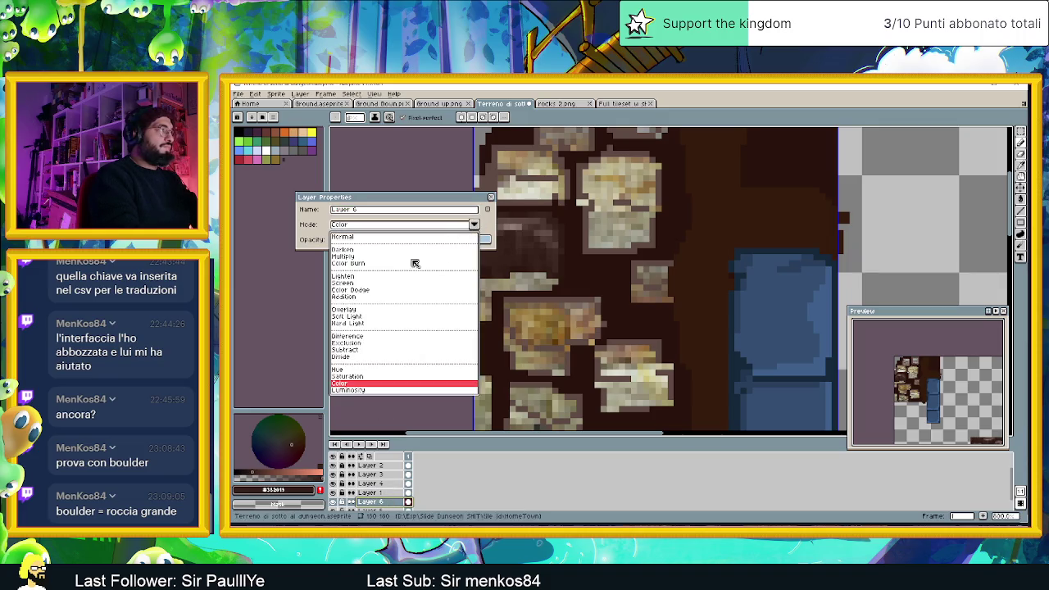
pyautogui.click(377, 237)
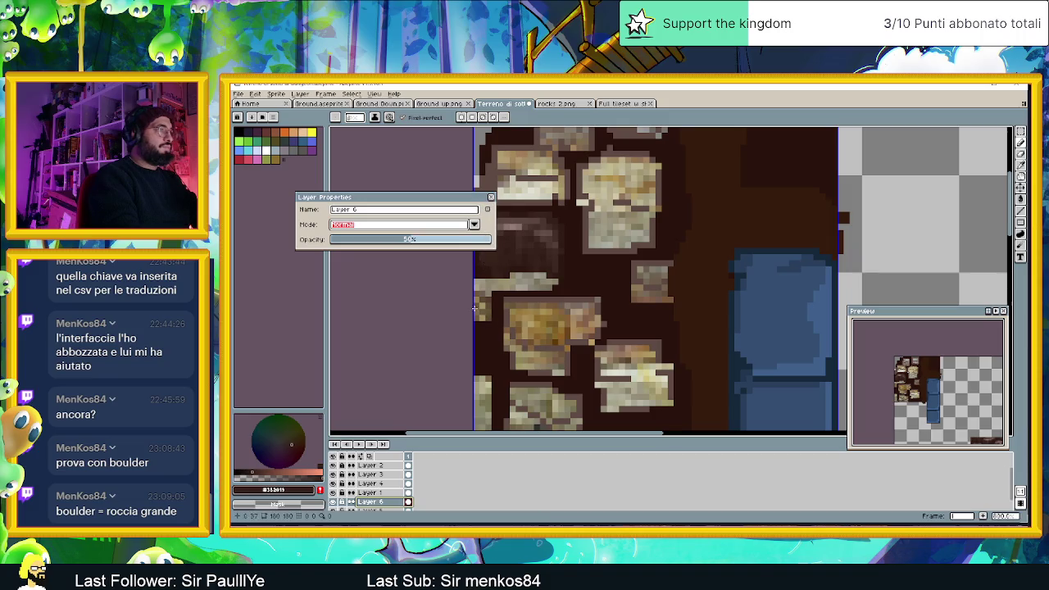
pyautogui.click(432, 241)
pyautogui.moveTo(435, 243); pyautogui.dragTo(455, 243)
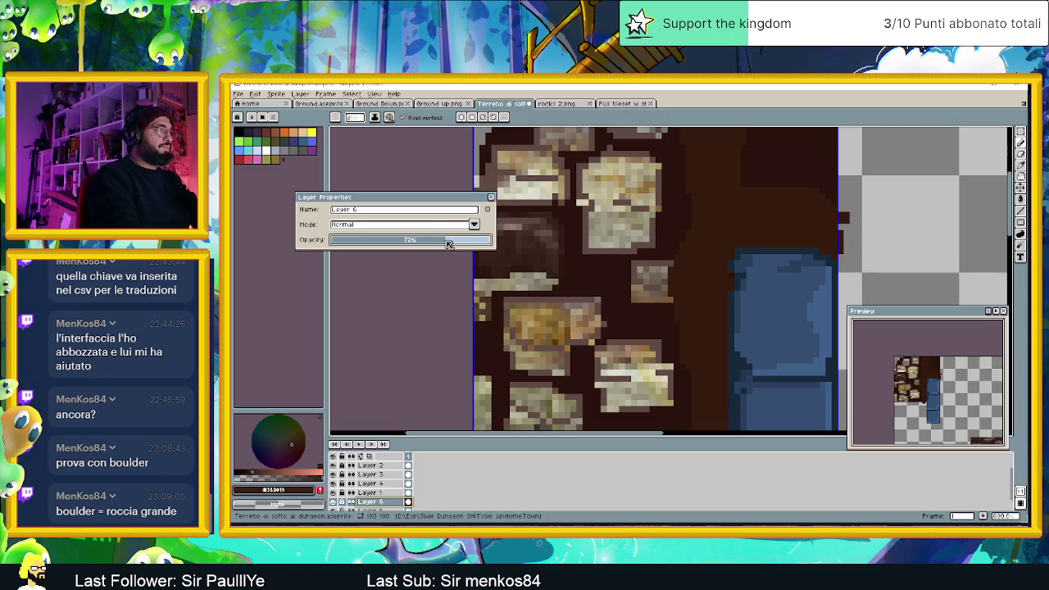
pyautogui.click(490, 197)
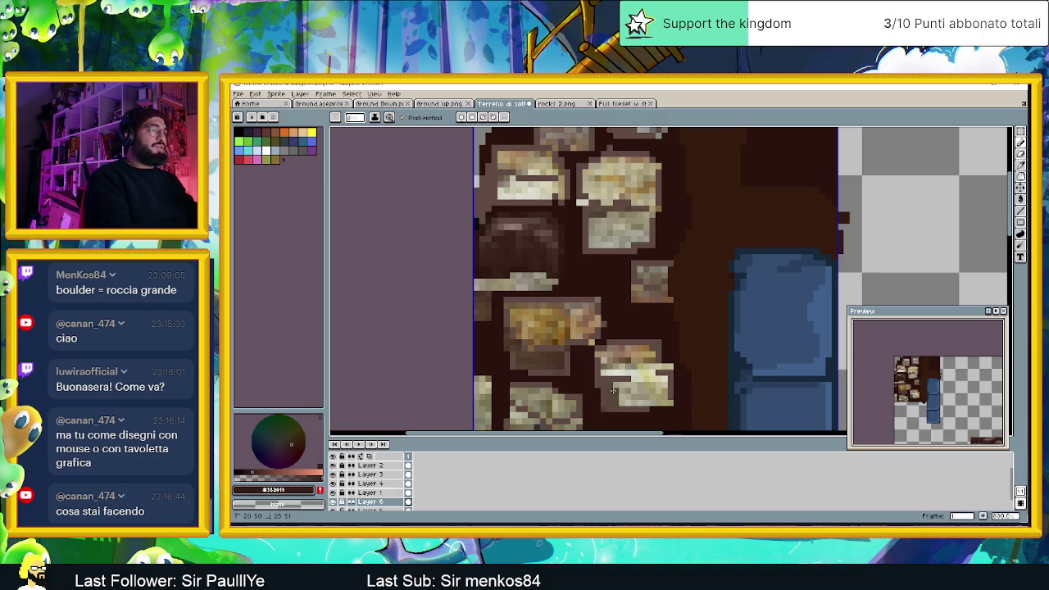
# - Paint dark brown over light pixels on the middle and upper-left rocks
pyautogui.moveTo(625, 385); pyautogui.dragTo(666, 396)
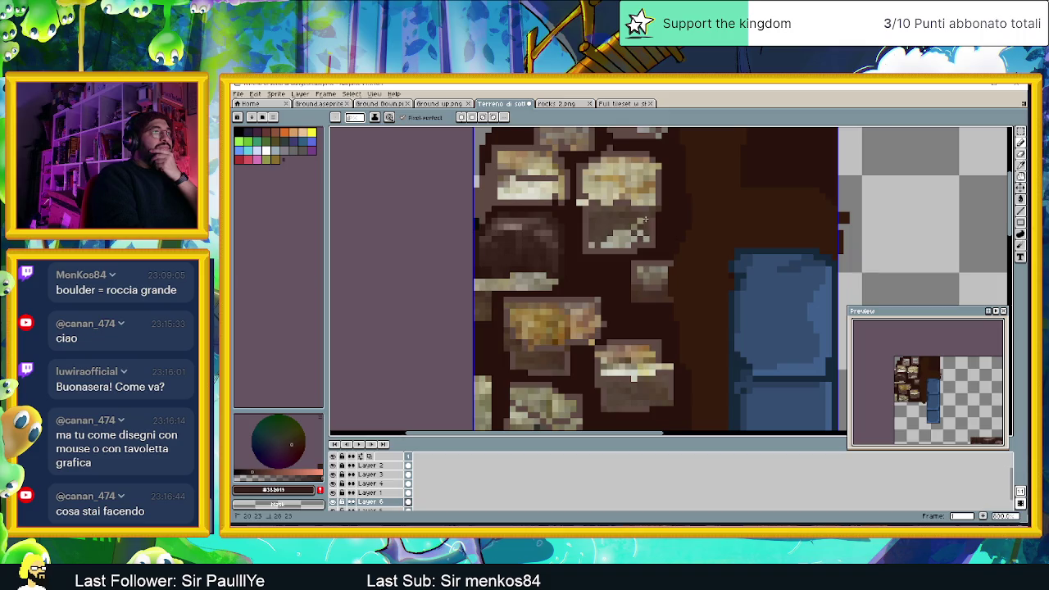
pyautogui.moveTo(631, 237)
pyautogui.mouseDown()
pyautogui.moveTo(616, 242)
pyautogui.moveTo(622, 225)
pyautogui.mouseUp()
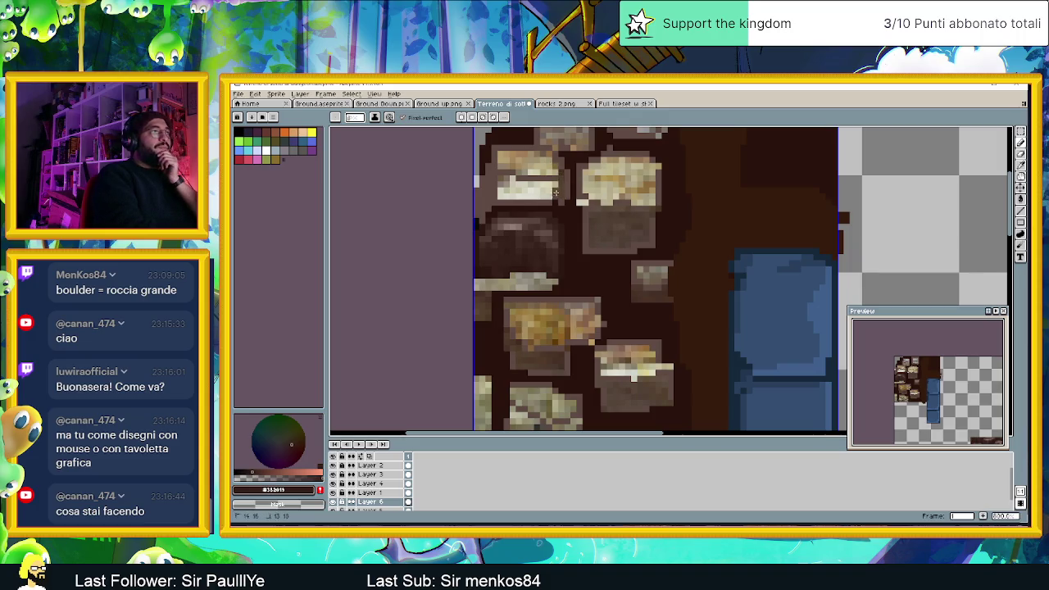
pyautogui.moveTo(553, 189)
pyautogui.mouseDown()
pyautogui.moveTo(508, 178)
pyautogui.moveTo(507, 192)
pyautogui.moveTo(548, 187)
pyautogui.moveTo(521, 197)
pyautogui.mouseUp()
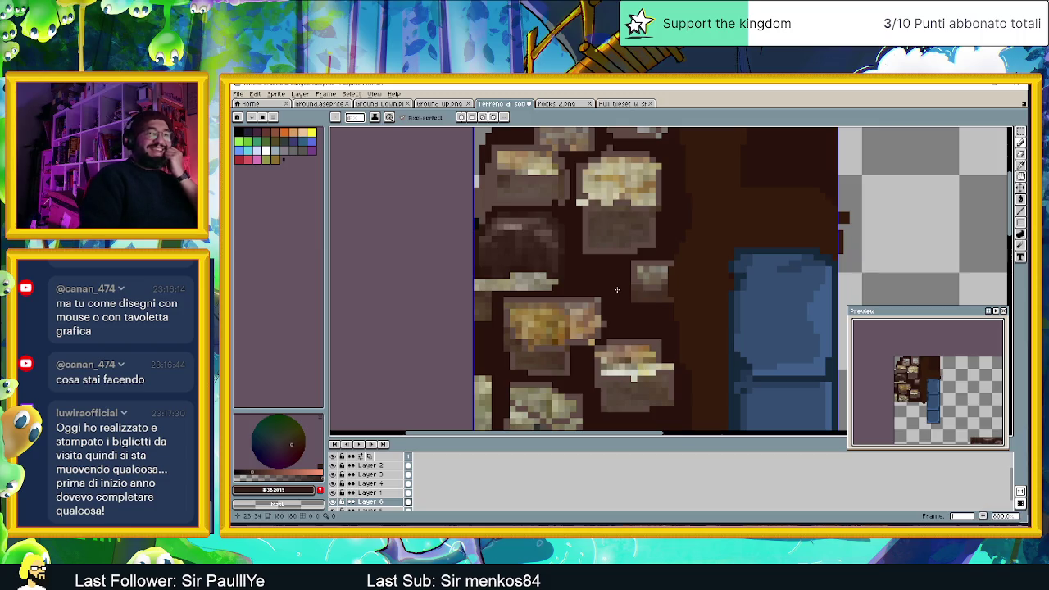
pyautogui.scroll(-1, 620, 288)
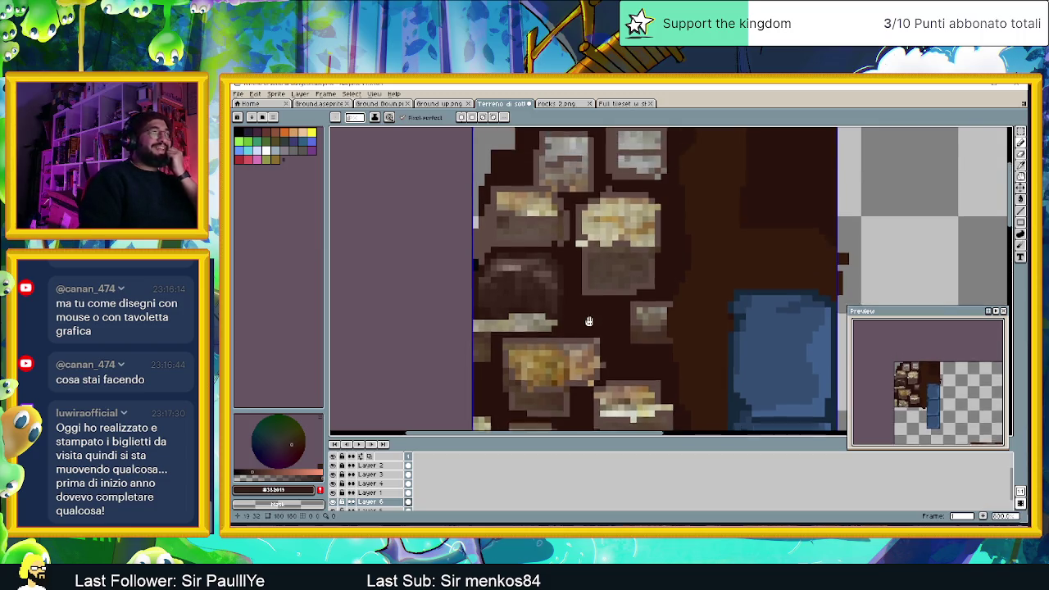
pyautogui.scroll(1, 623, 197)
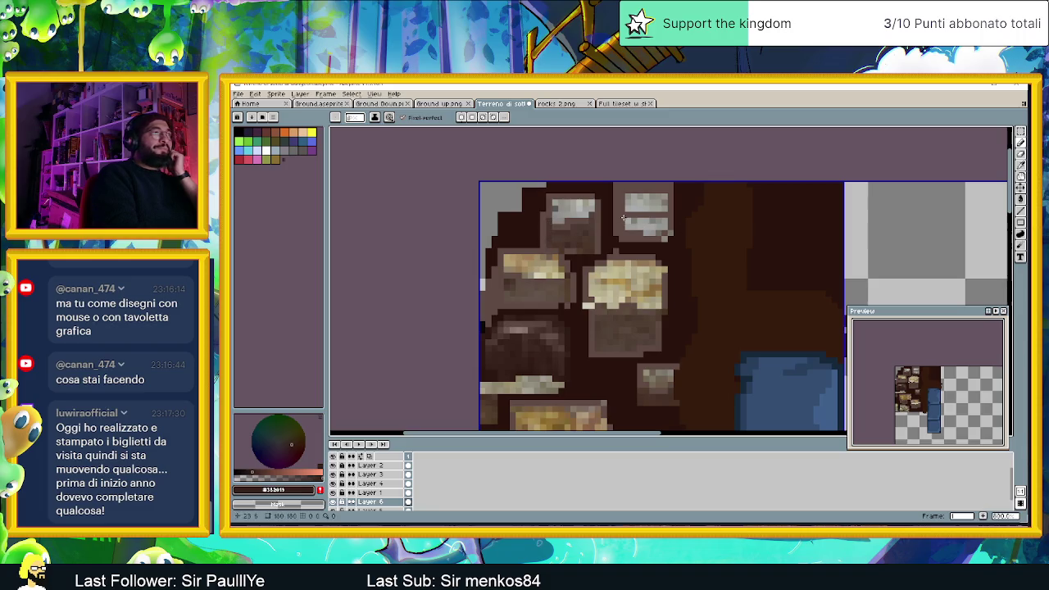
# - Tone down the top-right rock's white highlight, then hide Layer 5 to compare
pyautogui.moveTo(626, 220); pyautogui.dragTo(668, 231)
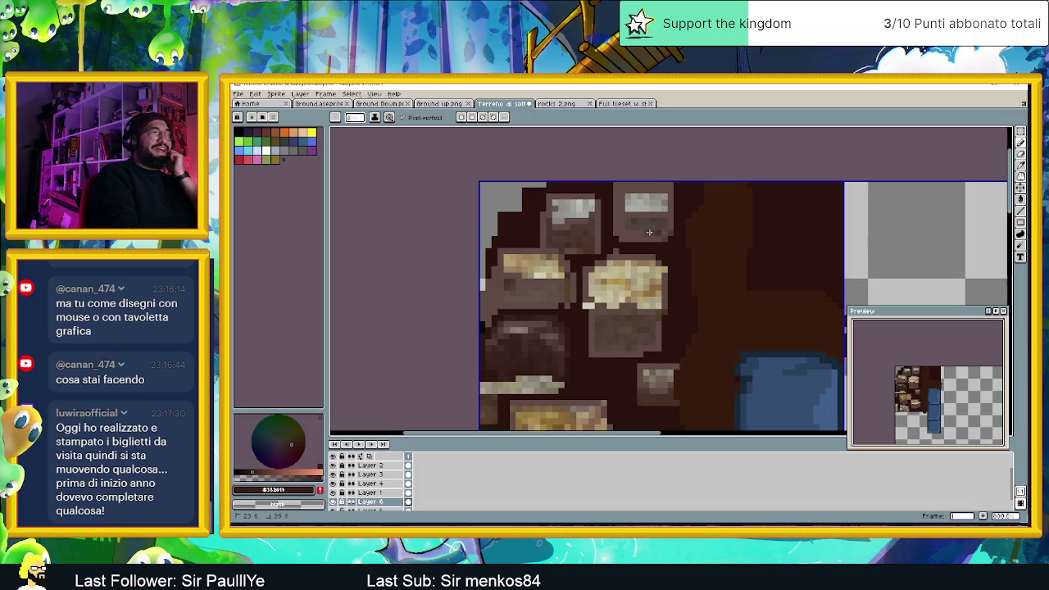
pyautogui.scroll(-1, 628, 278)
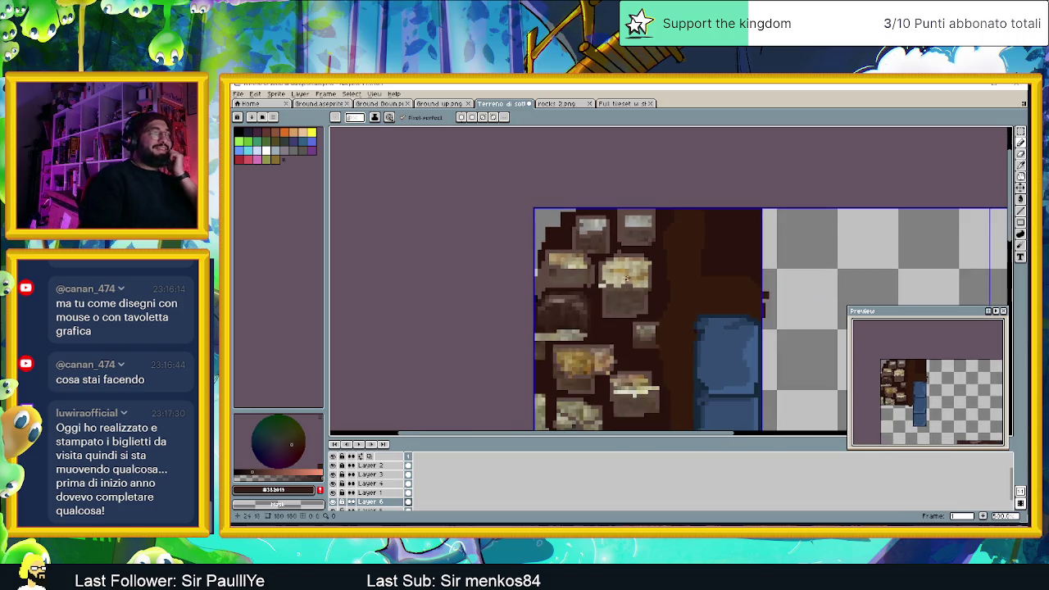
pyautogui.scroll(-1, 630, 327)
pyautogui.scroll(-1, 632, 376)
pyautogui.scroll(1, 632, 376)
pyautogui.scroll(1, 590, 336)
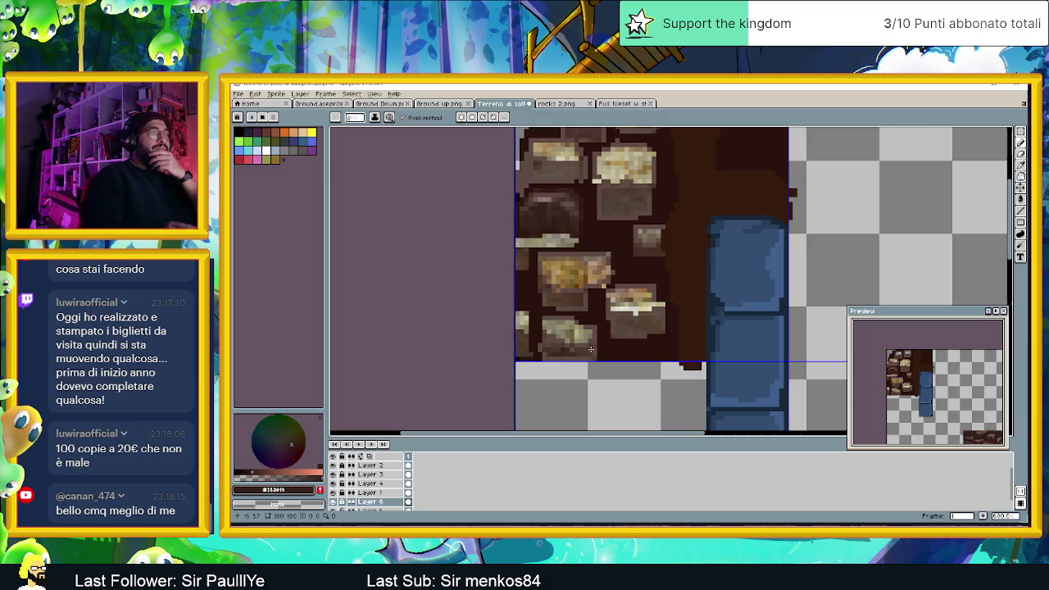
pyautogui.scroll(-2, 588, 346)
pyautogui.scroll(1, 590, 348)
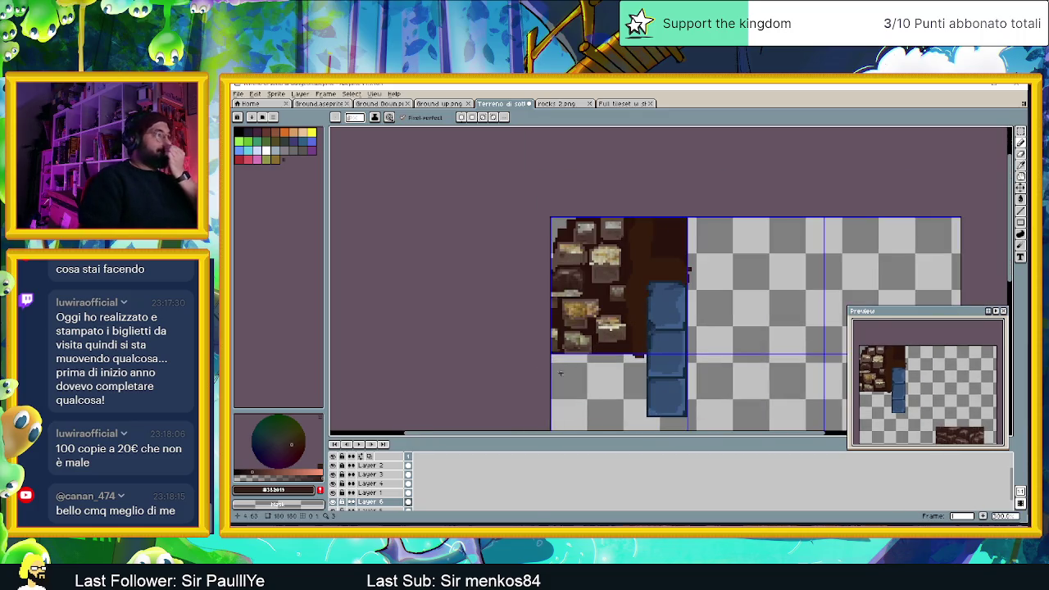
pyautogui.scroll(-1, 344, 506)
pyautogui.click(332, 497)
# - Compare with Layer 5's highlights toggled, and raise Layer 6's opacity to about 93%
pyautogui.click(333, 498)
pyautogui.click(332, 497)
pyautogui.click(332, 498)
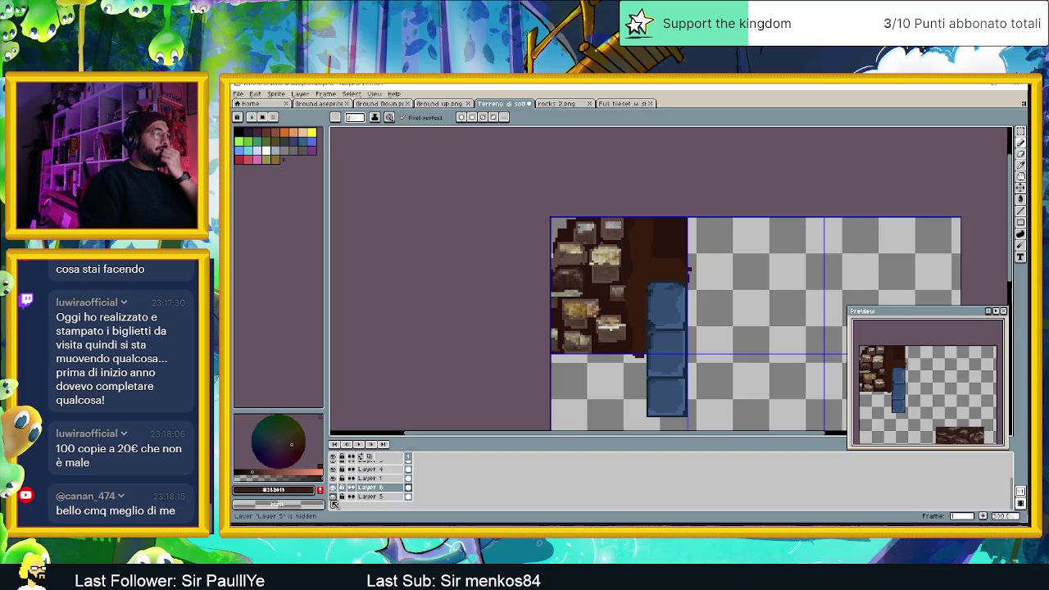
pyautogui.doubleClick(370, 486)
pyautogui.moveTo(463, 239)
pyautogui.mouseDown()
pyautogui.moveTo(494, 242)
pyautogui.moveTo(481, 242)
pyautogui.mouseUp()
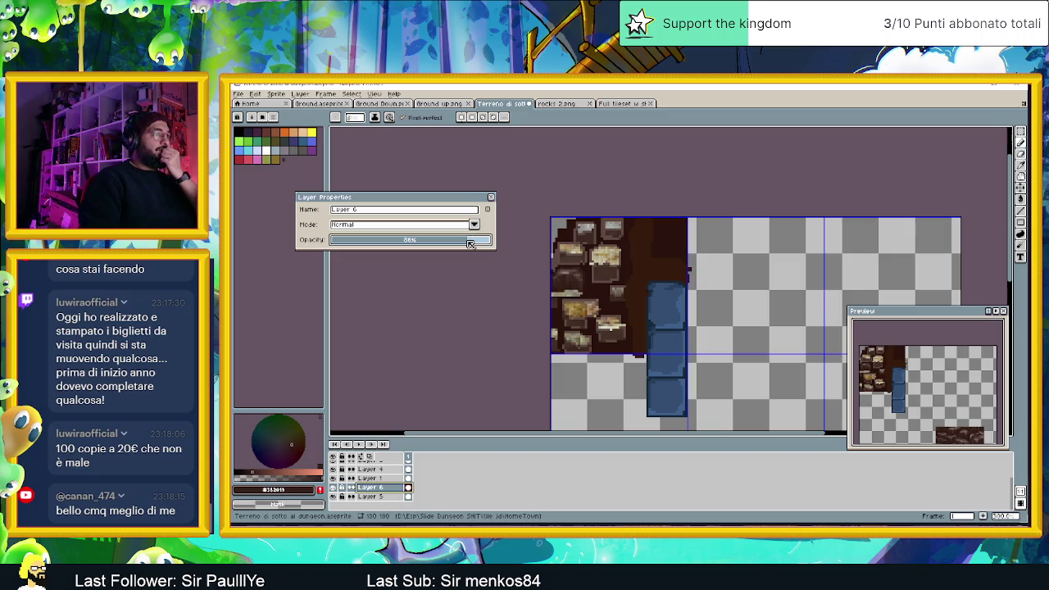
pyautogui.moveTo(466, 243)
pyautogui.mouseDown()
pyautogui.moveTo(416, 242)
pyautogui.moveTo(489, 240)
pyautogui.mouseUp()
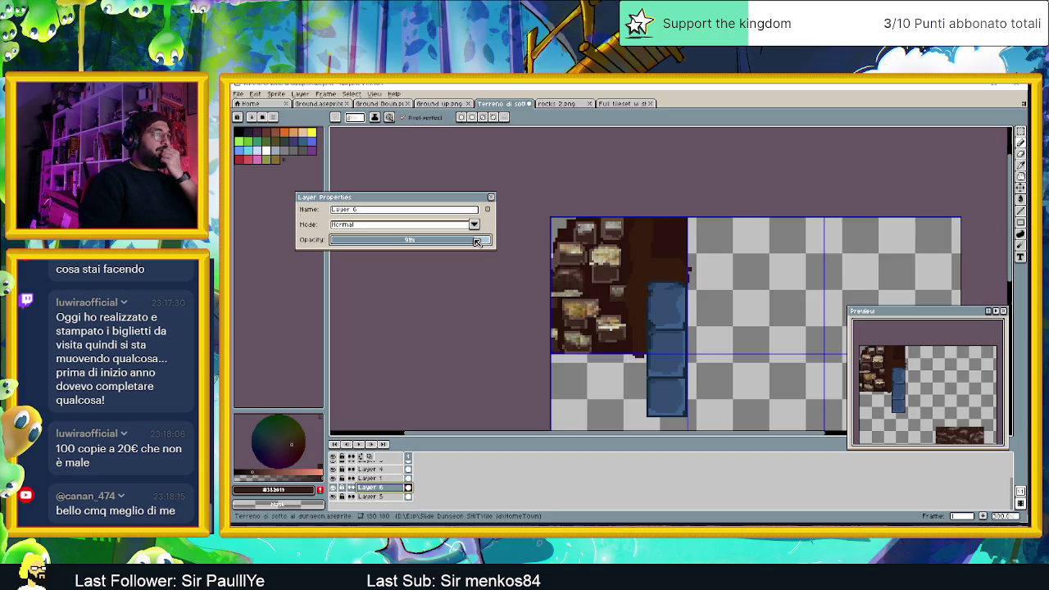
# - Check Layer 1, hide Layer 4, and re-show Layer 6's dark overlay
pyautogui.click(337, 478)
pyautogui.click(337, 479)
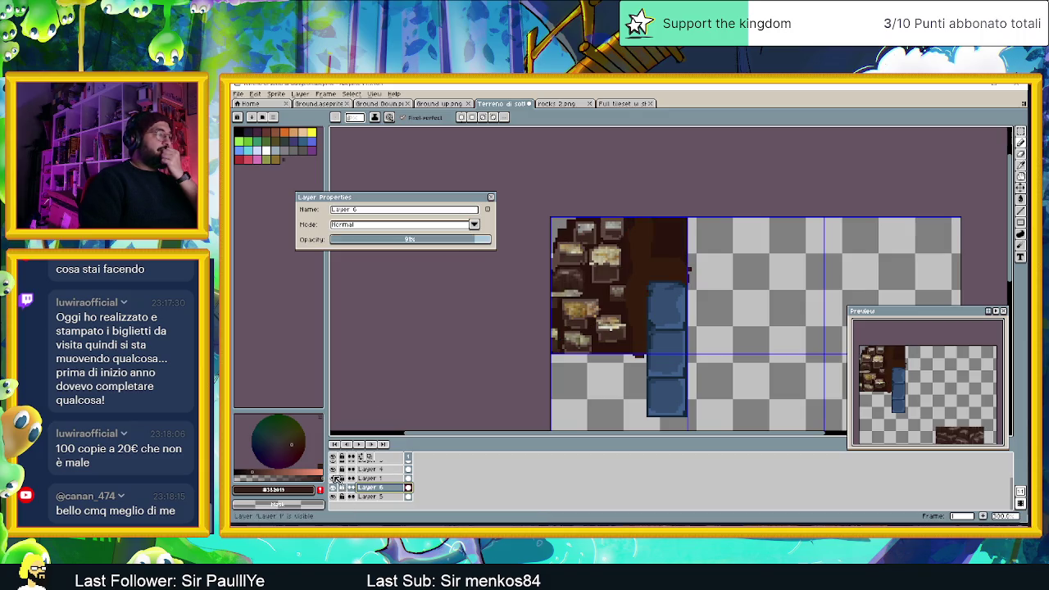
pyautogui.click(334, 470)
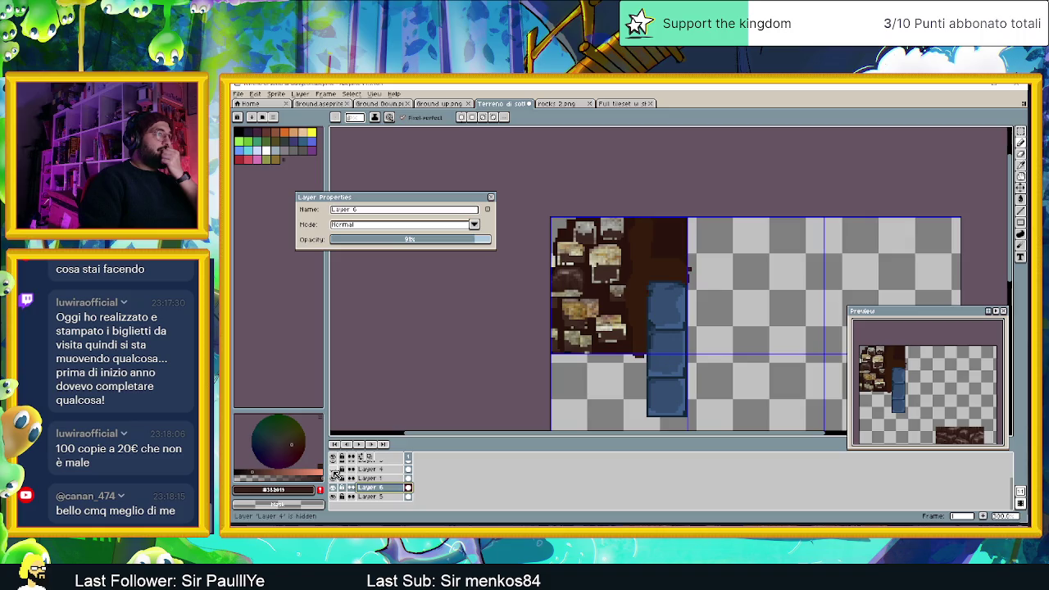
pyautogui.scroll(1, 620, 263)
pyautogui.scroll(1, 625, 289)
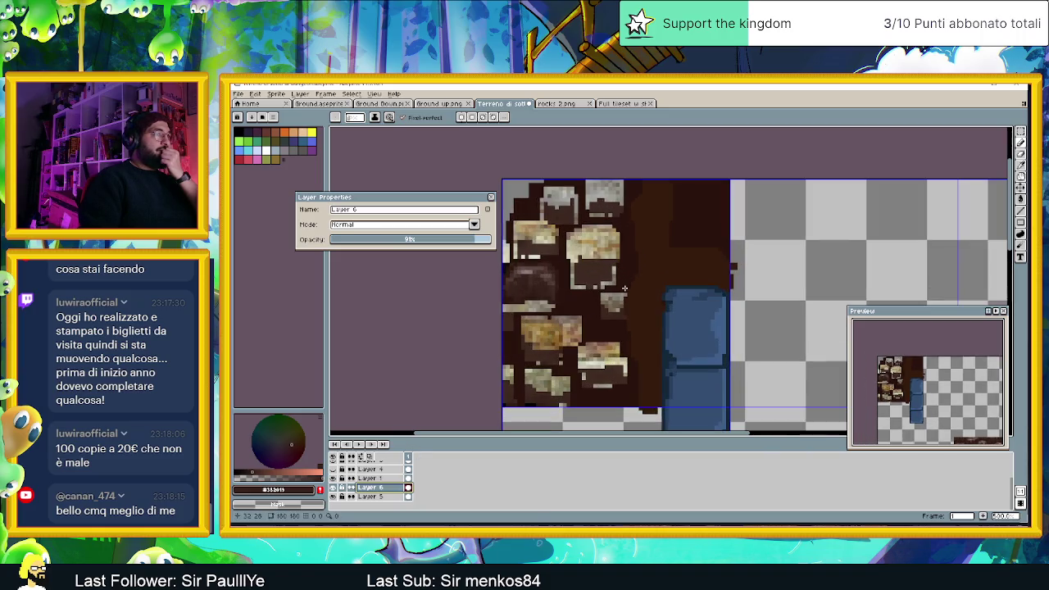
pyautogui.scroll(1, 624, 289)
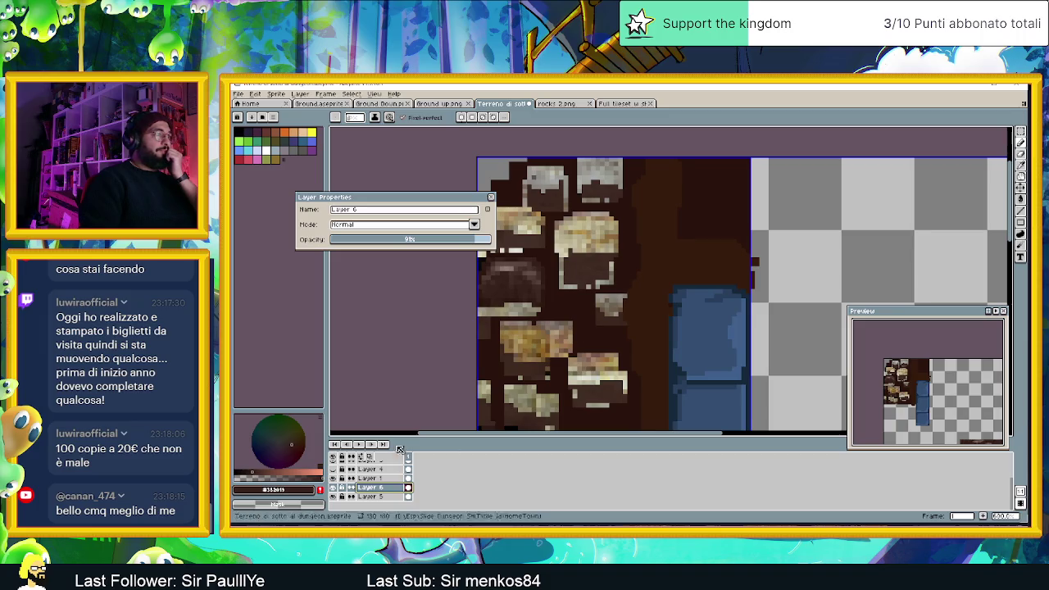
pyautogui.click(490, 198)
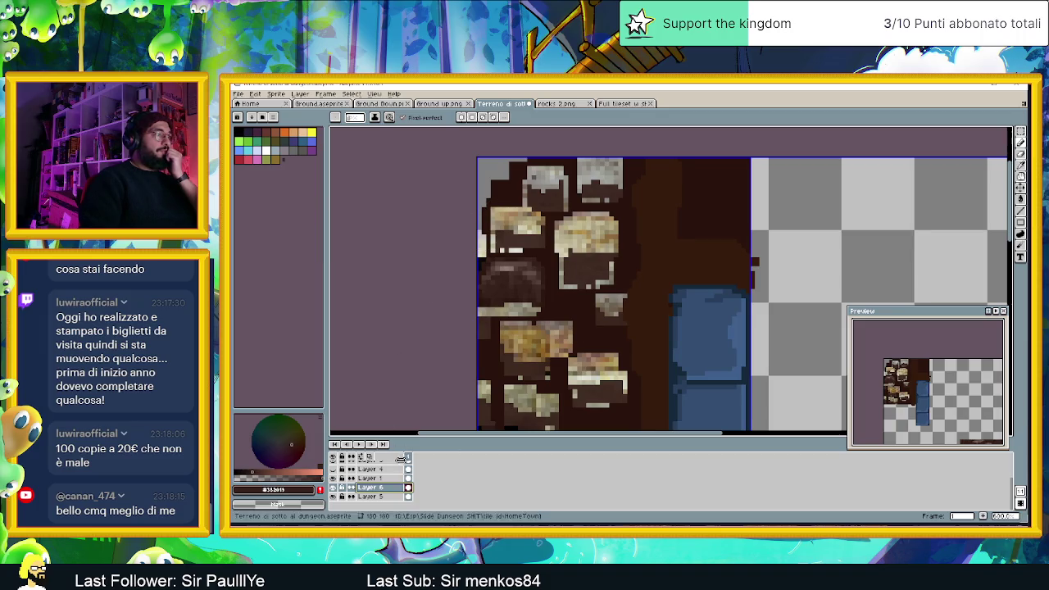
pyautogui.click(333, 489)
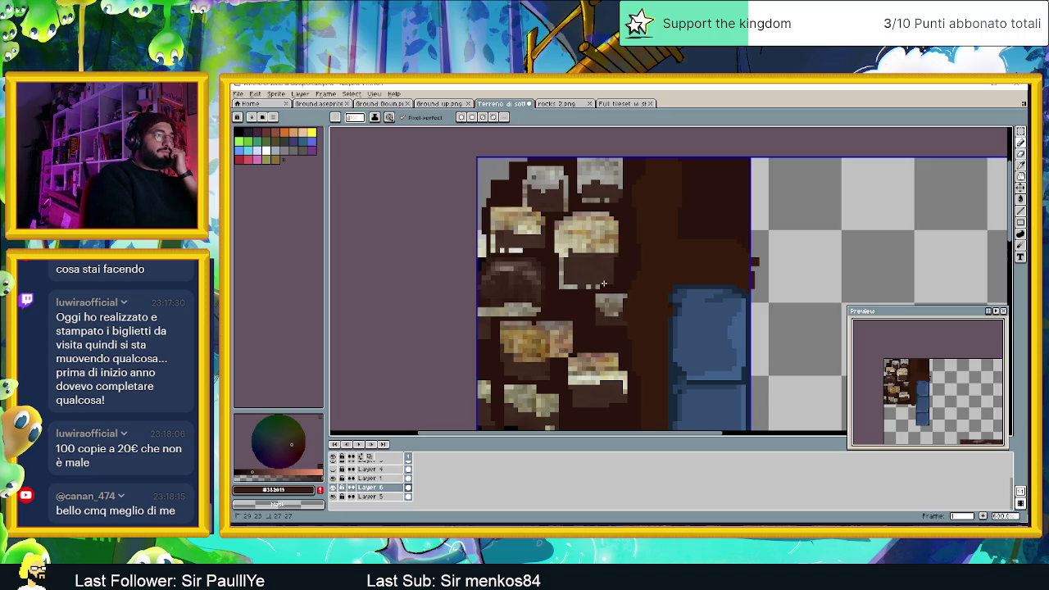
# - Darken light pixels along a rock's lower edge and beside the stones
pyautogui.moveTo(603, 283); pyautogui.dragTo(559, 255)
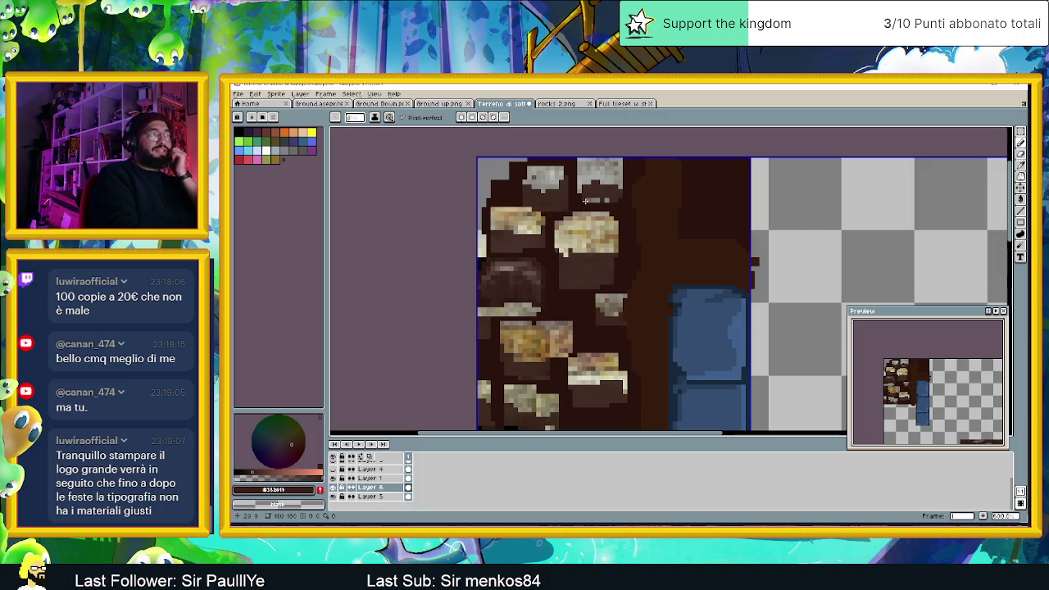
pyautogui.moveTo(578, 199); pyautogui.dragTo(611, 200)
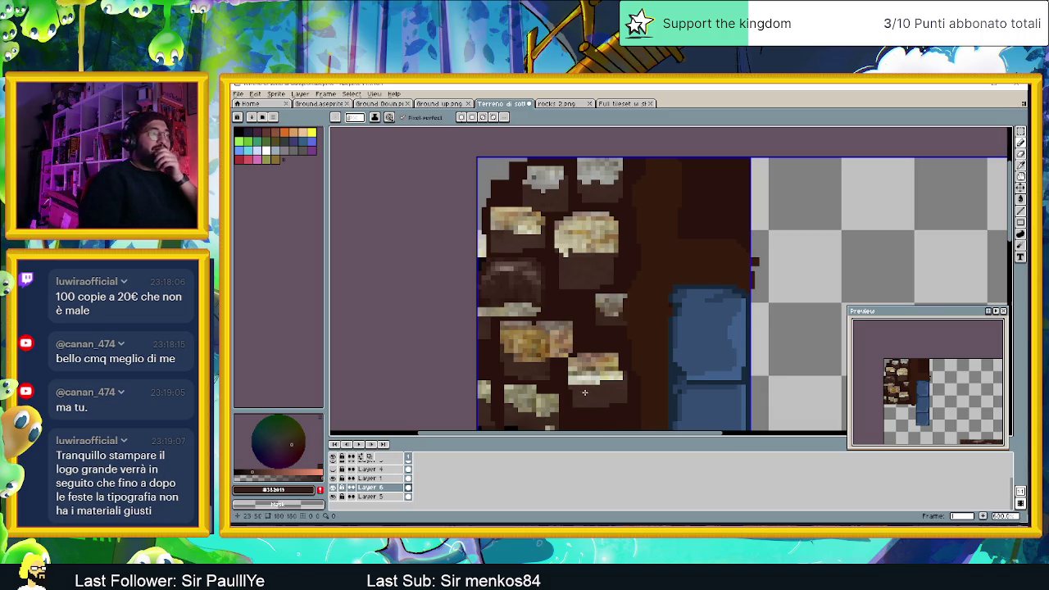
pyautogui.scroll(-1, 583, 408)
pyautogui.scroll(-1, 600, 350)
pyautogui.scroll(1, 559, 366)
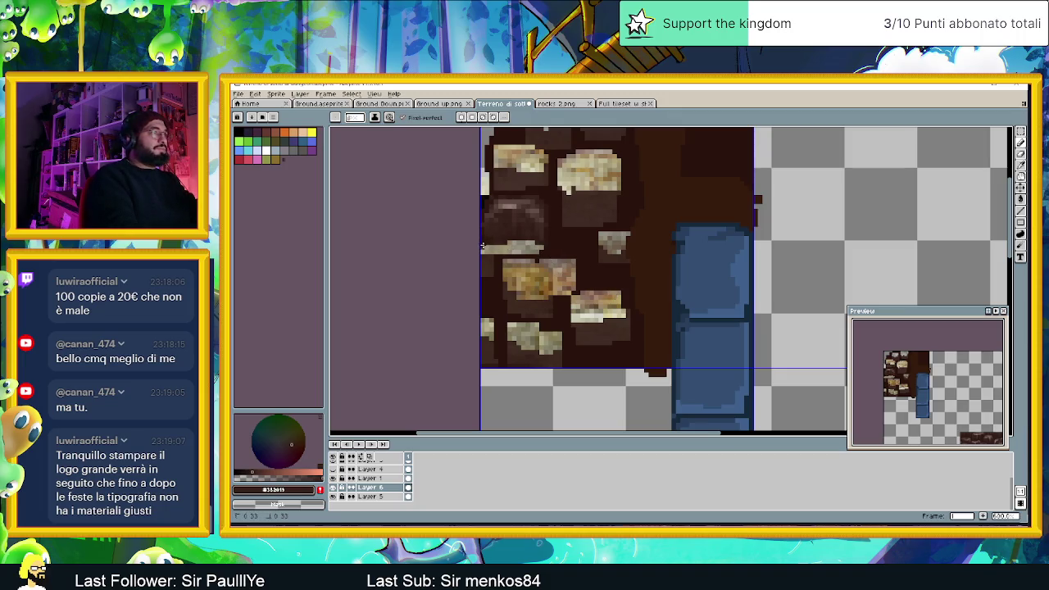
# - Cover the light strip between stones, re-sample the floor brown, and compare Layer 6
pyautogui.moveTo(483, 251); pyautogui.dragTo(537, 249)
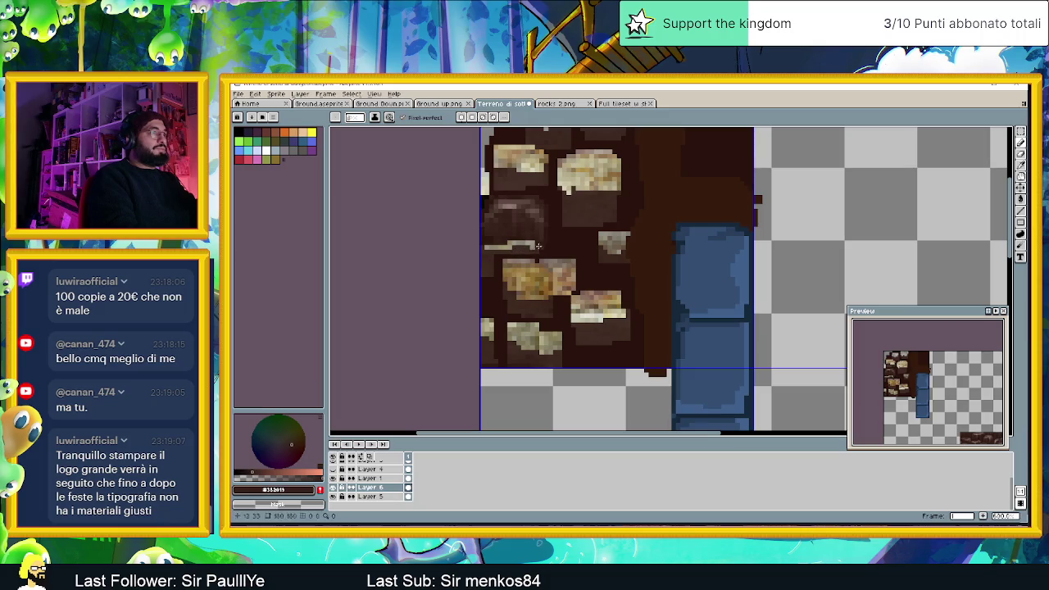
pyautogui.press('alt')
pyautogui.keyDown('alt'); pyautogui.click(496, 237); pyautogui.keyUp('alt')
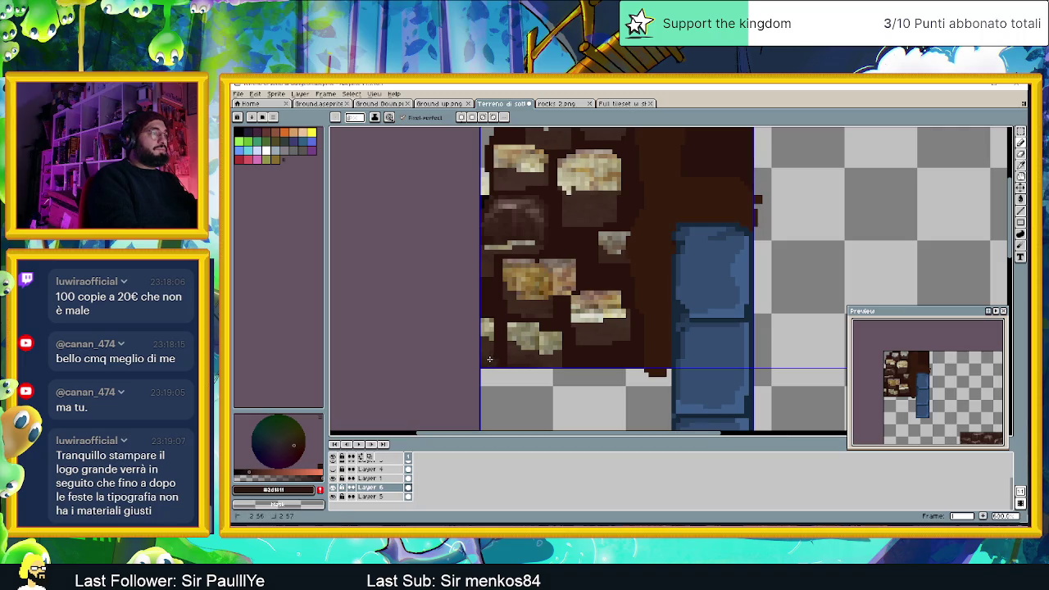
pyautogui.click(332, 488)
pyautogui.click(332, 488)
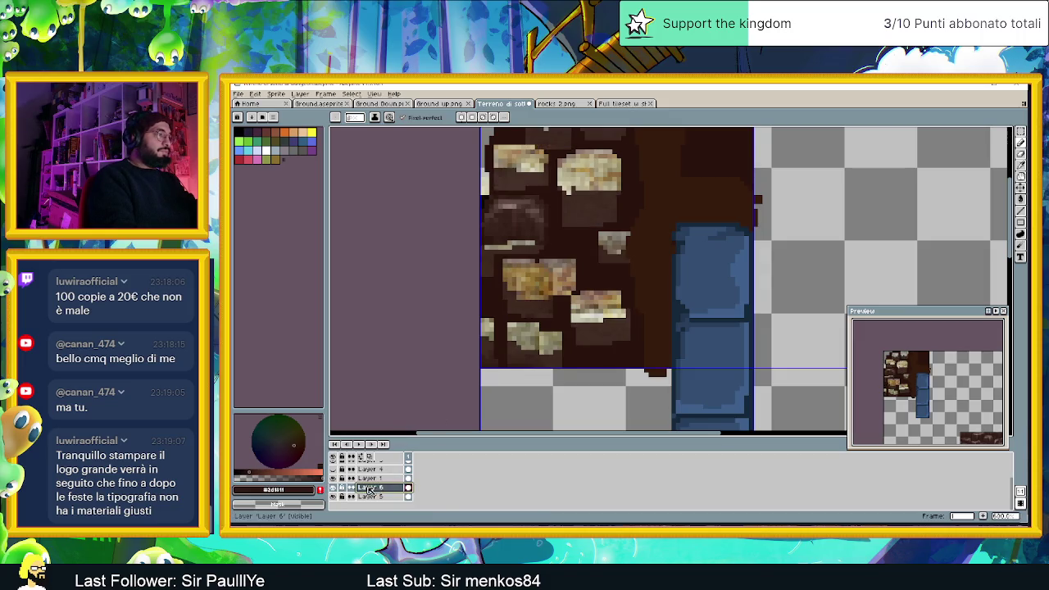
pyautogui.doubleClick(373, 487)
pyautogui.press('Return')
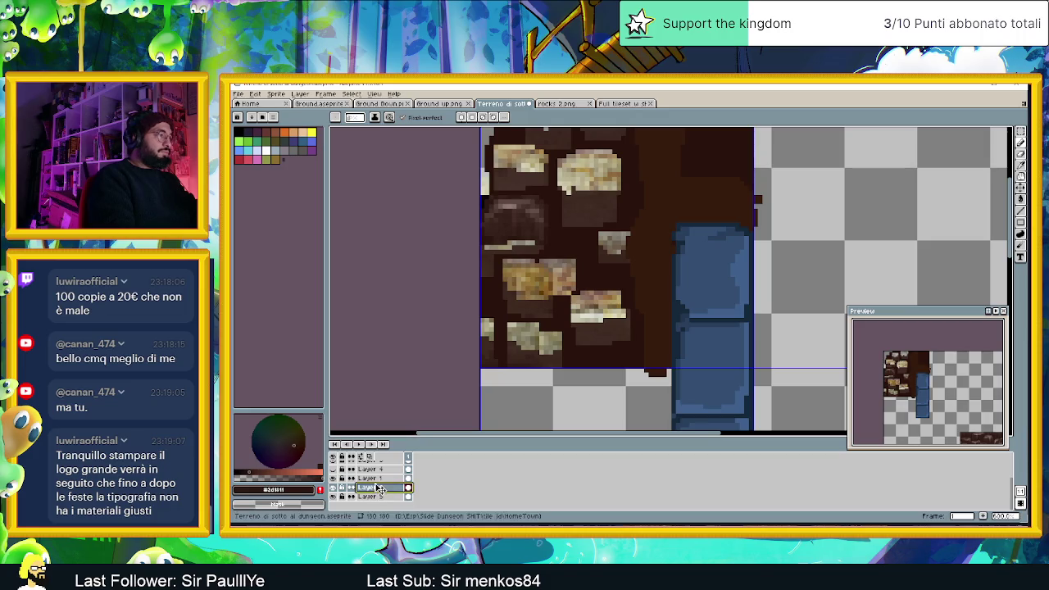
# - Move Layer 6 above Layer 1 and toggle it to check the overpaint
pyautogui.moveTo(377, 488); pyautogui.dragTo(383, 478)
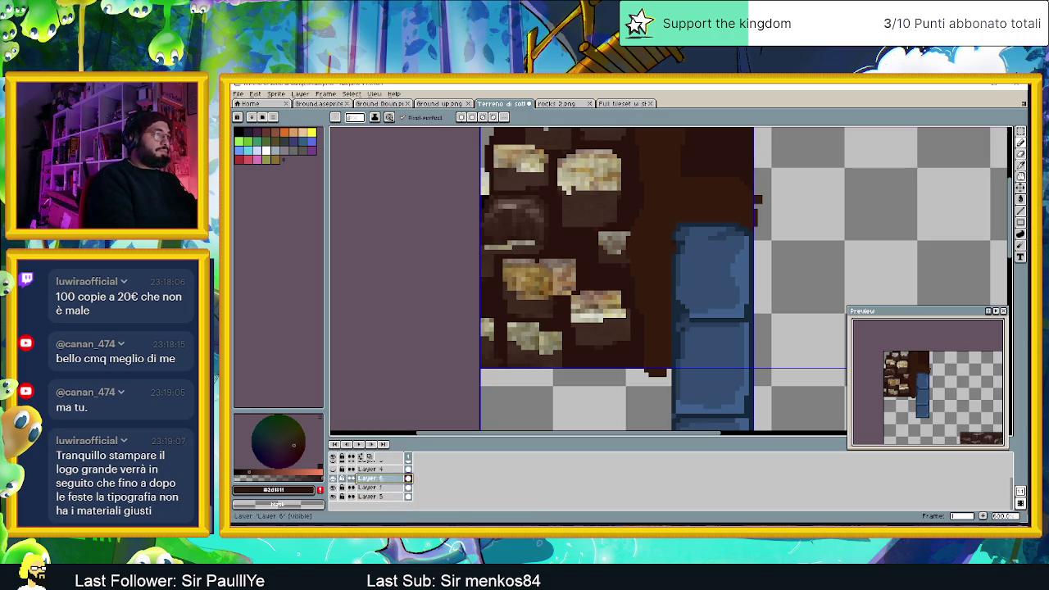
pyautogui.click(333, 478)
pyautogui.click(333, 478)
pyautogui.click(333, 478)
pyautogui.click(333, 478)
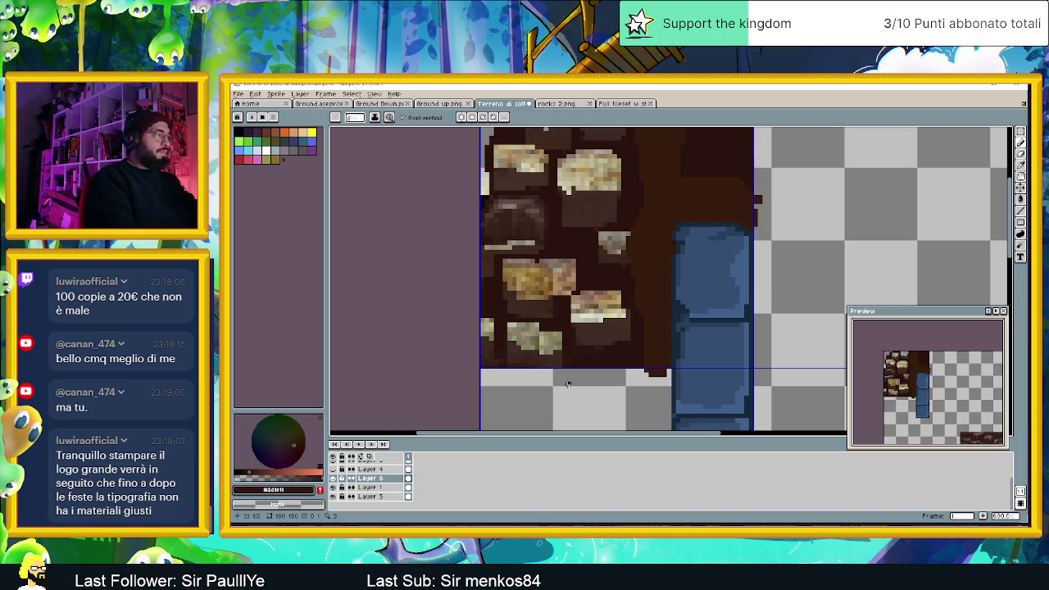
# - Compare the tile again with Layer 6 toggled off and on
pyautogui.click(332, 479)
pyautogui.click(332, 478)
pyautogui.click(333, 478)
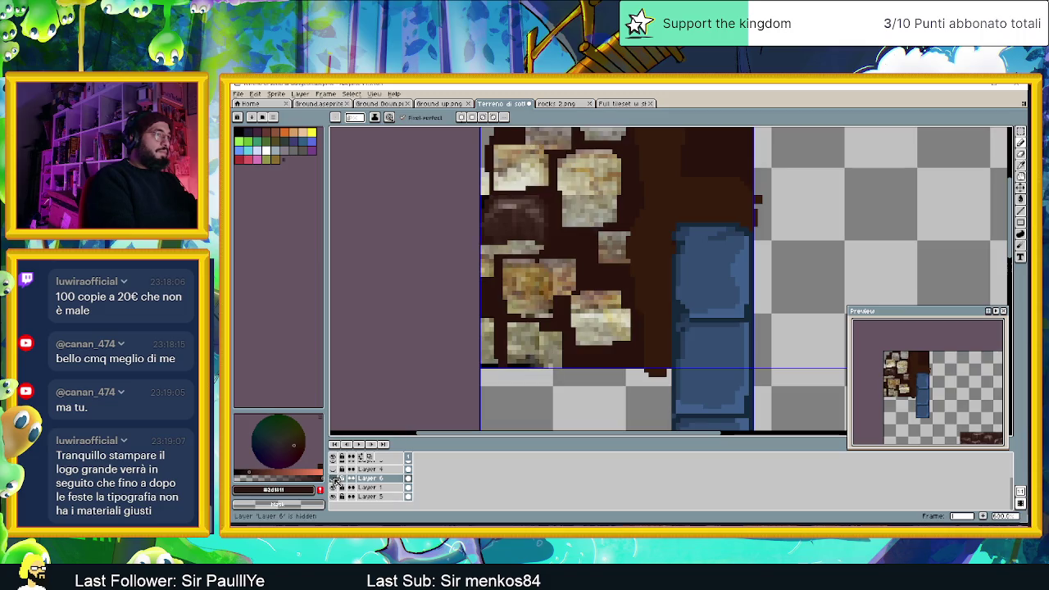
pyautogui.click(333, 478)
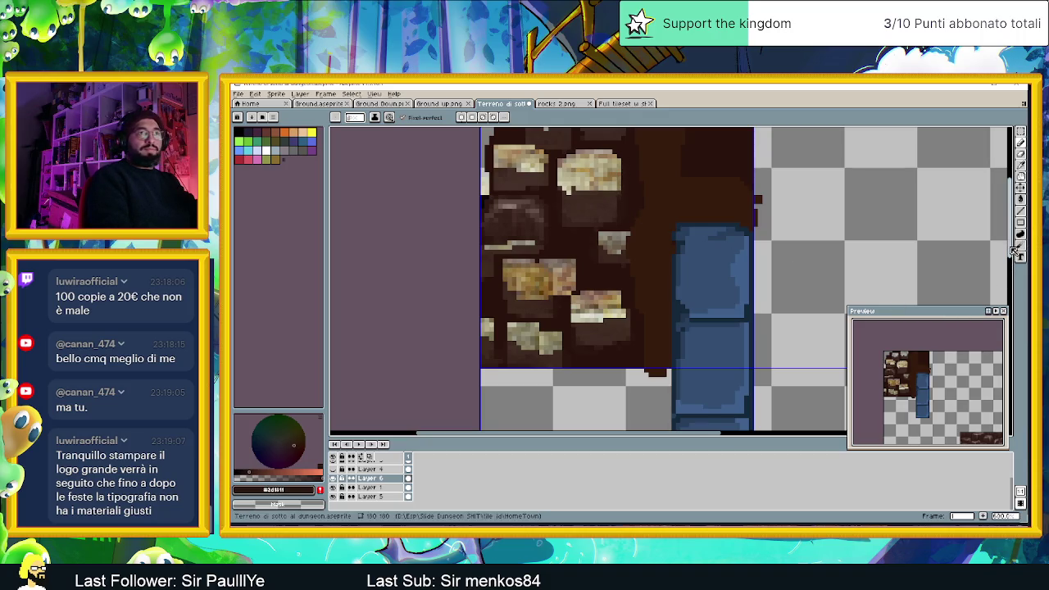
pyautogui.scroll(3, 995, 252)
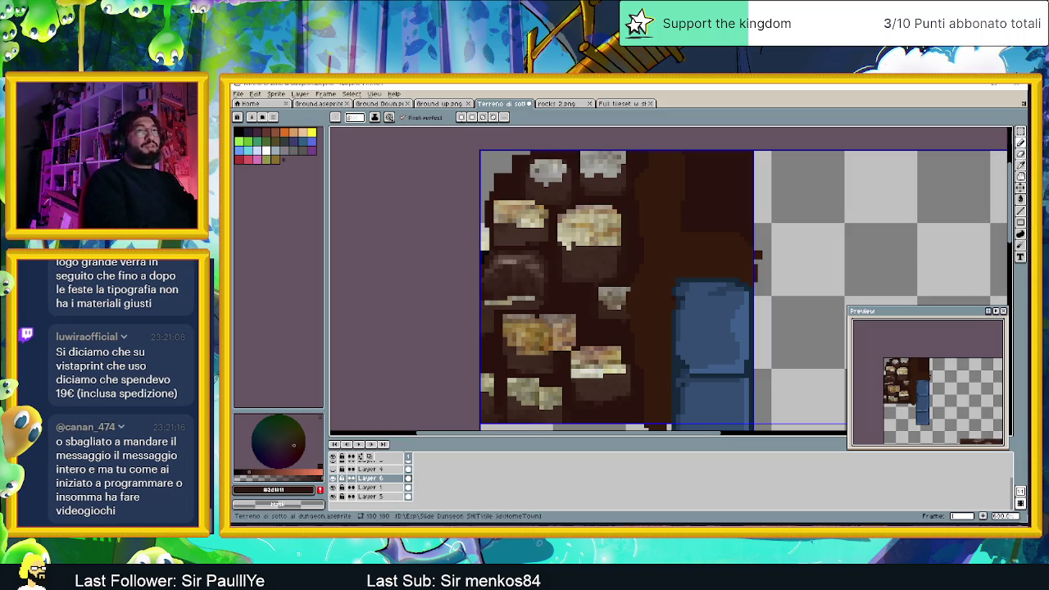
pyautogui.scroll(1, 982, 230)
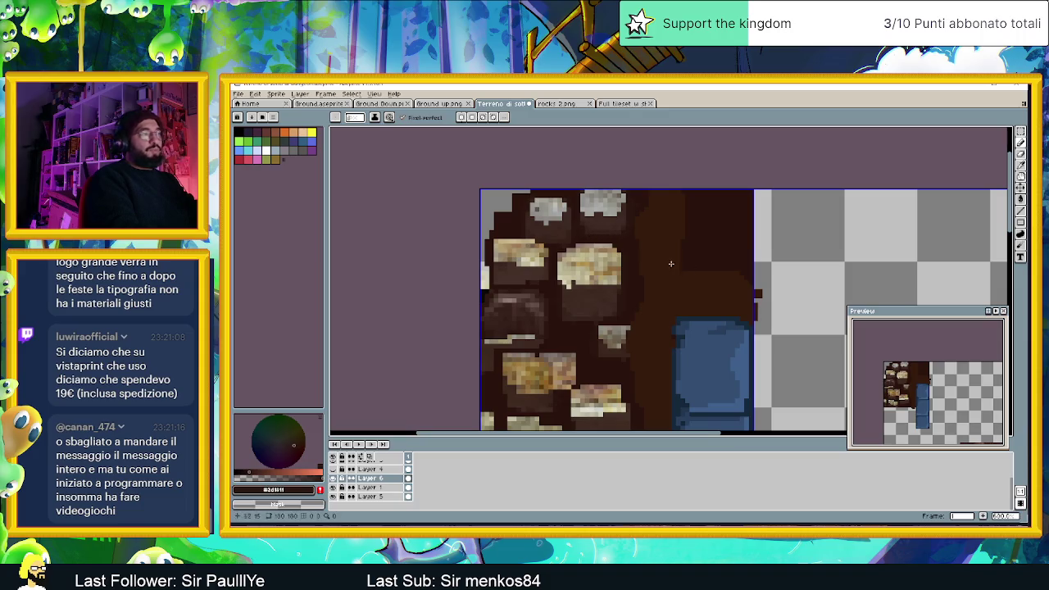
pyautogui.moveTo(1009, 222)
pyautogui.mouseDown()
pyautogui.moveTo(1004, 263)
pyautogui.moveTo(1004, 252)
pyautogui.mouseUp()
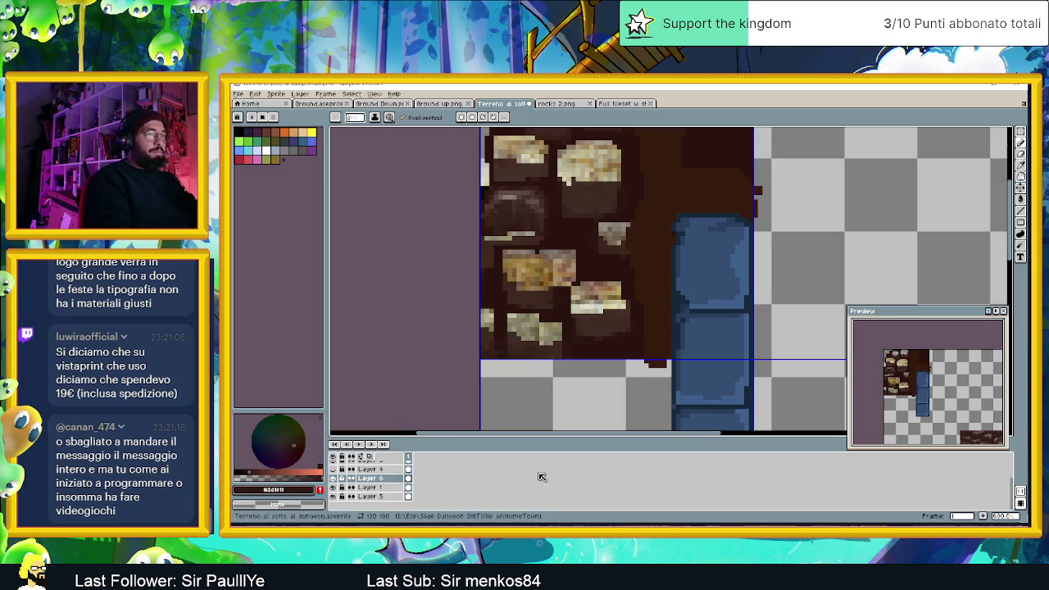
pyautogui.rightClick(389, 479)
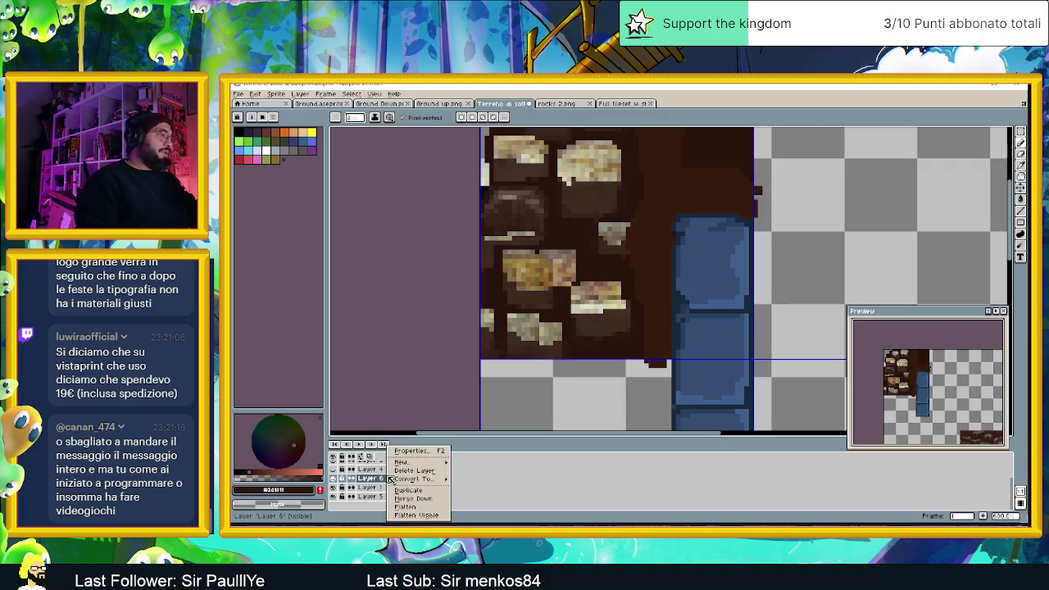
# - Add a new Layer 7 and eyedrop a brown from the floor
pyautogui.moveTo(403, 462)
pyautogui.click(479, 463)
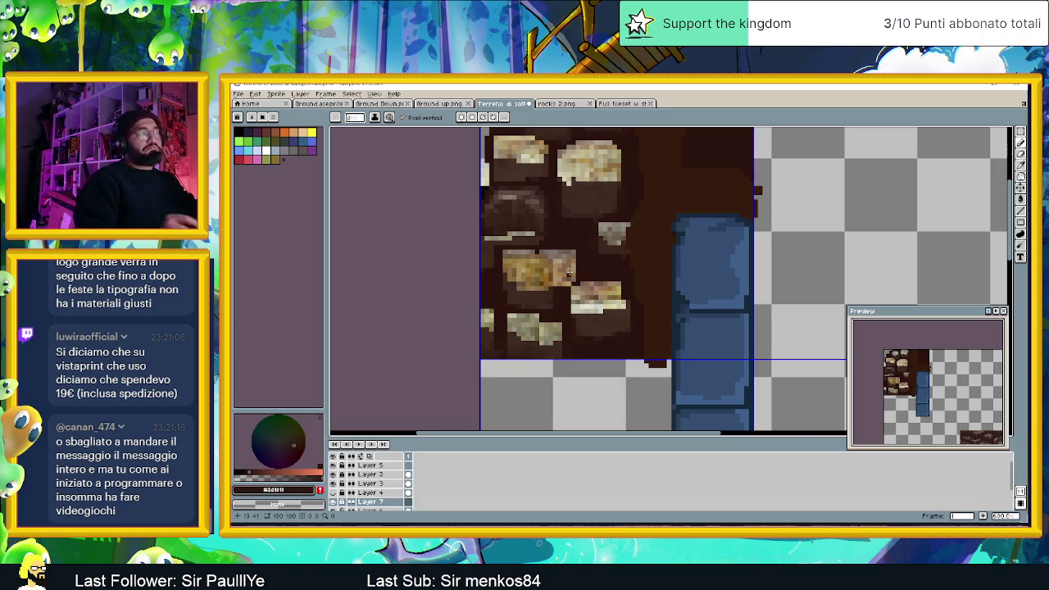
pyautogui.press('i')
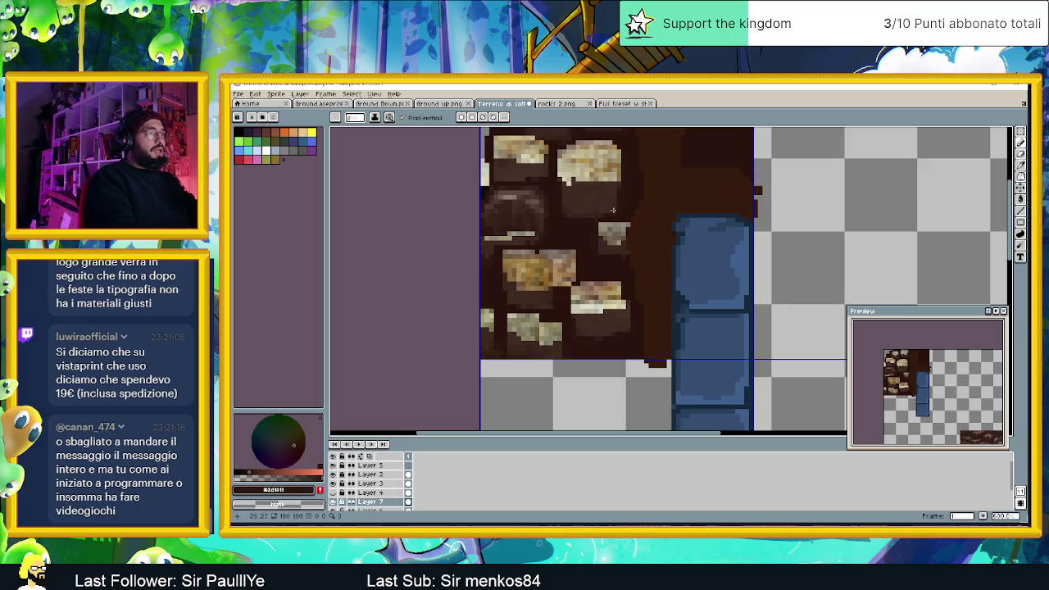
pyautogui.keyDown('alt'); pyautogui.click(603, 217); pyautogui.keyUp('alt')
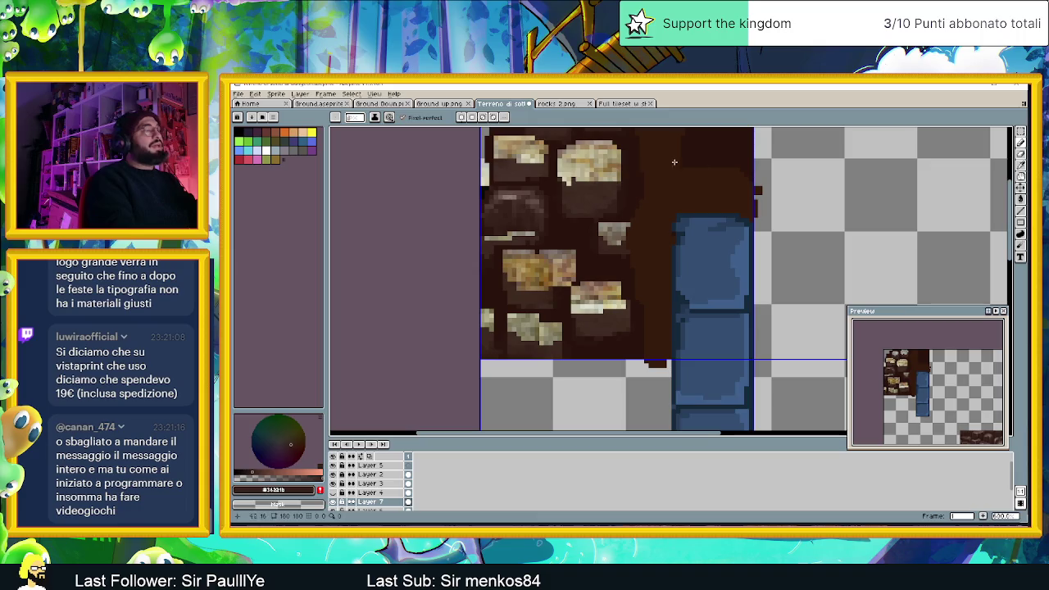
# - Sample further canvas colours, ending on a rock's light tan
pyautogui.scroll(3, 711, 289)
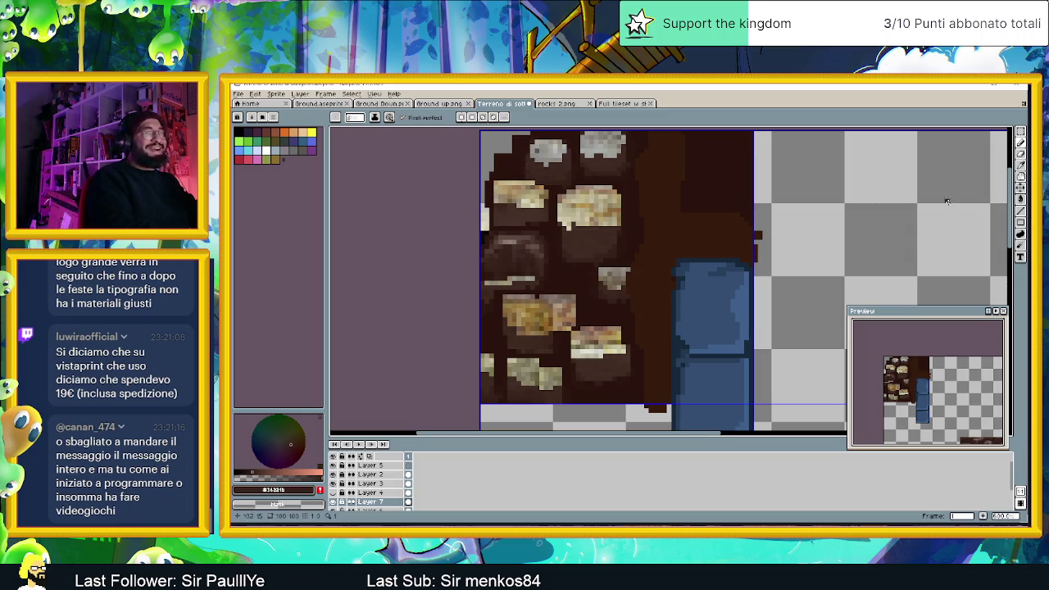
pyautogui.scroll(2, 947, 201)
pyautogui.scroll(-1, 919, 241)
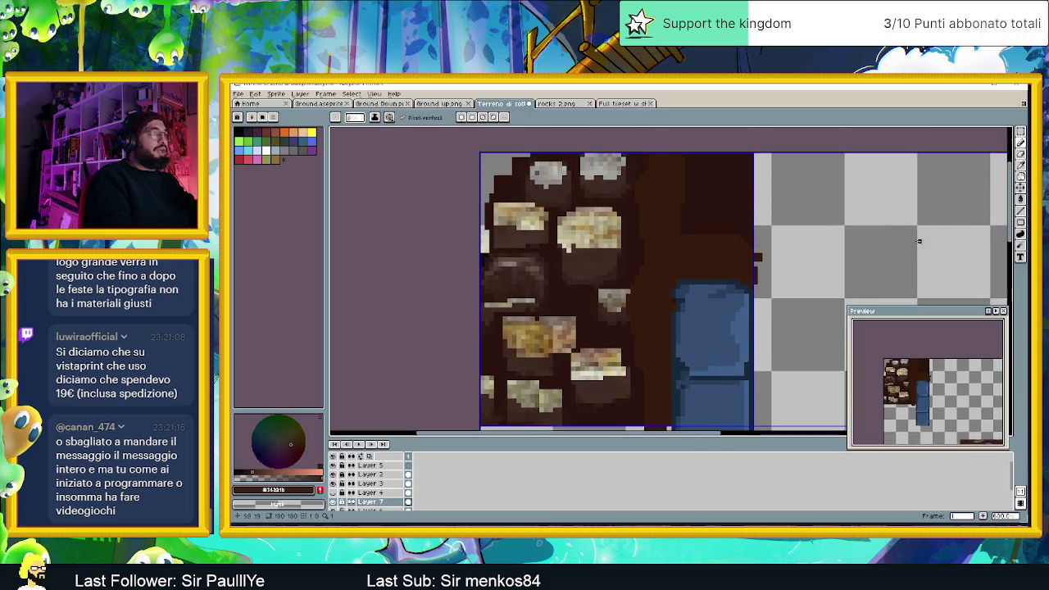
pyautogui.keyDown('alt'); pyautogui.click(518, 209); pyautogui.keyUp('alt')
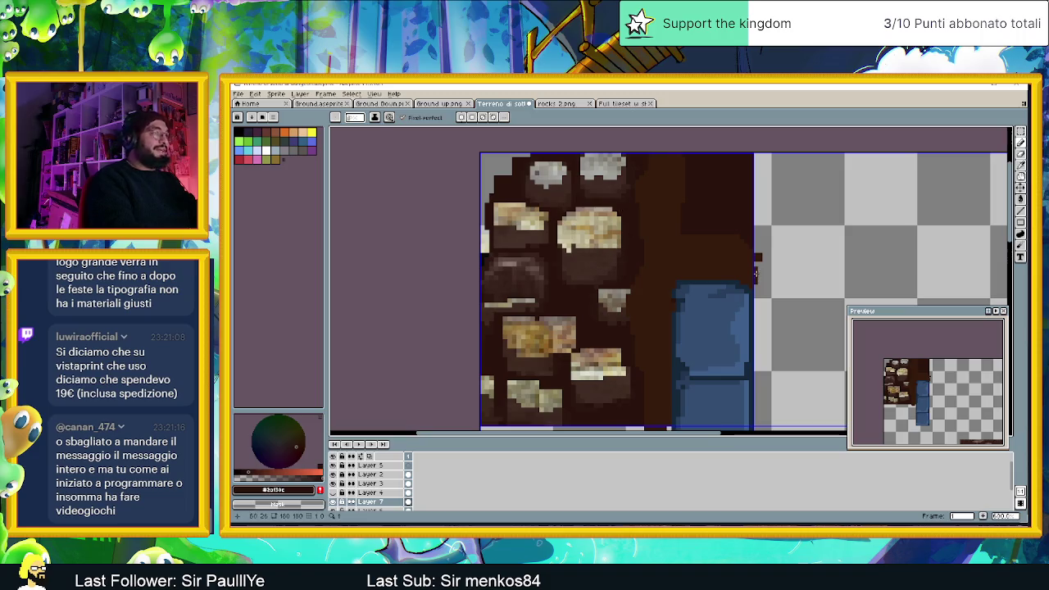
pyautogui.scroll(-2, 1011, 256)
pyautogui.scroll(-1, 1011, 255)
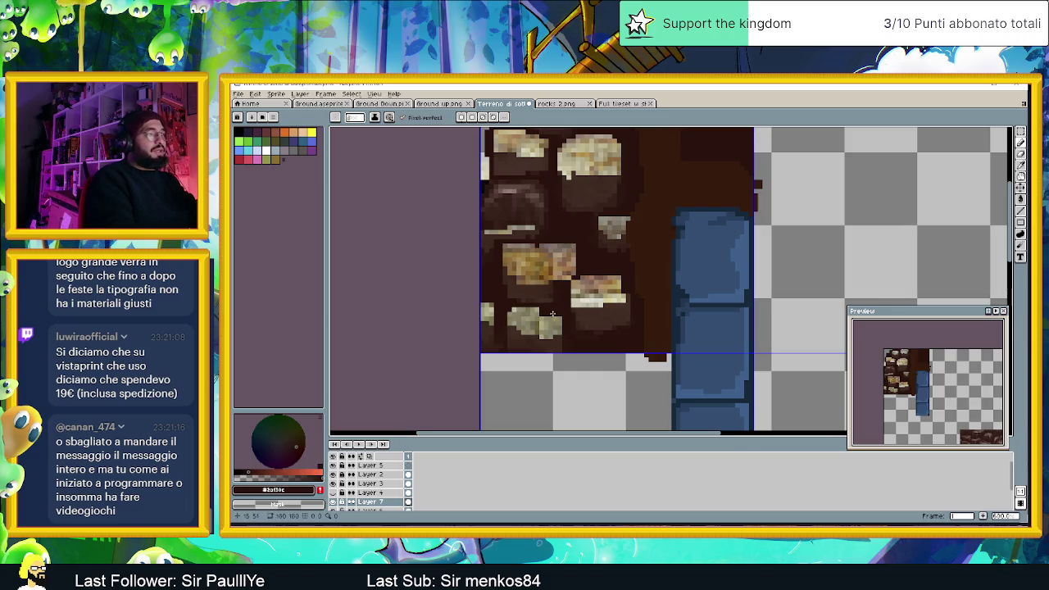
pyautogui.keyDown('alt'); pyautogui.click(537, 314); pyautogui.keyUp('alt')
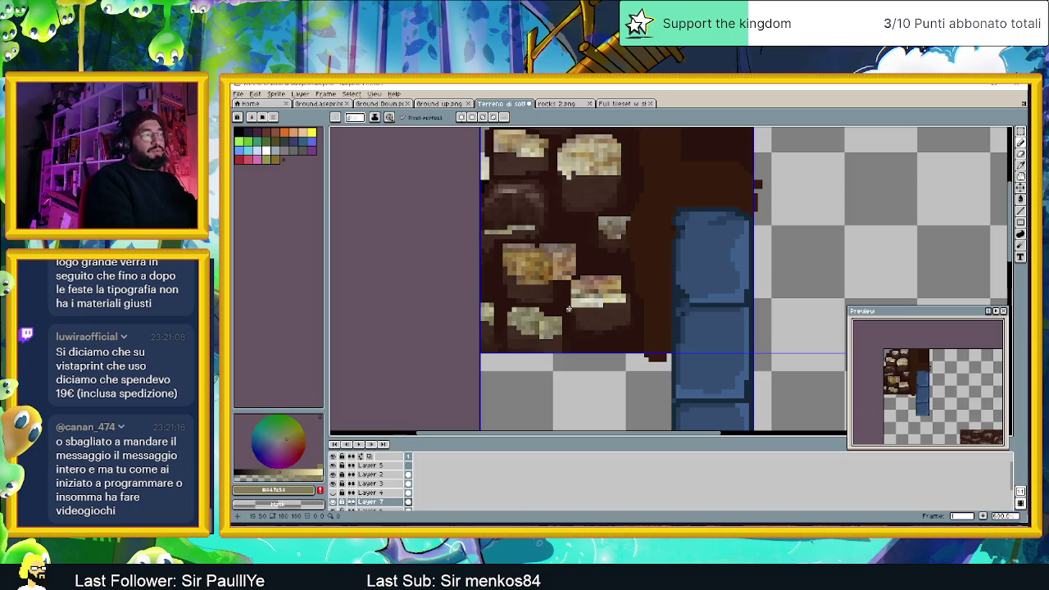
# - Eyedrop a series of floor and stone browns, starting with dark brown #3a1f0c
pyautogui.press('alt')
pyautogui.keyDown('alt'); pyautogui.click(557, 292); pyautogui.keyUp('alt')
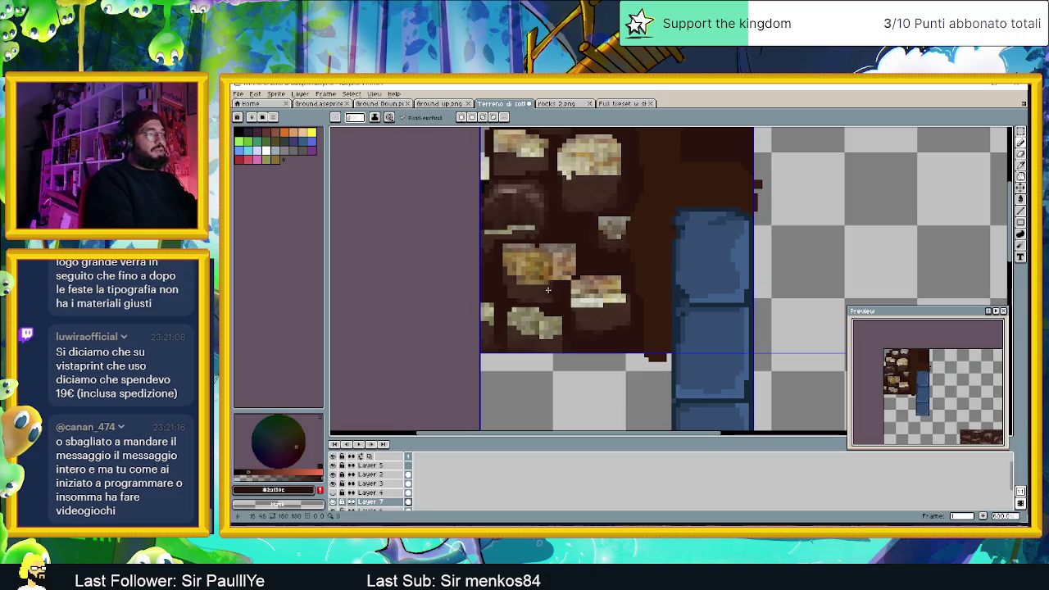
pyautogui.keyDown('alt'); pyautogui.click(555, 285); pyautogui.keyUp('alt')
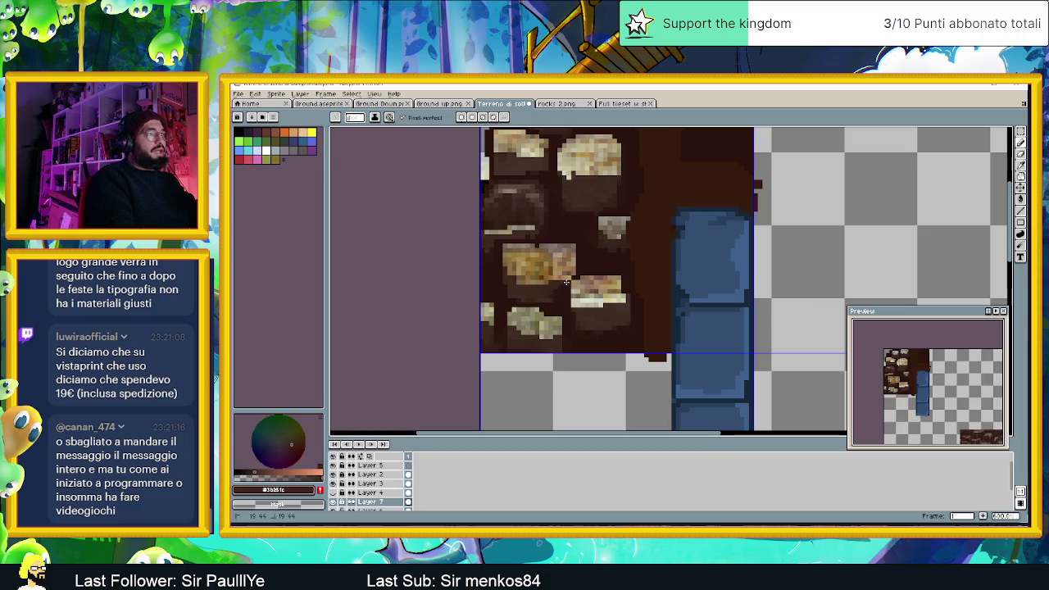
pyautogui.keyDown('alt'); pyautogui.click(554, 320); pyautogui.keyUp('alt')
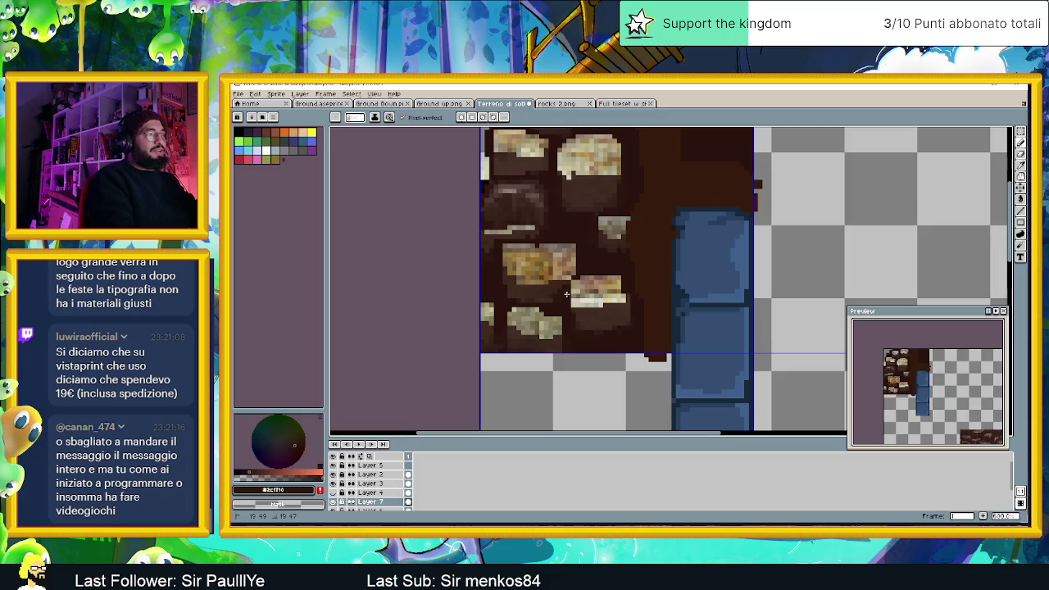
pyautogui.keyDown('alt'); pyautogui.click(571, 315); pyautogui.keyUp('alt')
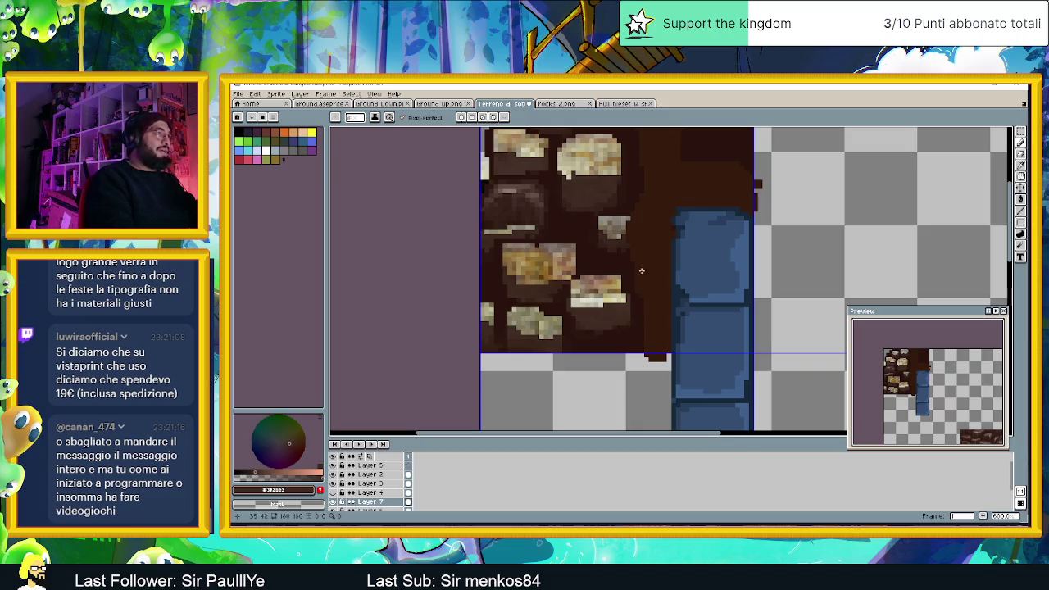
pyautogui.keyDown('alt'); pyautogui.click(509, 200); pyautogui.keyUp('alt')
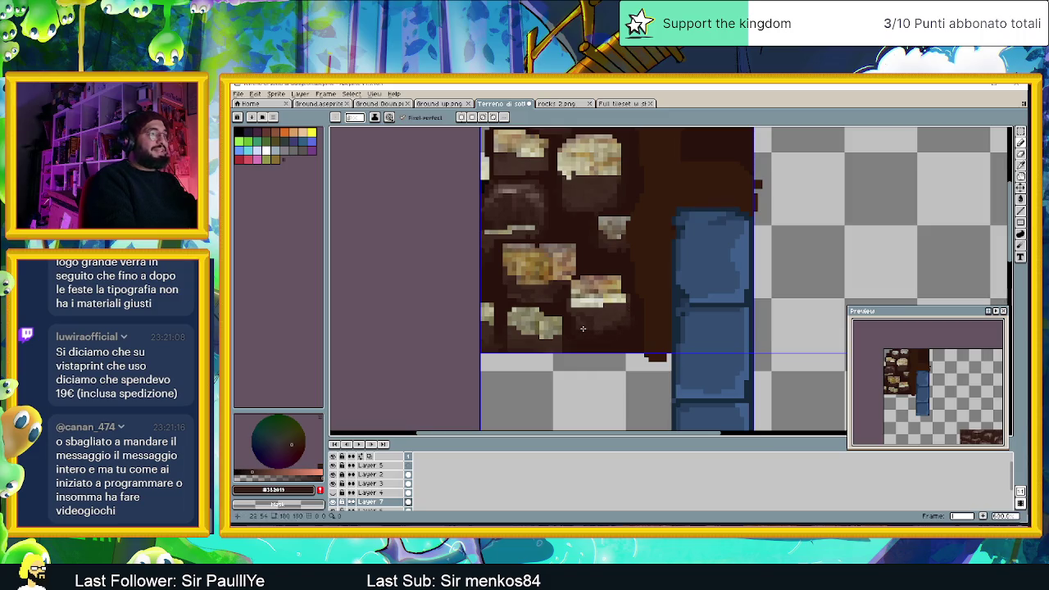
pyautogui.keyDown('alt'); pyautogui.click(593, 336); pyautogui.keyUp('alt')
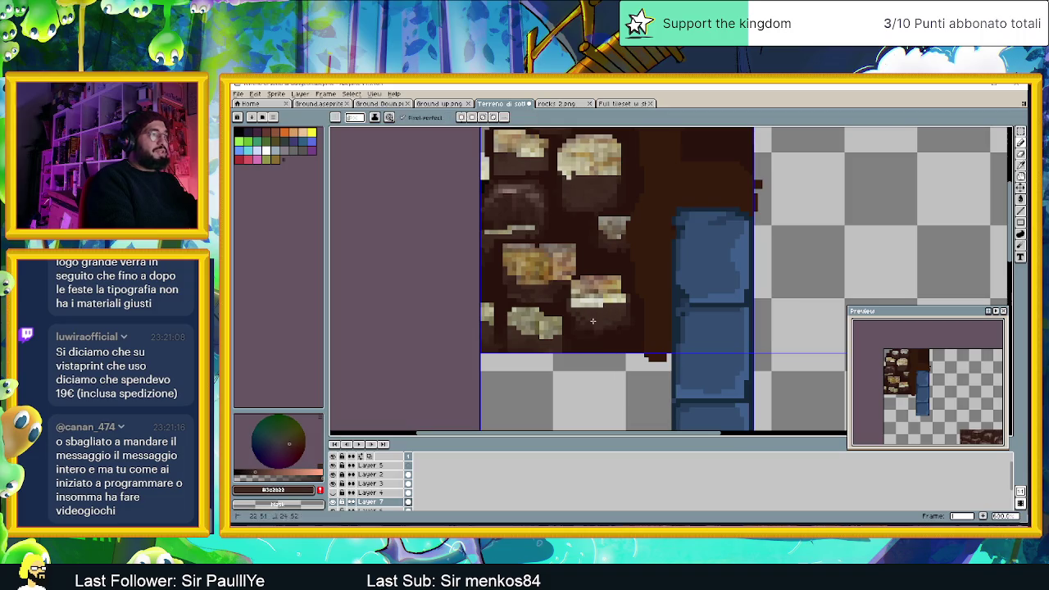
pyautogui.keyDown('alt'); pyautogui.click(578, 309); pyautogui.keyUp('alt')
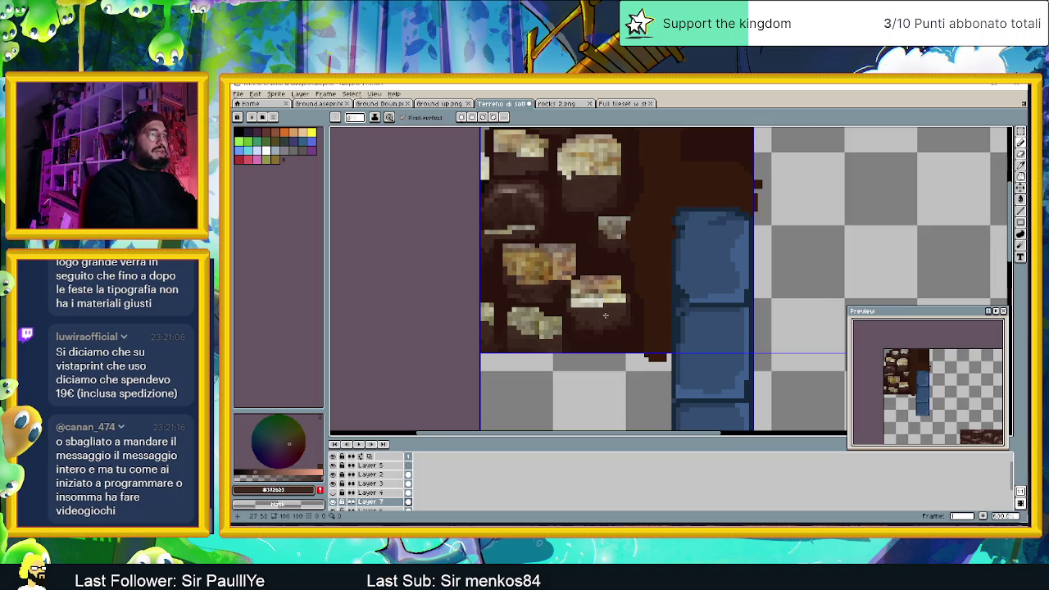
pyautogui.keyDown('alt'); pyautogui.click(611, 302); pyautogui.keyUp('alt')
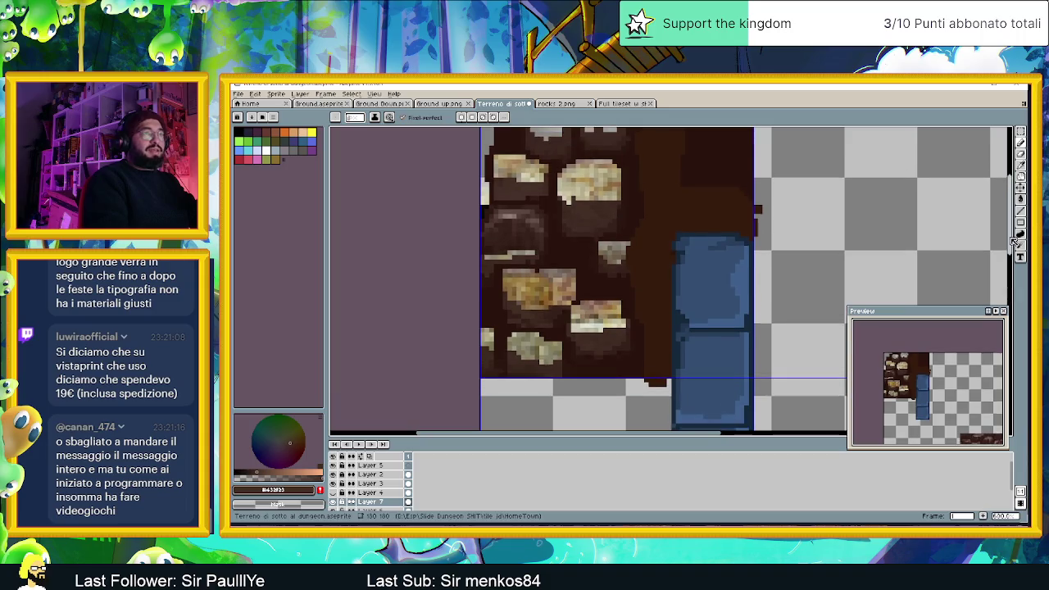
# - Sample olive, greyish-light and medium stone browns, ending on the dark ground brown
pyautogui.moveTo(1014, 247); pyautogui.dragTo(1014, 242)
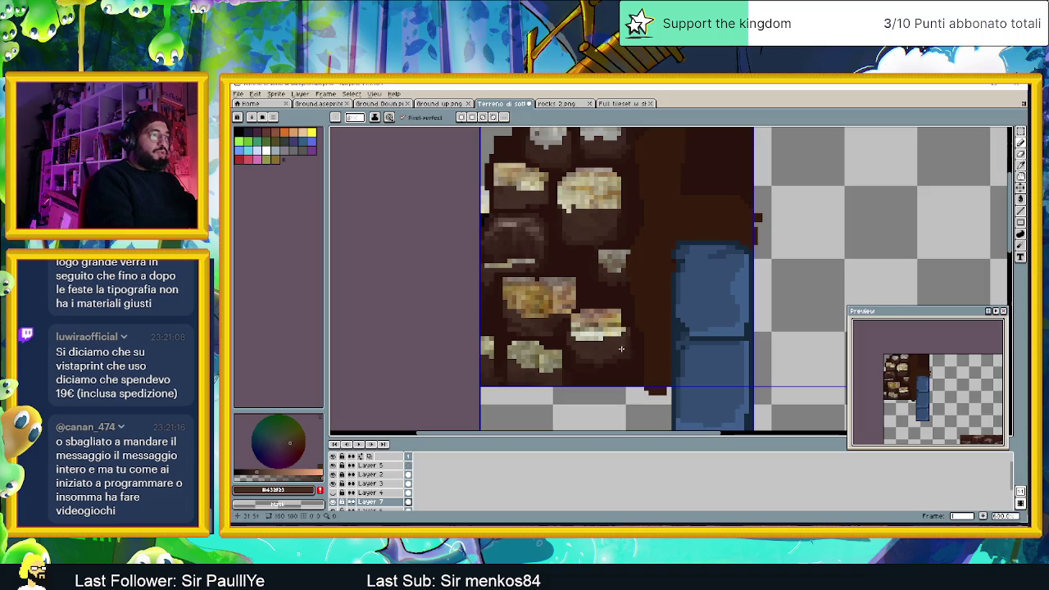
pyautogui.keyDown('alt'); pyautogui.click(629, 304); pyautogui.keyUp('alt')
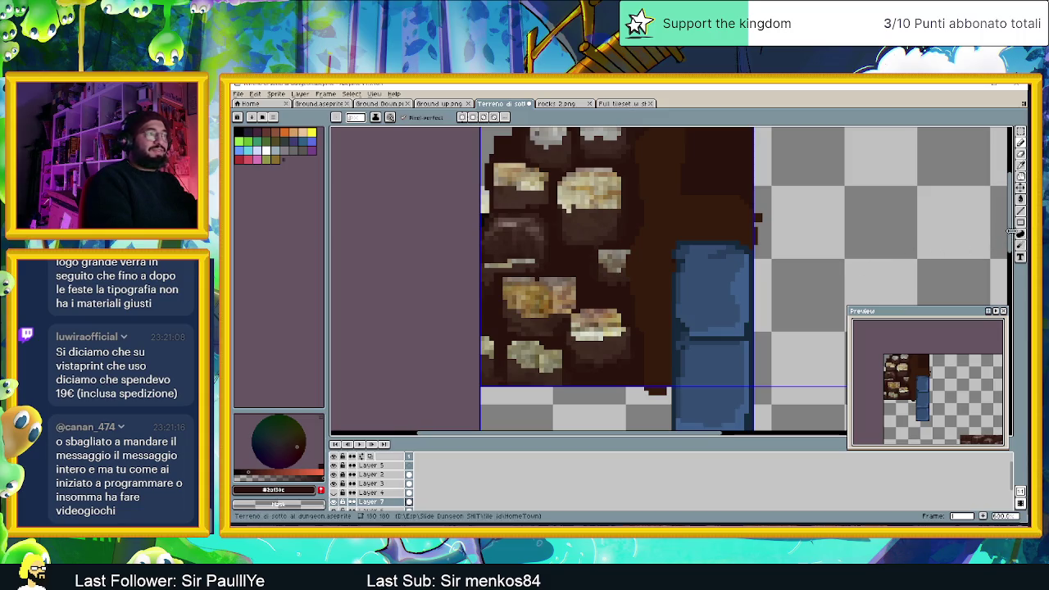
pyautogui.scroll(2, 577, 253)
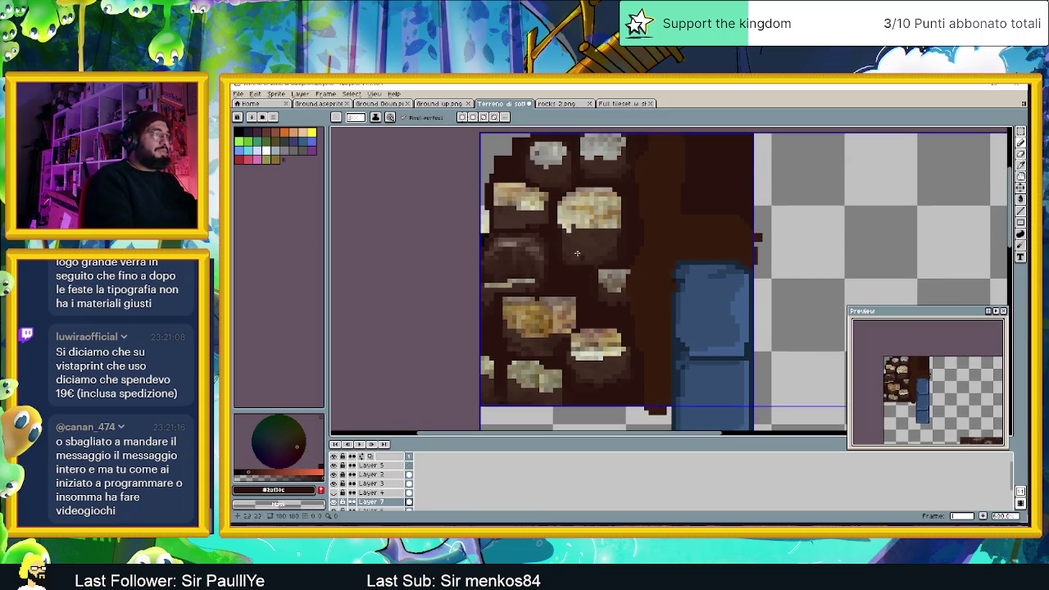
pyautogui.keyDown('alt'); pyautogui.click(514, 208); pyautogui.keyUp('alt')
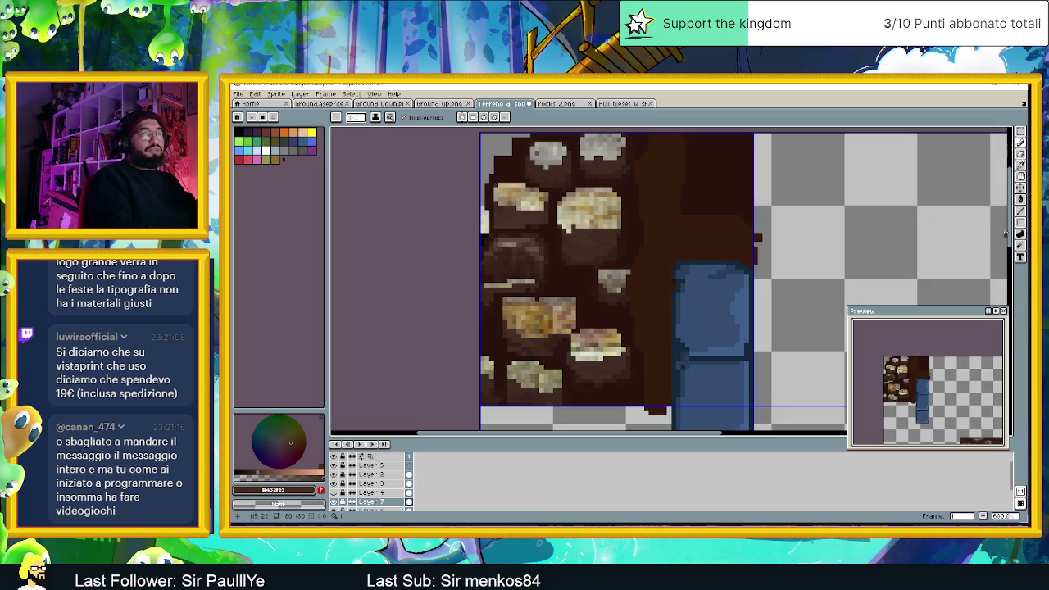
pyautogui.moveTo(1008, 235); pyautogui.dragTo(1010, 242)
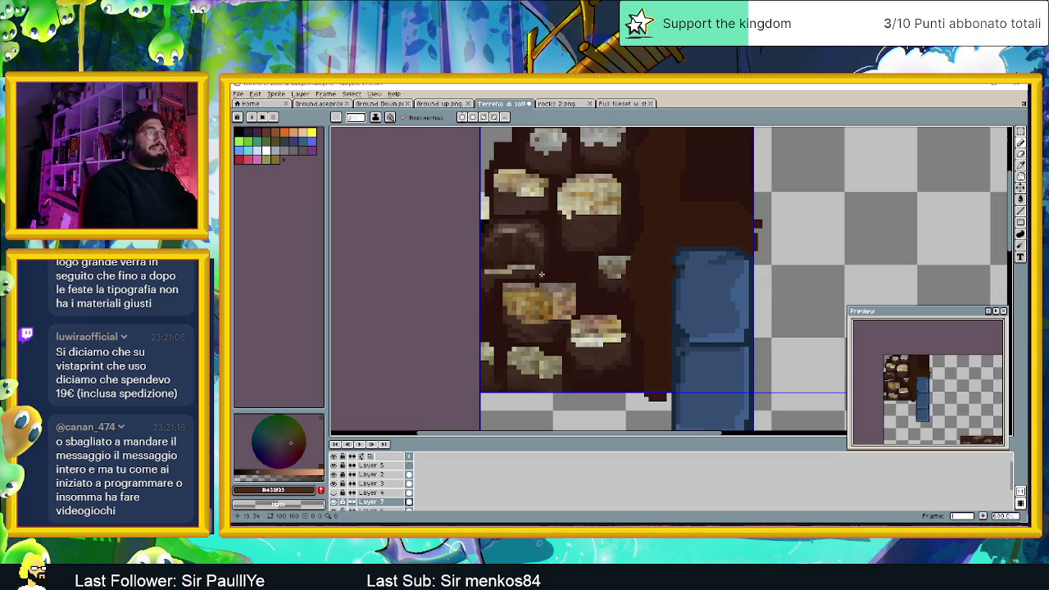
pyautogui.press('i')
pyautogui.click(503, 248)
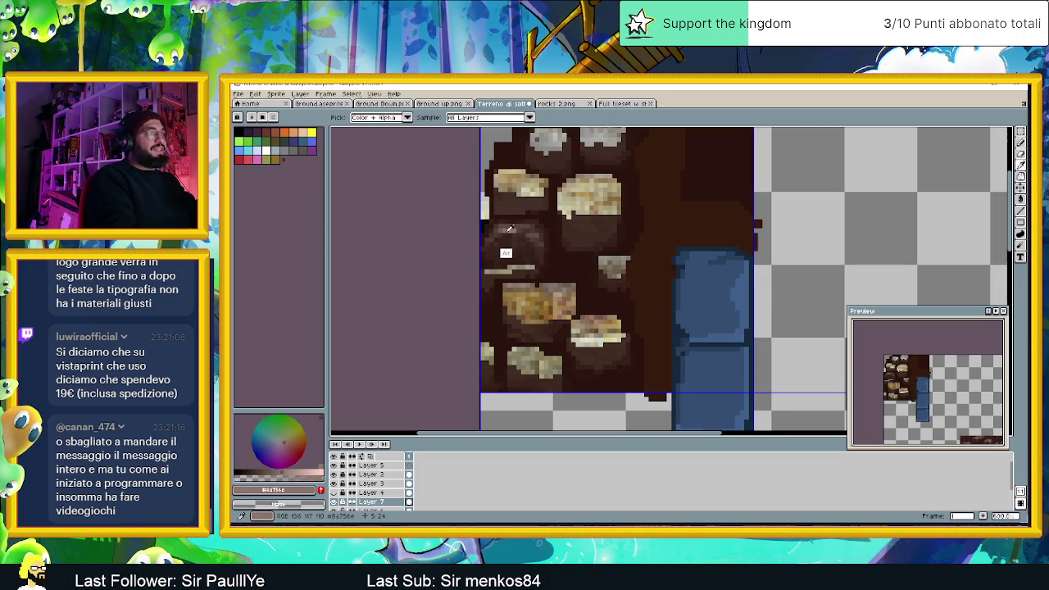
pyautogui.keyDown('alt'); pyautogui.click(516, 236); pyautogui.keyUp('alt')
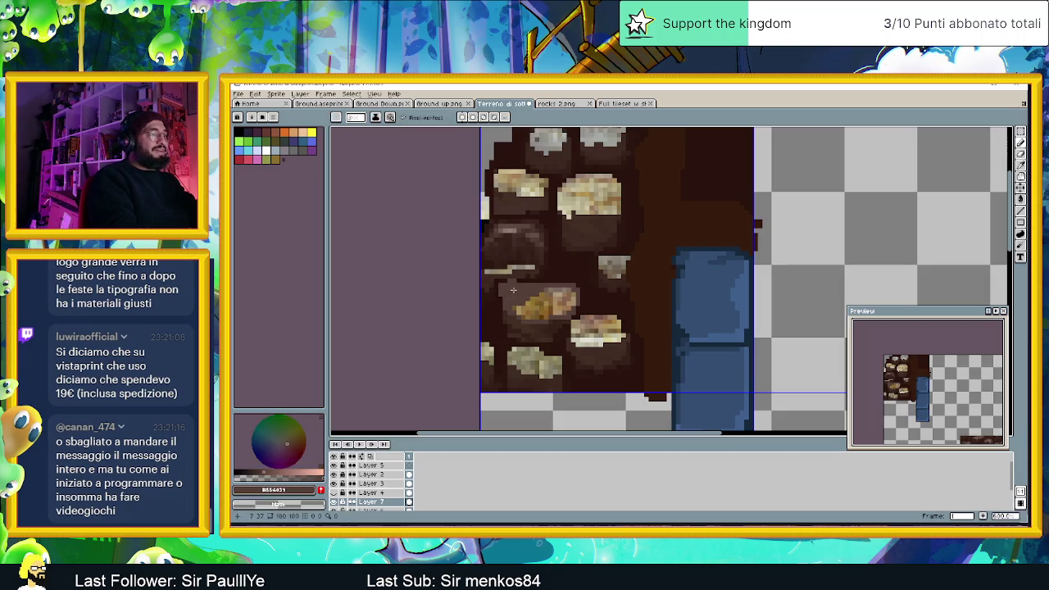
pyautogui.keyDown('alt'); pyautogui.click(504, 285); pyautogui.keyUp('alt')
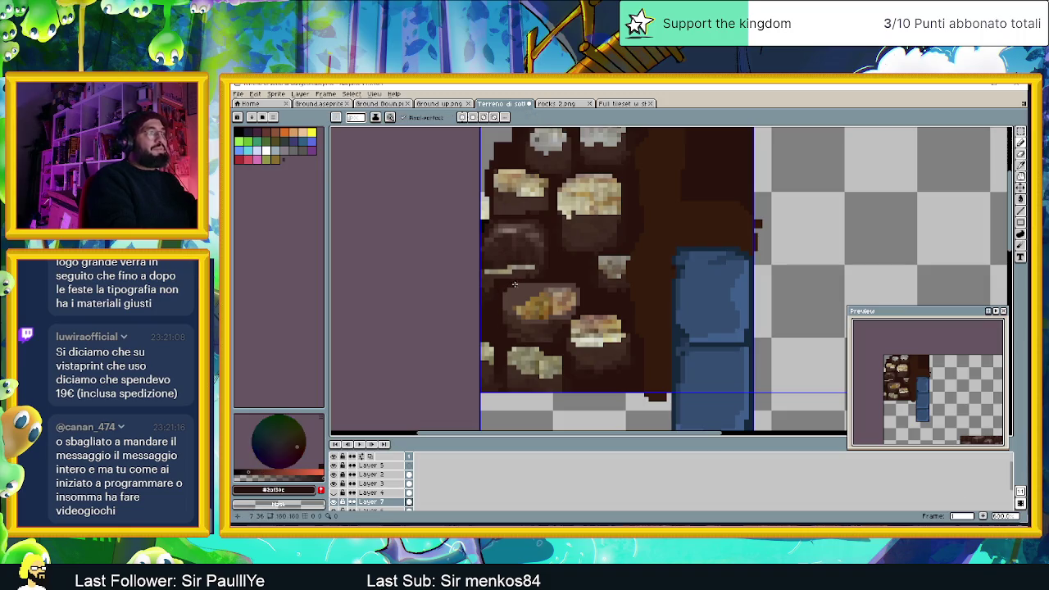
# - Pick the medium stone brown and darken the upper and lower tan stones
pyautogui.keyDown('alt'); pyautogui.click(528, 237); pyautogui.keyUp('alt')
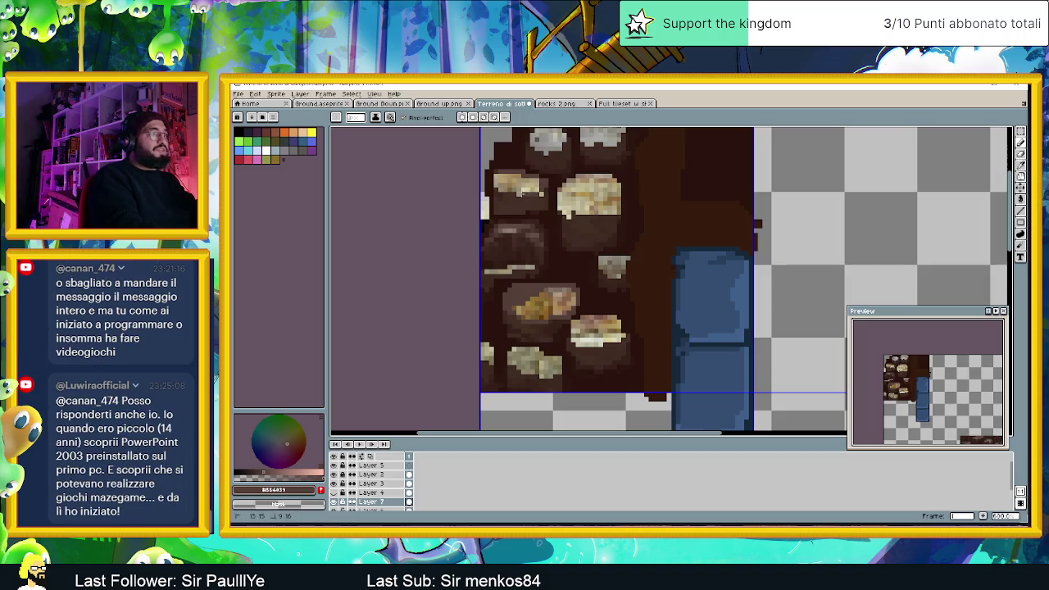
pyautogui.moveTo(537, 188)
pyautogui.mouseDown()
pyautogui.moveTo(496, 178)
pyautogui.moveTo(509, 175)
pyautogui.moveTo(511, 188)
pyautogui.mouseUp()
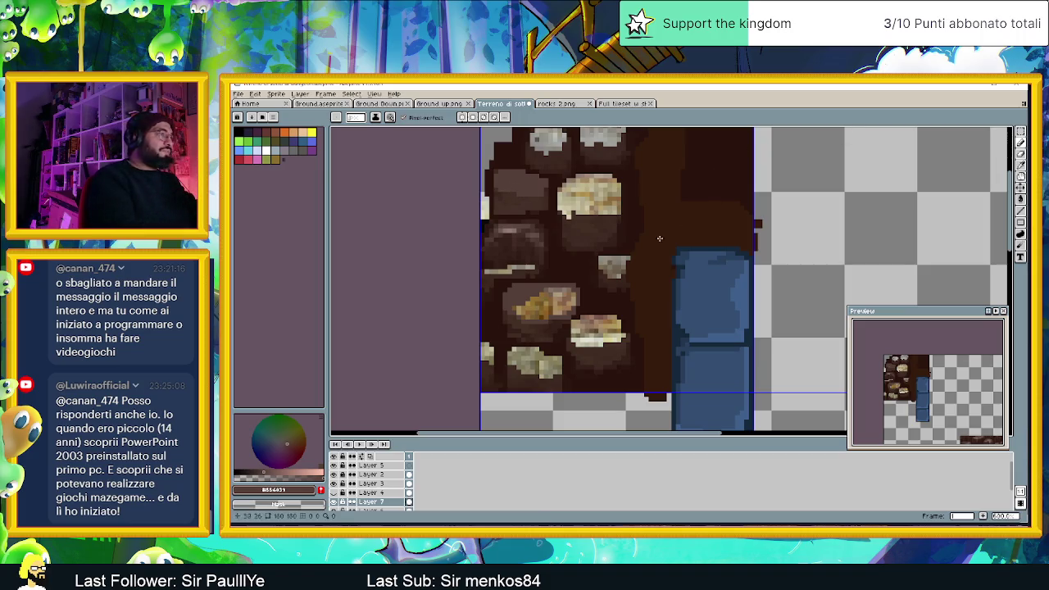
pyautogui.moveTo(564, 293)
pyautogui.mouseDown()
pyautogui.moveTo(569, 304)
pyautogui.moveTo(542, 294)
pyautogui.moveTo(556, 309)
pyautogui.moveTo(518, 301)
pyautogui.moveTo(529, 312)
pyautogui.mouseUp()
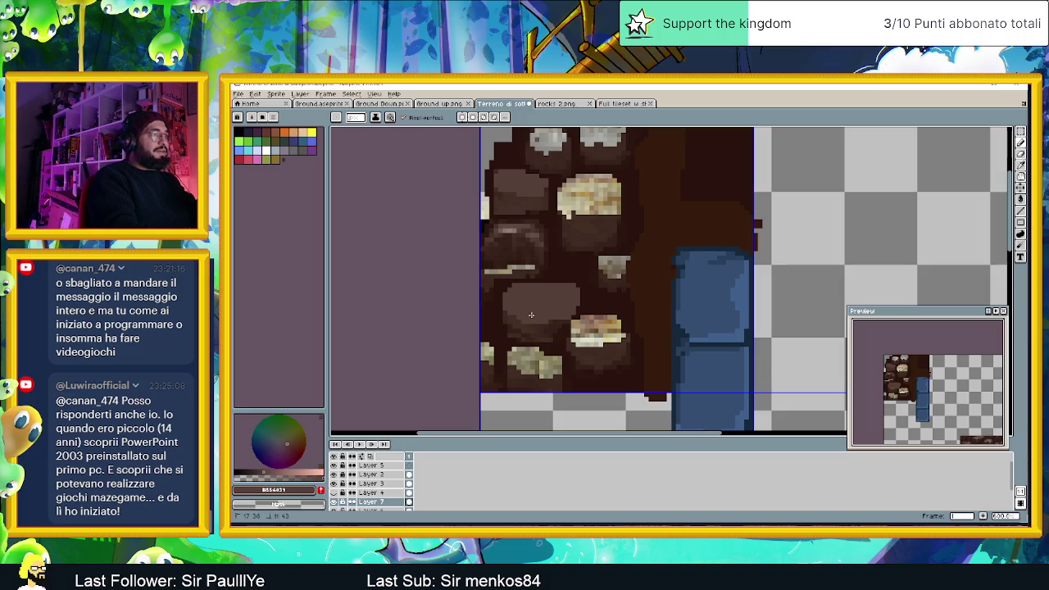
pyautogui.moveTo(593, 318); pyautogui.dragTo(577, 321)
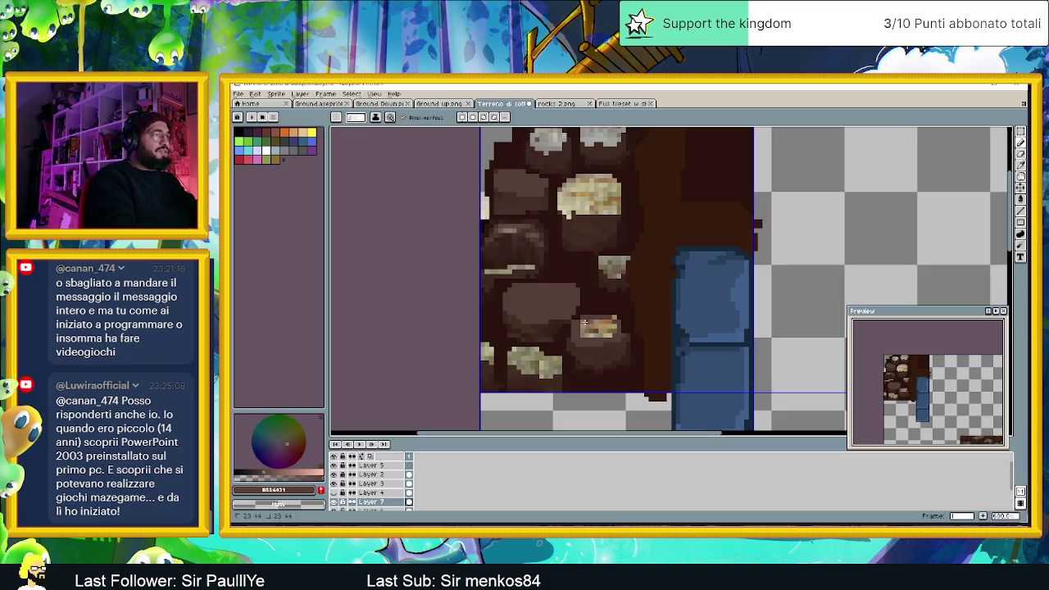
pyautogui.moveTo(578, 330); pyautogui.dragTo(608, 335)
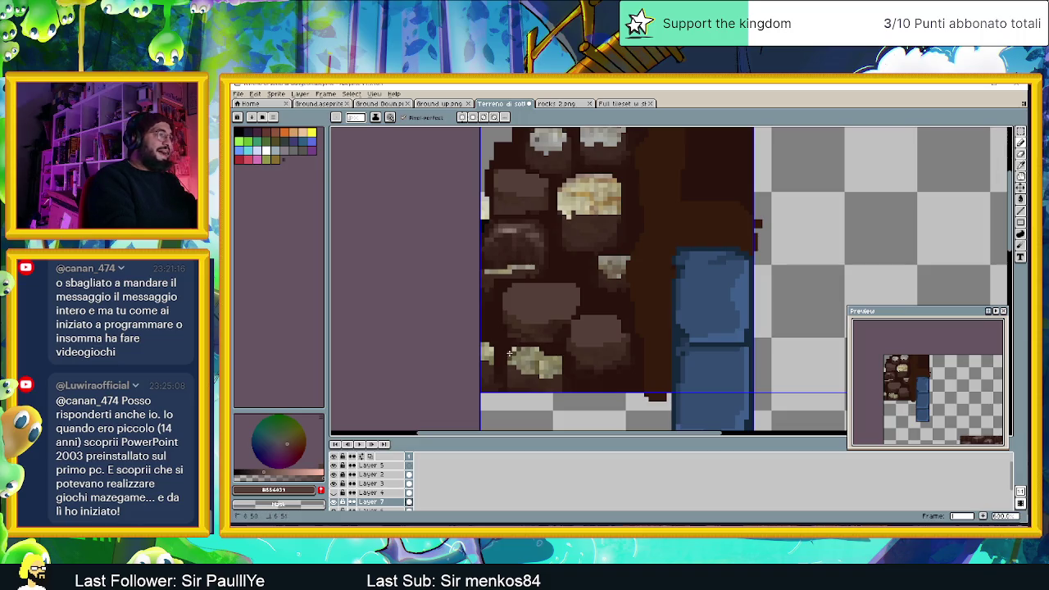
# - Darken the bottom-left light stone, the left stone's streak and the top stone's edges
pyautogui.moveTo(512, 351)
pyautogui.mouseDown()
pyautogui.moveTo(539, 350)
pyautogui.moveTo(512, 358)
pyautogui.mouseUp()
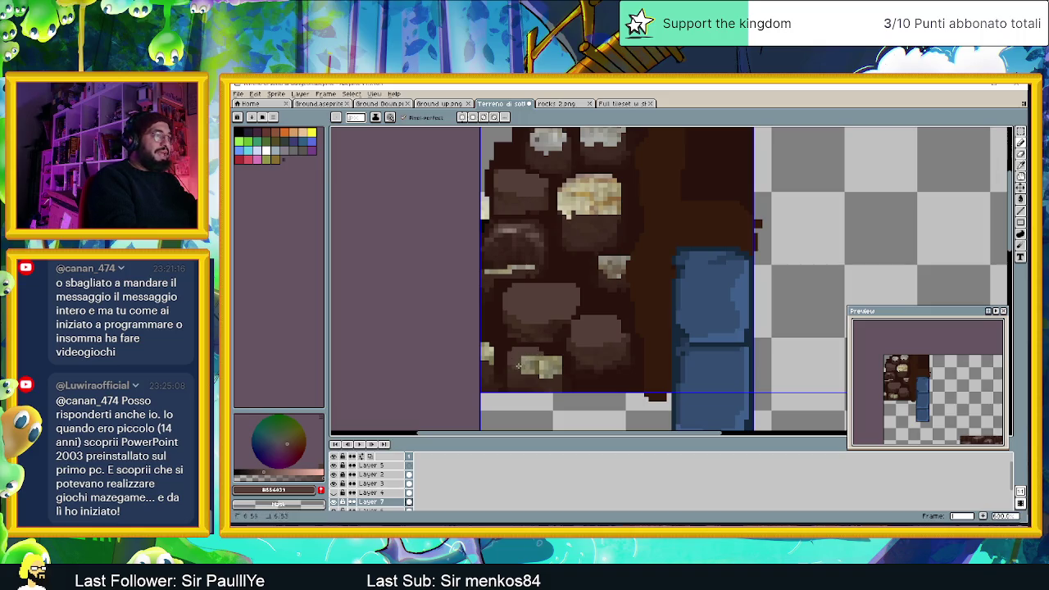
pyautogui.moveTo(522, 366); pyautogui.dragTo(551, 359)
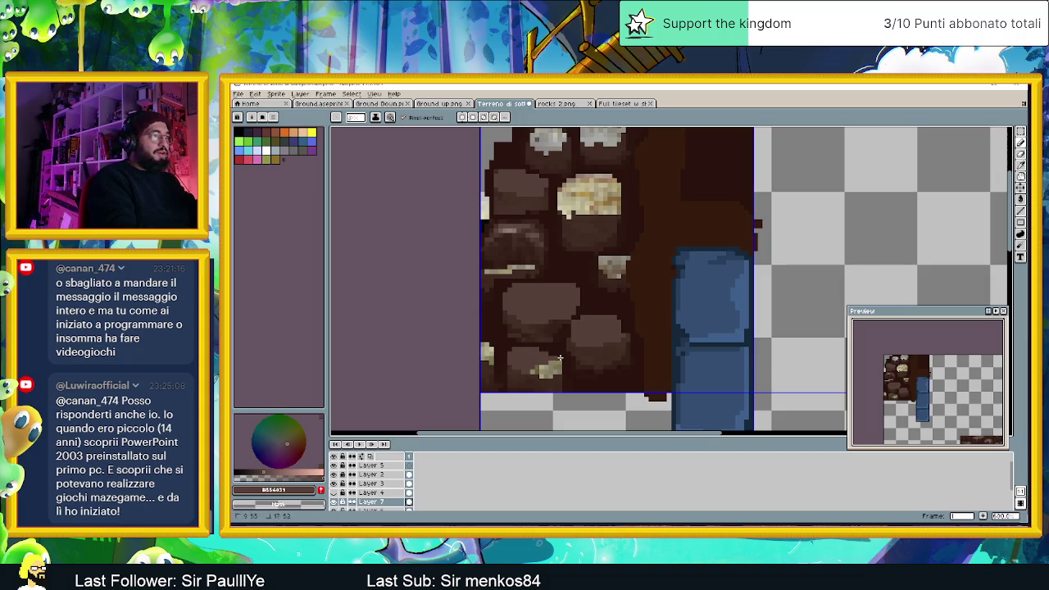
pyautogui.moveTo(542, 374)
pyautogui.mouseDown()
pyautogui.moveTo(532, 370)
pyautogui.moveTo(549, 369)
pyautogui.moveTo(532, 370)
pyautogui.mouseUp()
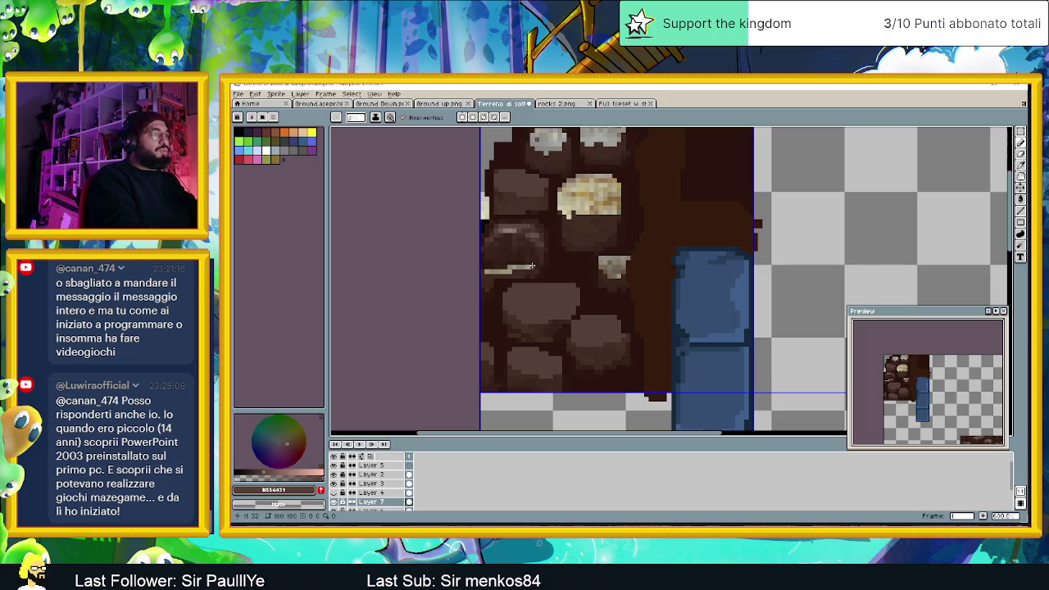
pyautogui.moveTo(508, 273); pyautogui.dragTo(487, 273)
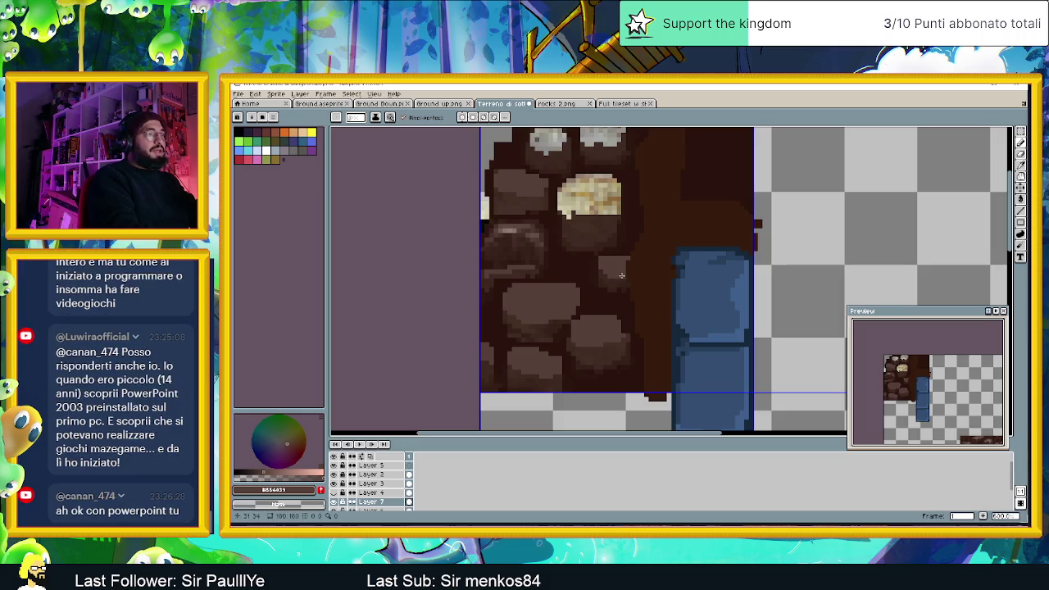
pyautogui.scroll(1, 939, 274)
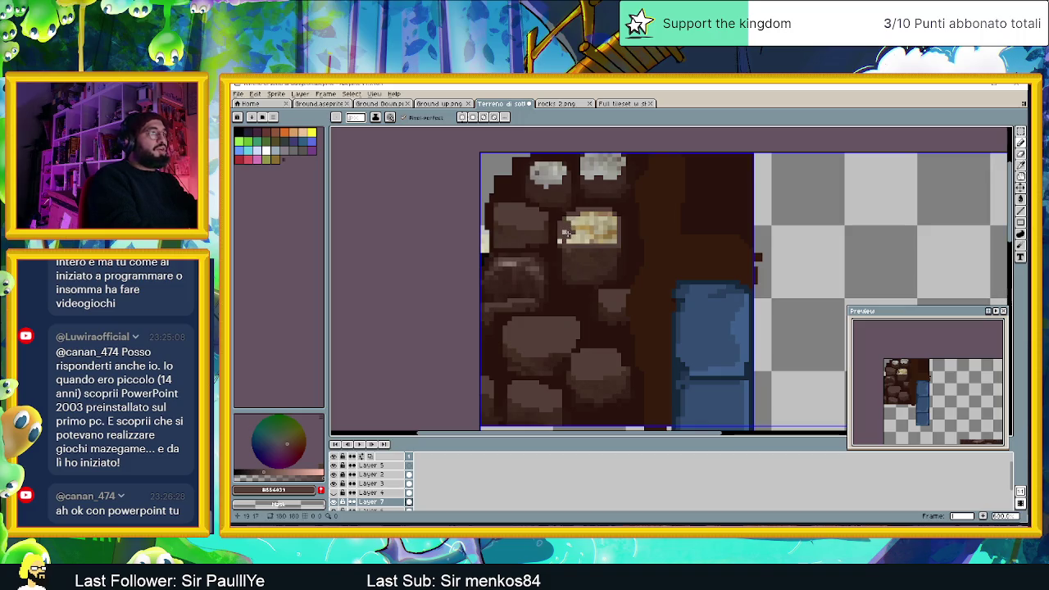
pyautogui.moveTo(566, 234)
pyautogui.mouseDown()
pyautogui.moveTo(571, 220)
pyautogui.moveTo(613, 217)
pyautogui.moveTo(587, 244)
pyautogui.moveTo(583, 225)
pyautogui.moveTo(577, 238)
pyautogui.moveTo(610, 236)
pyautogui.moveTo(597, 233)
pyautogui.mouseUp()
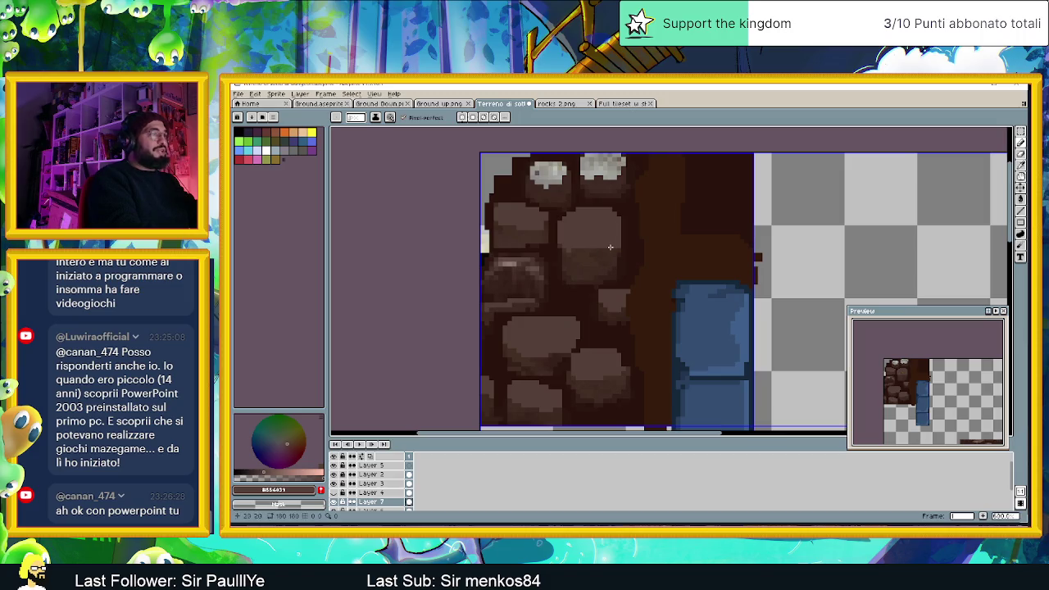
pyautogui.scroll(2, 589, 224)
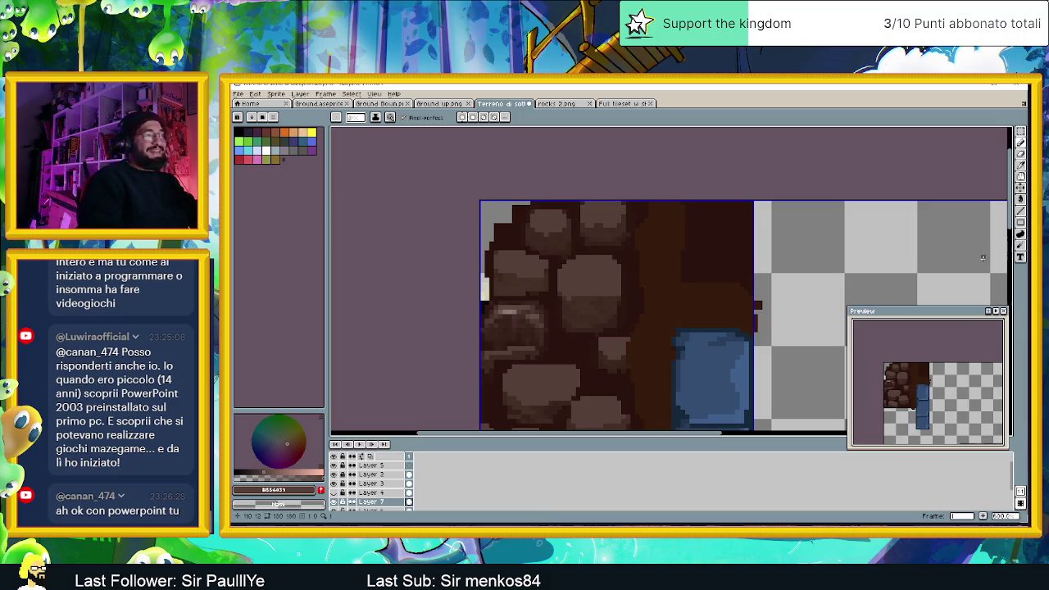
pyautogui.scroll(-1, 983, 257)
pyautogui.scroll(-3, 718, 307)
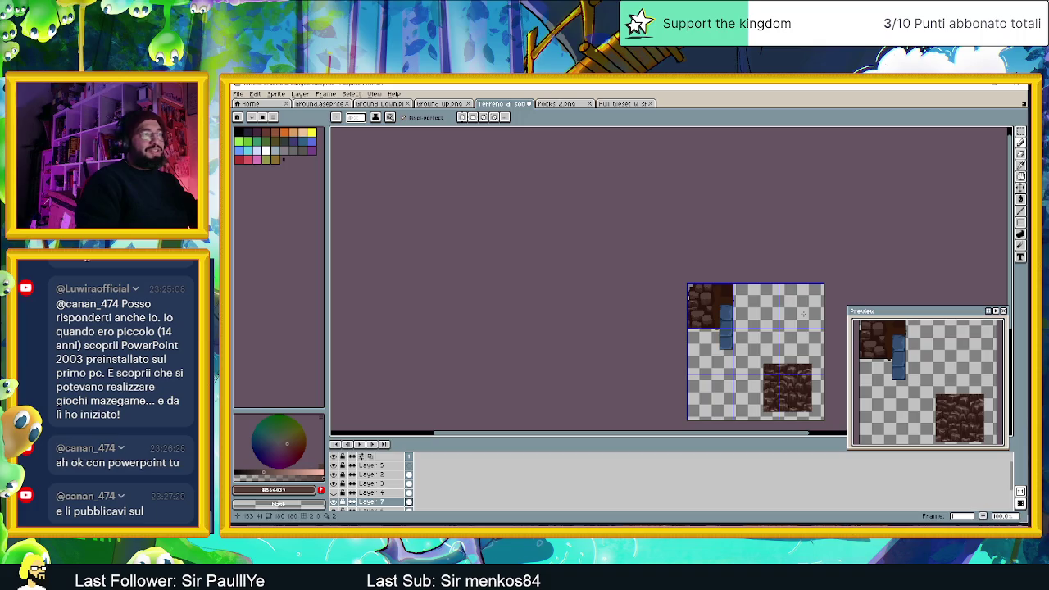
pyautogui.hscroll(3, 721, 311)
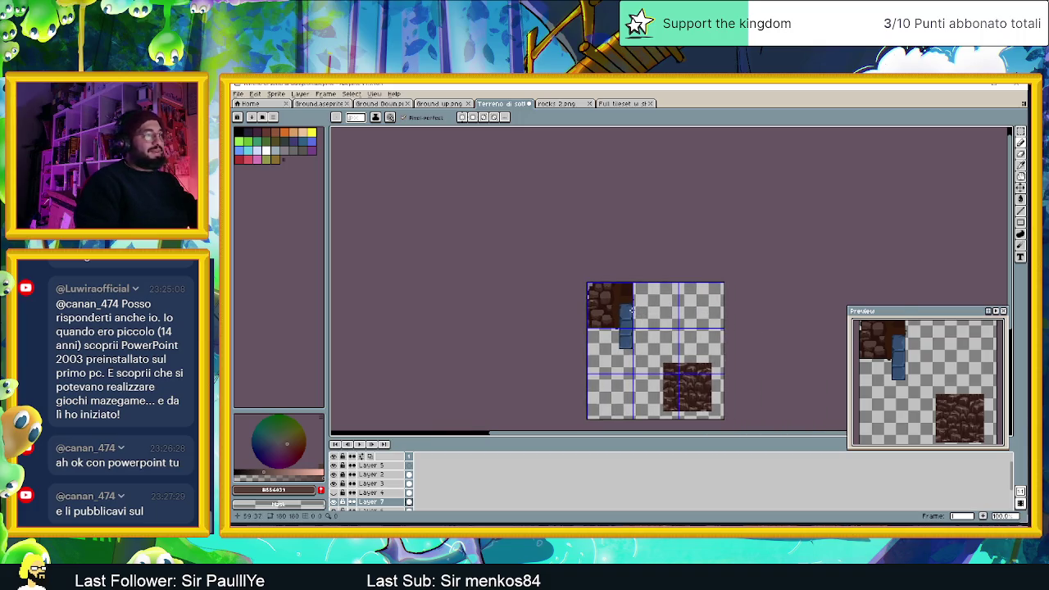
pyautogui.scroll(1, 632, 310)
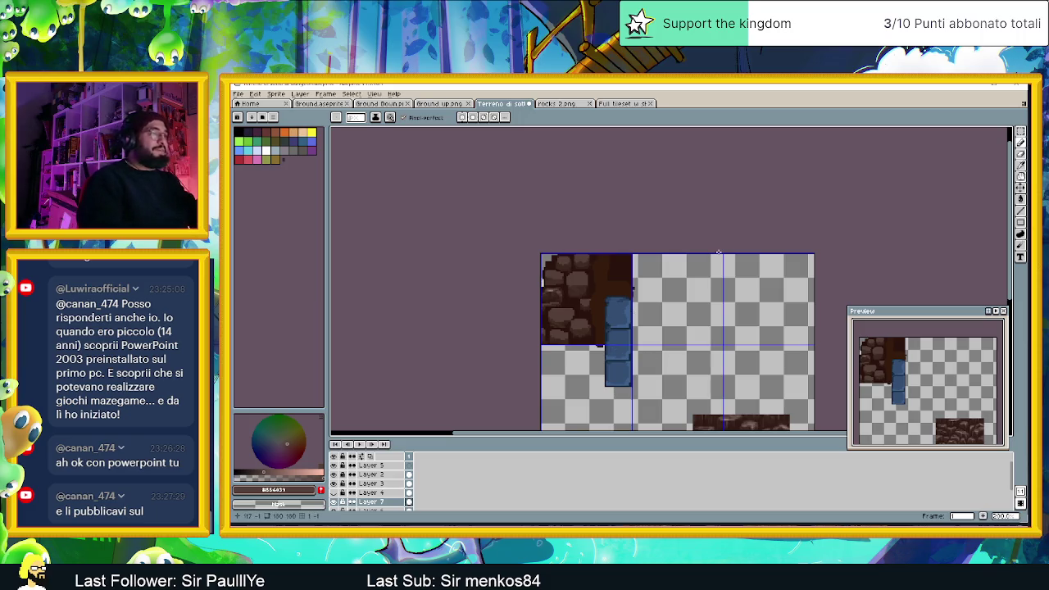
pyautogui.scroll(1, 584, 288)
pyautogui.scroll(1, 586, 289)
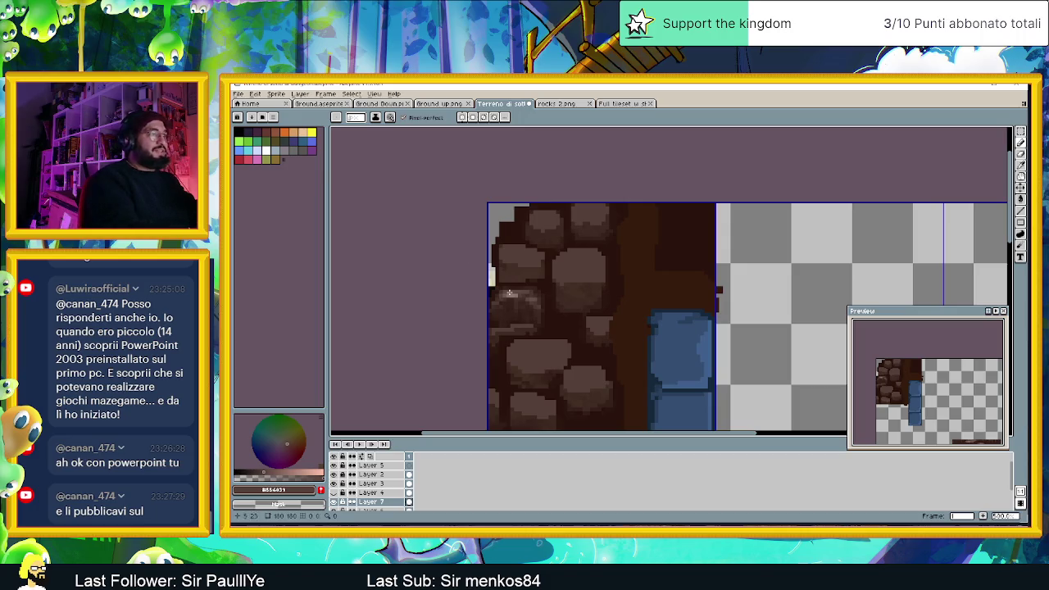
pyautogui.keyDown('alt'); pyautogui.click(508, 320); pyautogui.keyUp('alt')
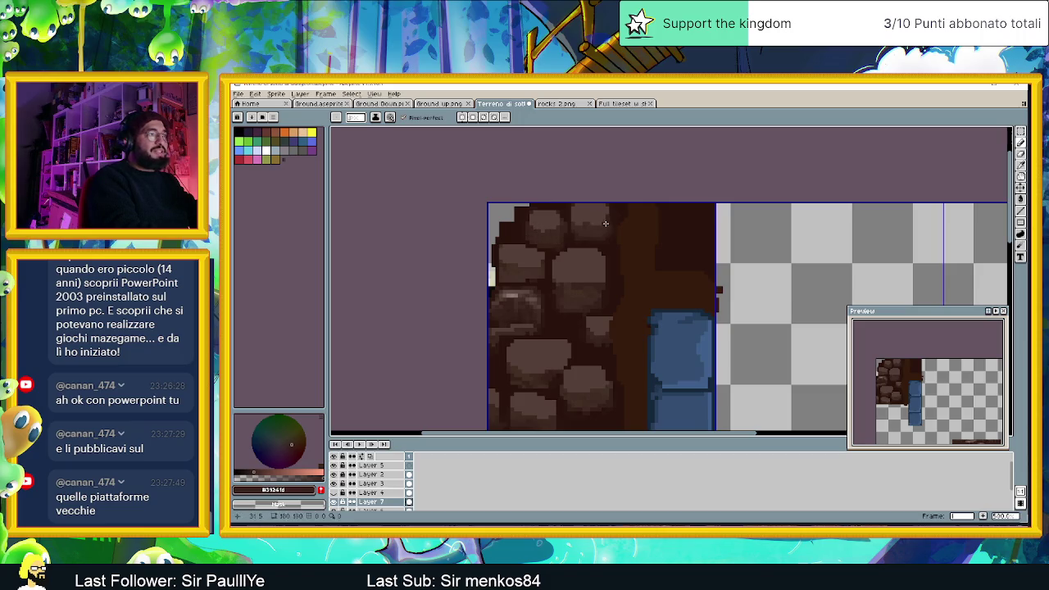
pyautogui.keyDown('alt'); pyautogui.click(571, 252); pyautogui.keyUp('alt')
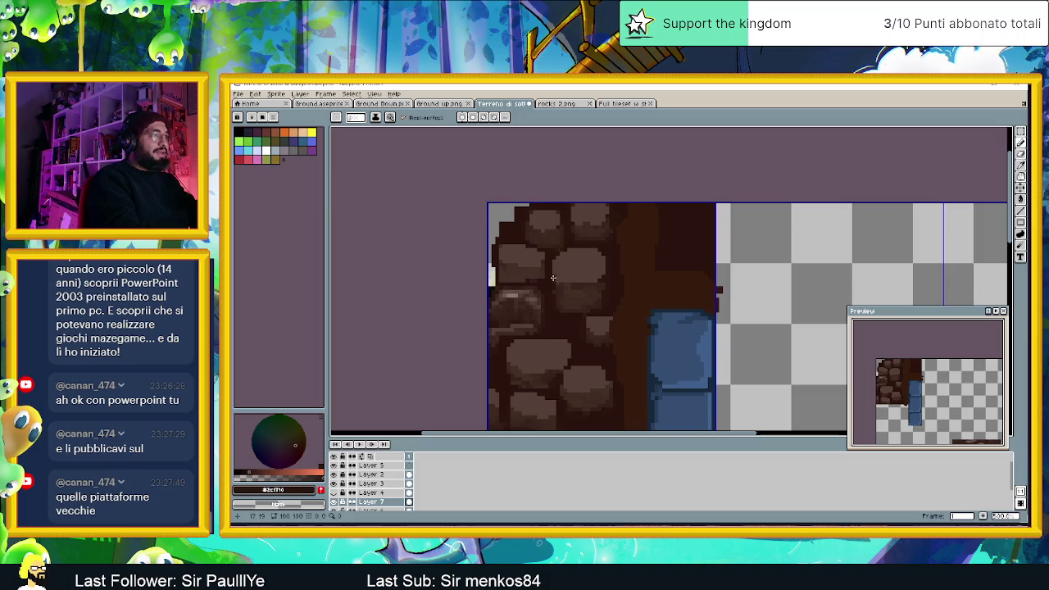
pyautogui.press('alt')
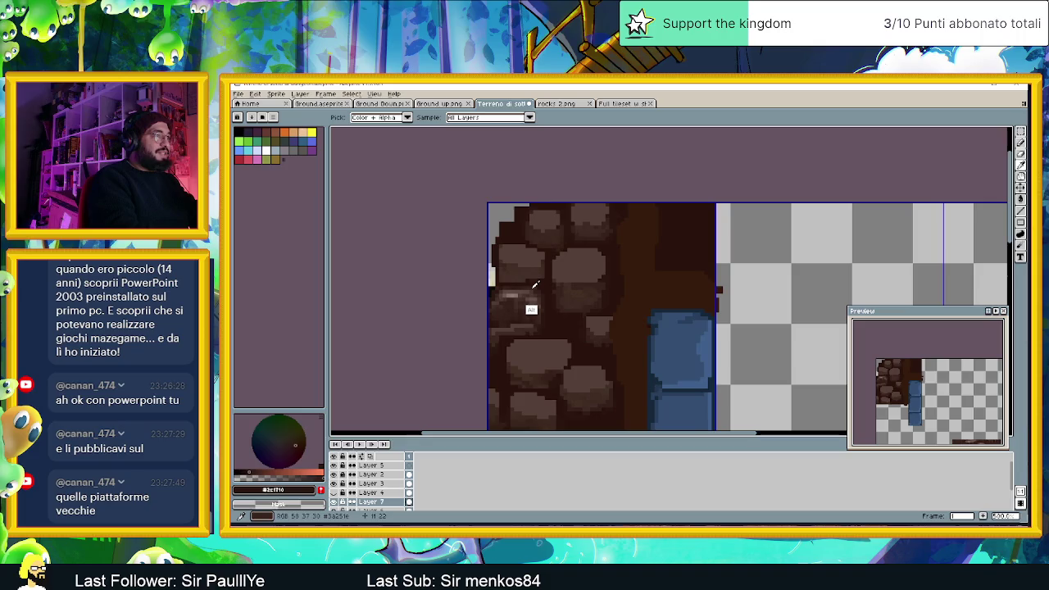
# - Paint over the gap between the two rocks, pulling the right rock's left edge inward
pyautogui.keyDown('alt'); pyautogui.click(533, 307); pyautogui.keyUp('alt')
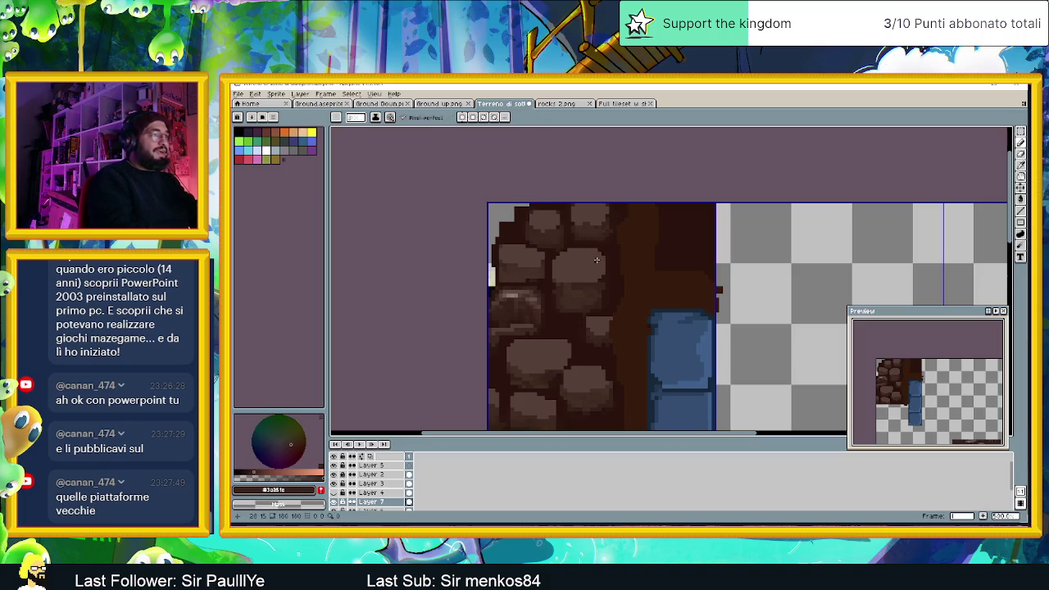
pyautogui.scroll(-2, 570, 300)
pyautogui.scroll(3, 565, 327)
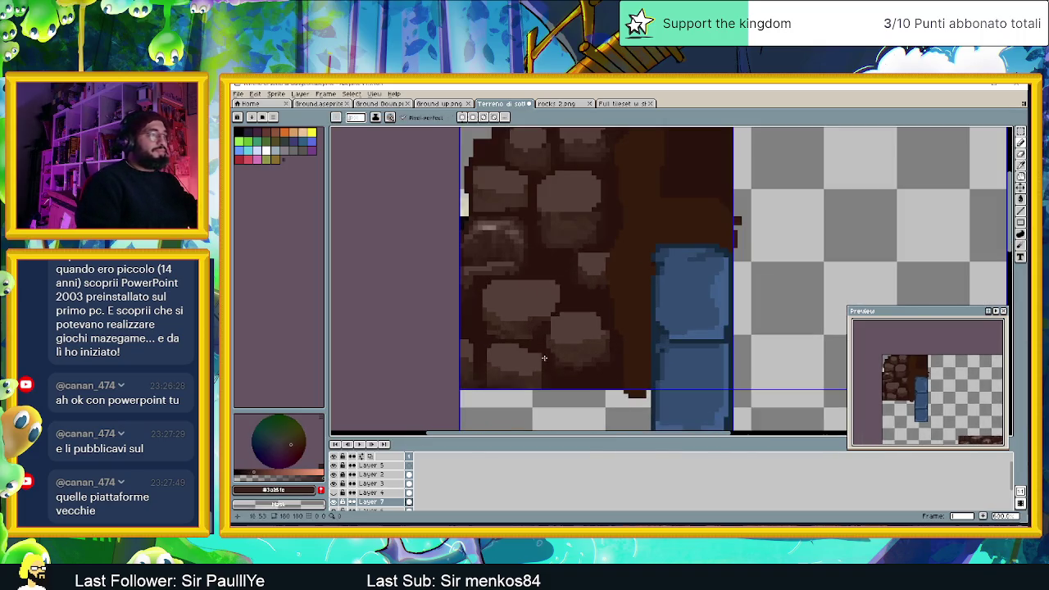
pyautogui.scroll(1, 543, 357)
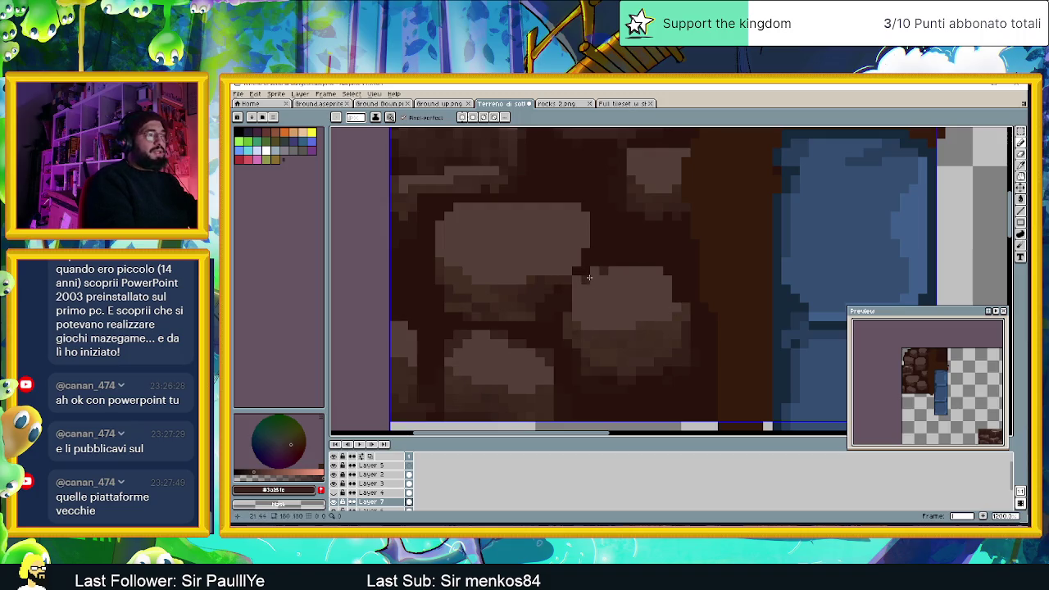
pyautogui.scroll(-2, 620, 269)
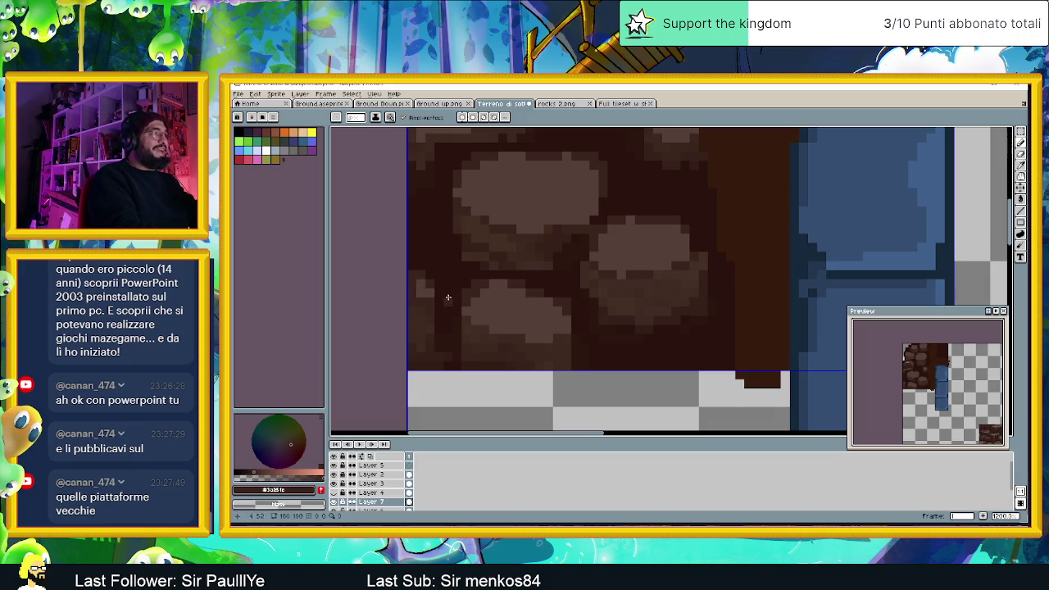
pyautogui.scroll(-2, 668, 232)
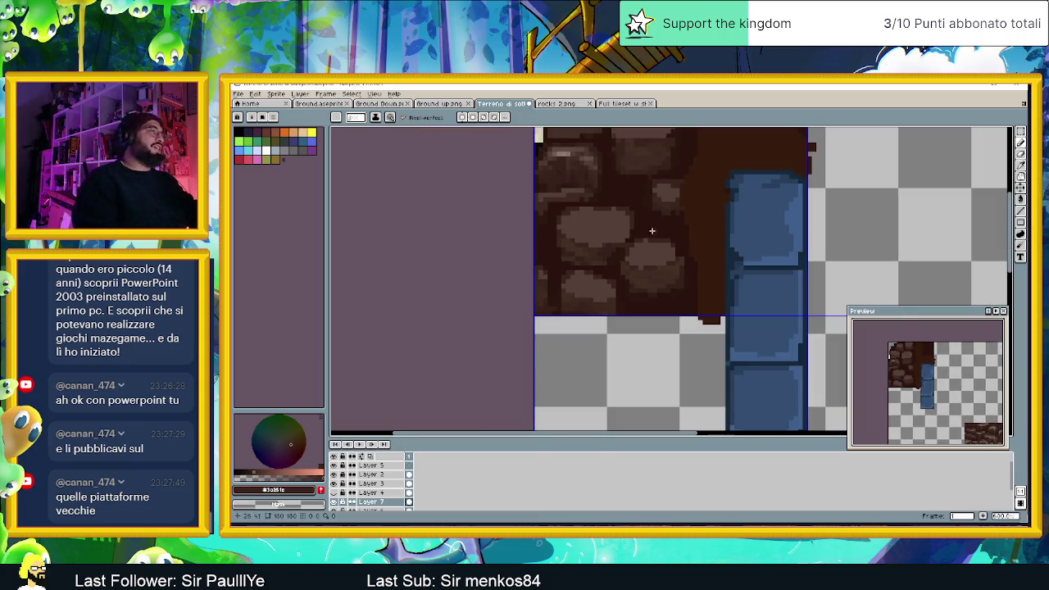
pyautogui.scroll(-1, 665, 208)
pyautogui.scroll(2, 665, 207)
pyautogui.scroll(1, 647, 211)
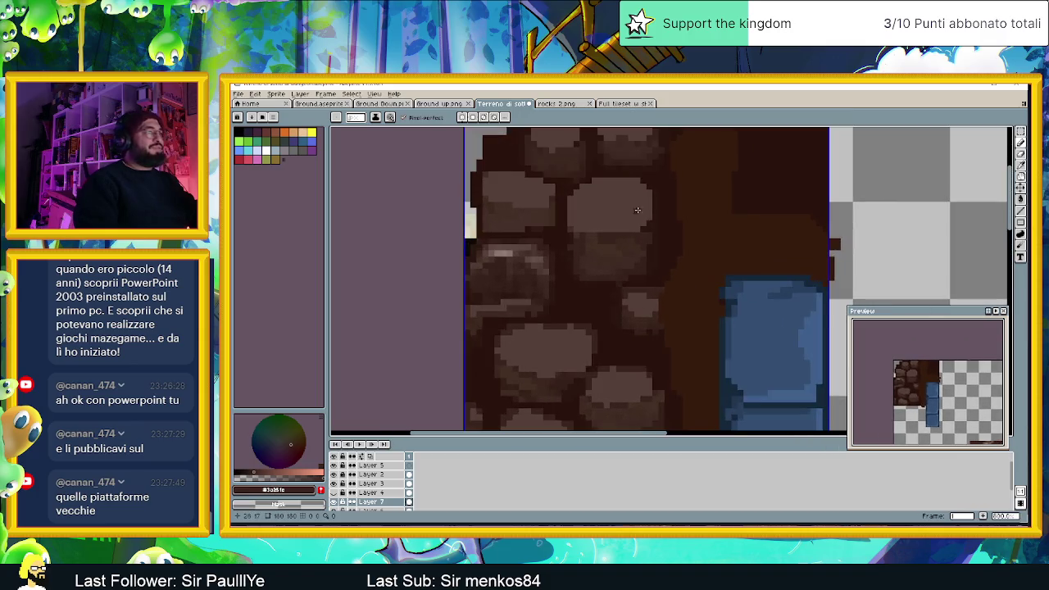
pyautogui.scroll(1, 576, 216)
pyautogui.moveTo(614, 186); pyautogui.dragTo(613, 233)
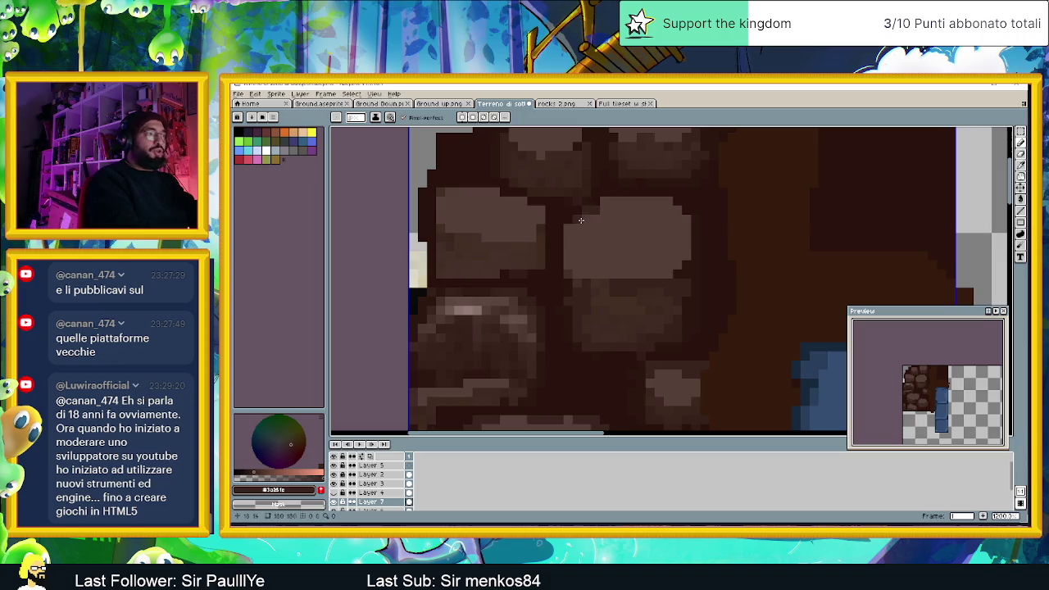
pyautogui.moveTo(570, 231); pyautogui.dragTo(573, 271)
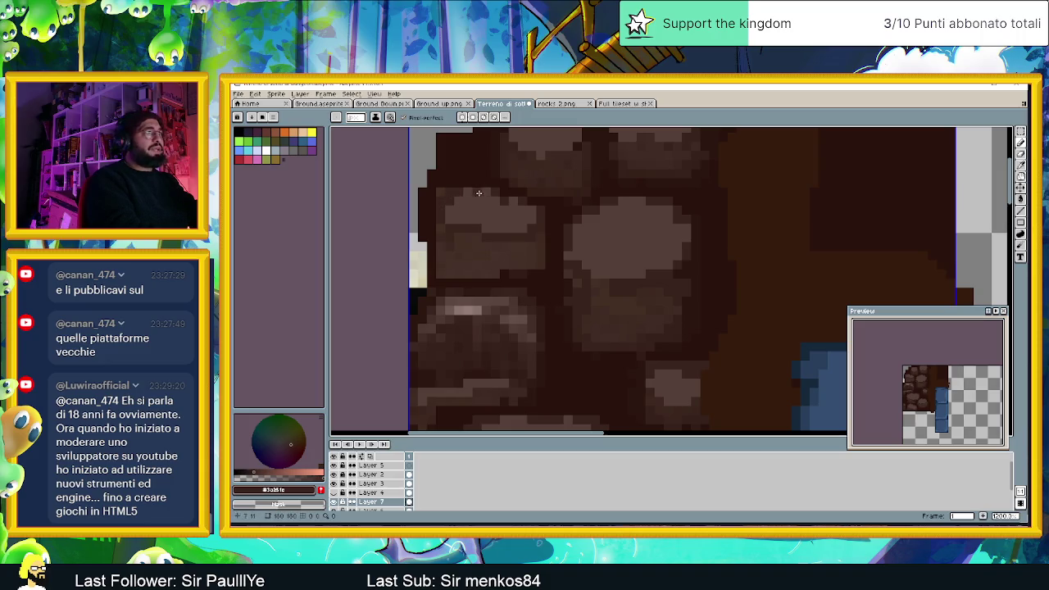
pyautogui.moveTo(1011, 197); pyautogui.dragTo(1012, 178)
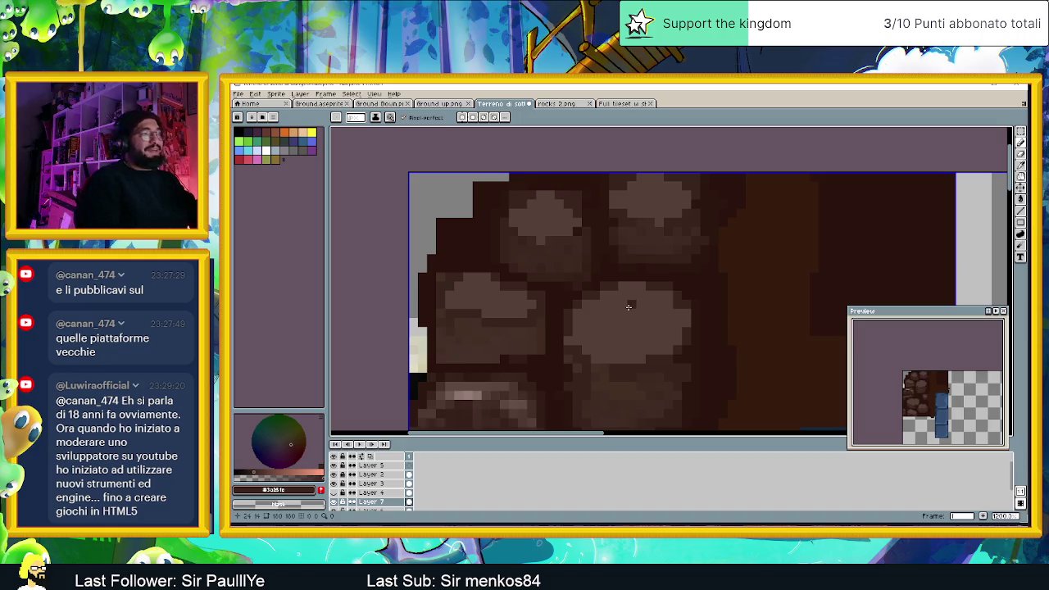
# - Sample a lighter rock brown from the canvas with the eyedropper
pyautogui.scroll(-2, 631, 312)
pyautogui.scroll(-1, 651, 353)
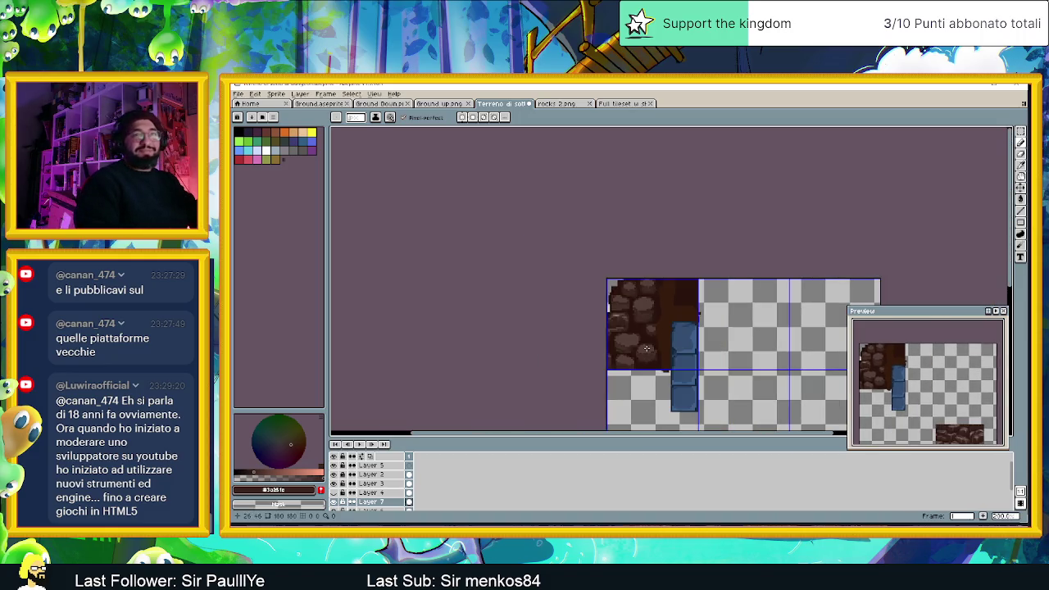
pyautogui.scroll(1, 667, 349)
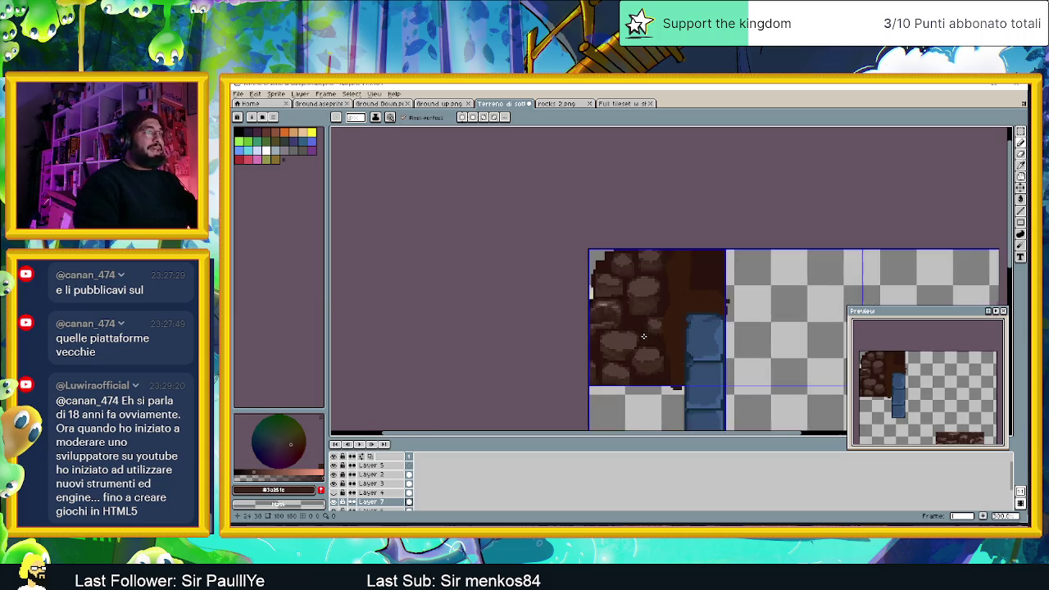
pyautogui.scroll(1, 655, 336)
pyautogui.scroll(2, 623, 312)
pyautogui.press('alt')
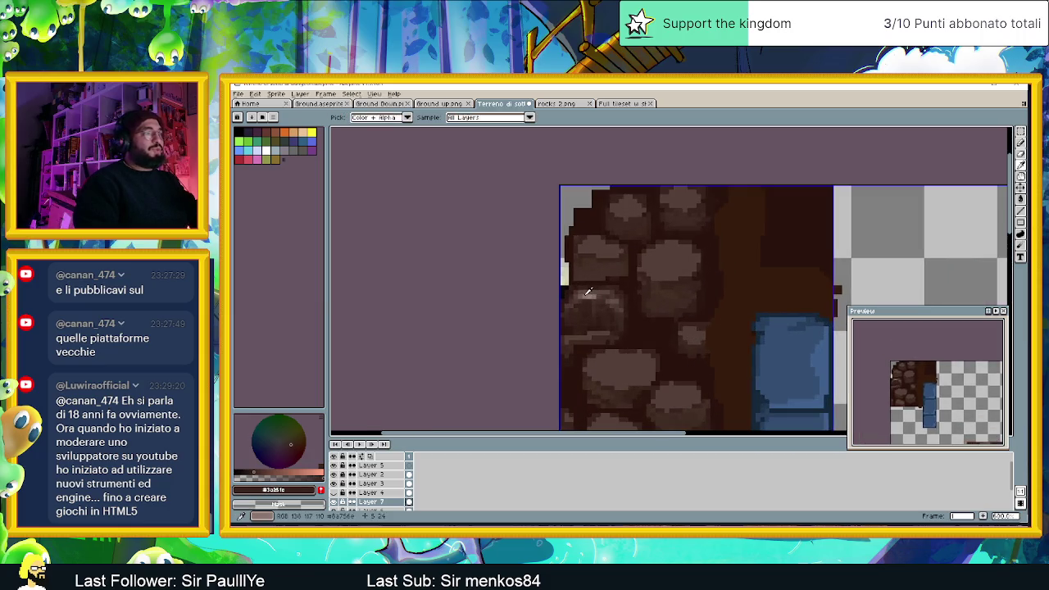
pyautogui.keyDown('alt'); pyautogui.click(592, 291); pyautogui.keyUp('alt')
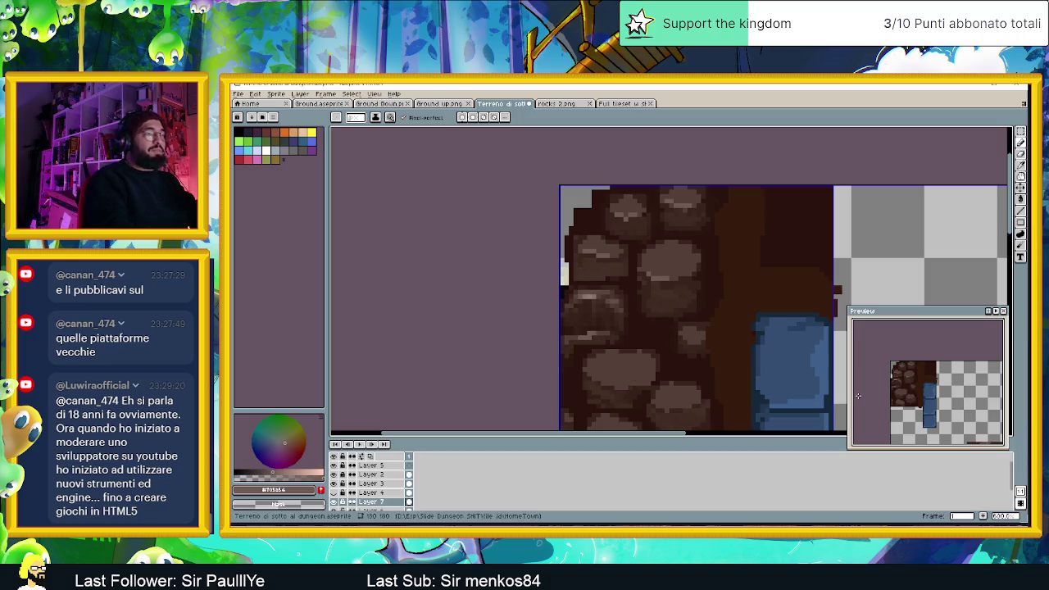
# - Paint light highlight strips along the edges of four rocks, including across the right rock
pyautogui.scroll(1, 664, 308)
pyautogui.scroll(2, 664, 308)
pyautogui.scroll(1, 664, 308)
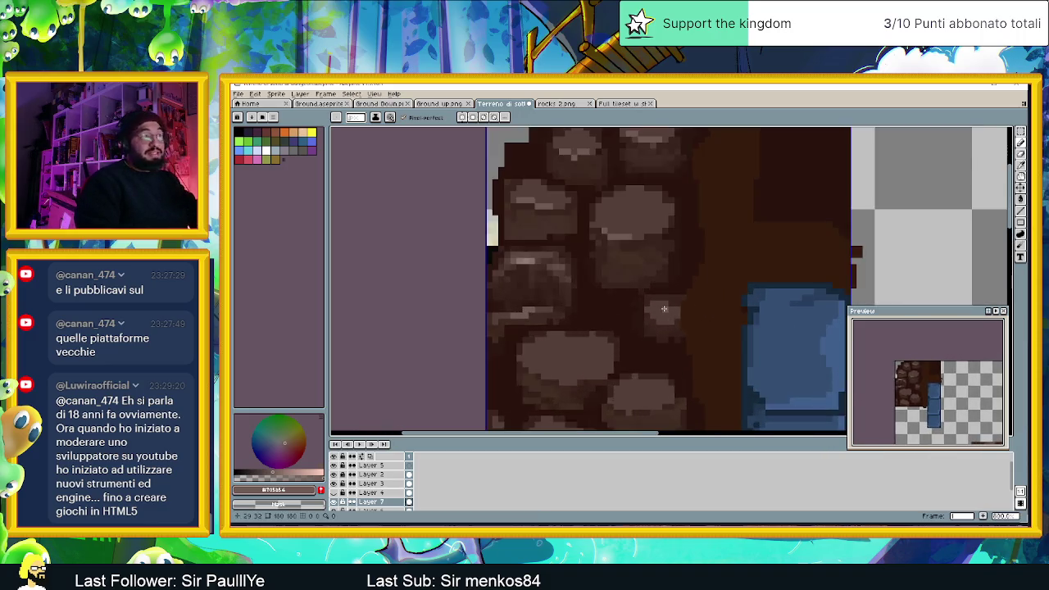
pyautogui.scroll(1, 664, 308)
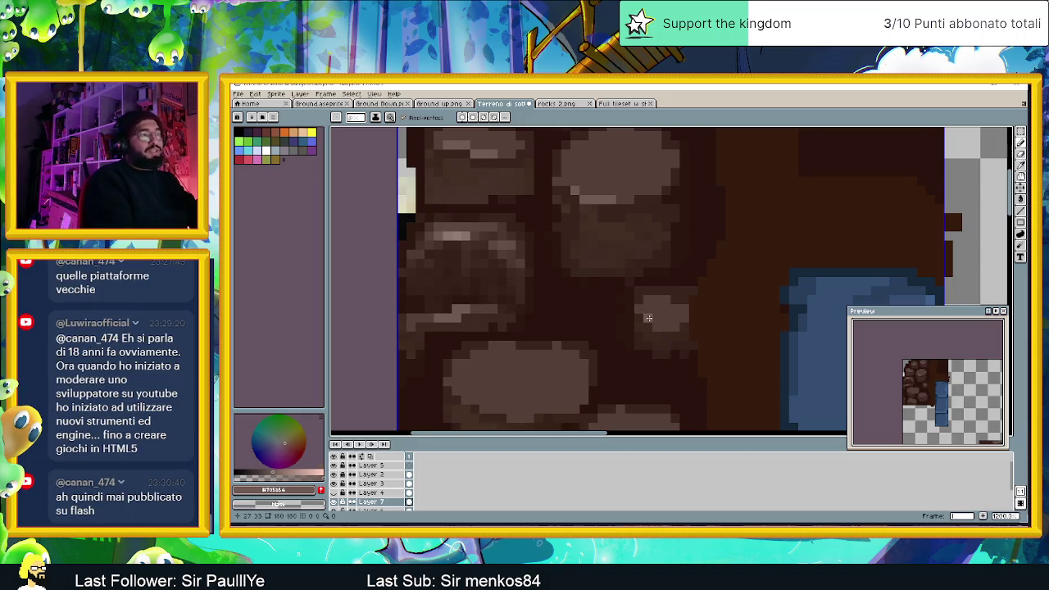
pyautogui.moveTo(653, 318); pyautogui.dragTo(667, 326)
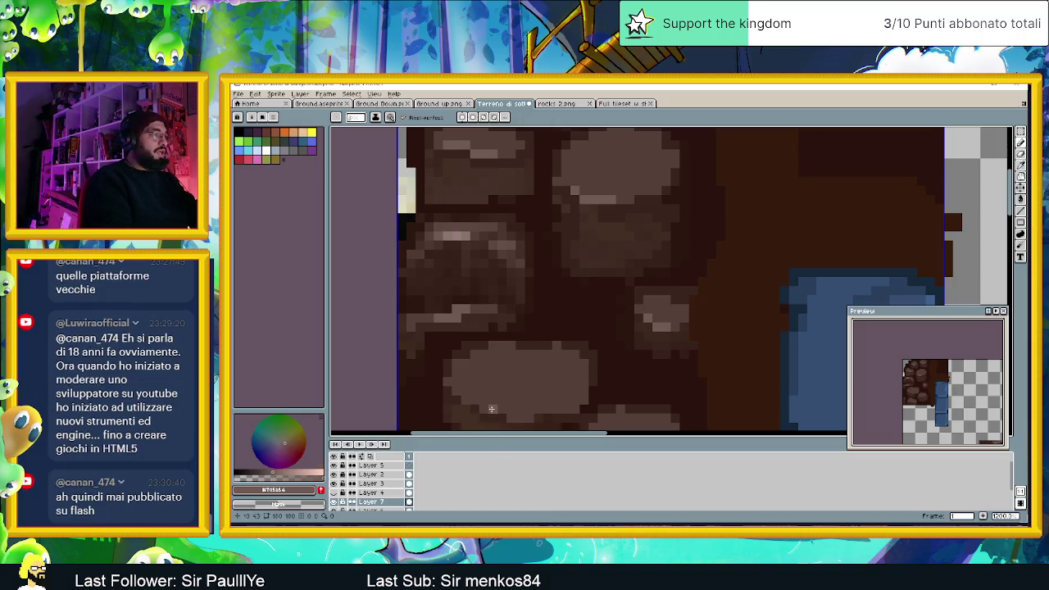
pyautogui.moveTo(491, 408)
pyautogui.mouseDown()
pyautogui.moveTo(532, 416)
pyautogui.moveTo(563, 407)
pyautogui.mouseUp()
pyautogui.scroll(-1, 574, 393)
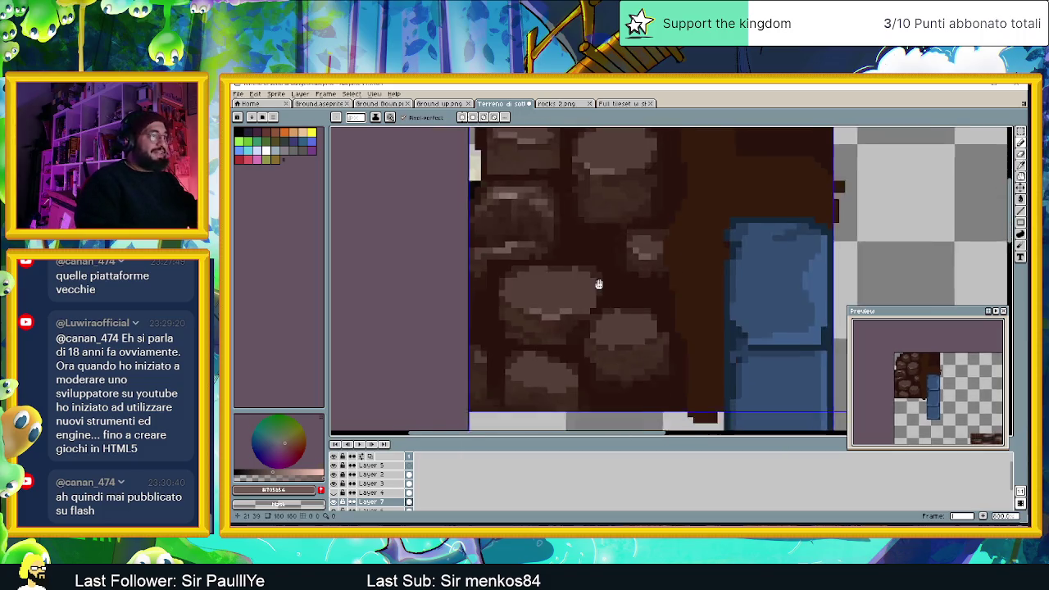
pyautogui.scroll(1, 602, 312)
pyautogui.scroll(-1, 609, 337)
pyautogui.scroll(1, 557, 285)
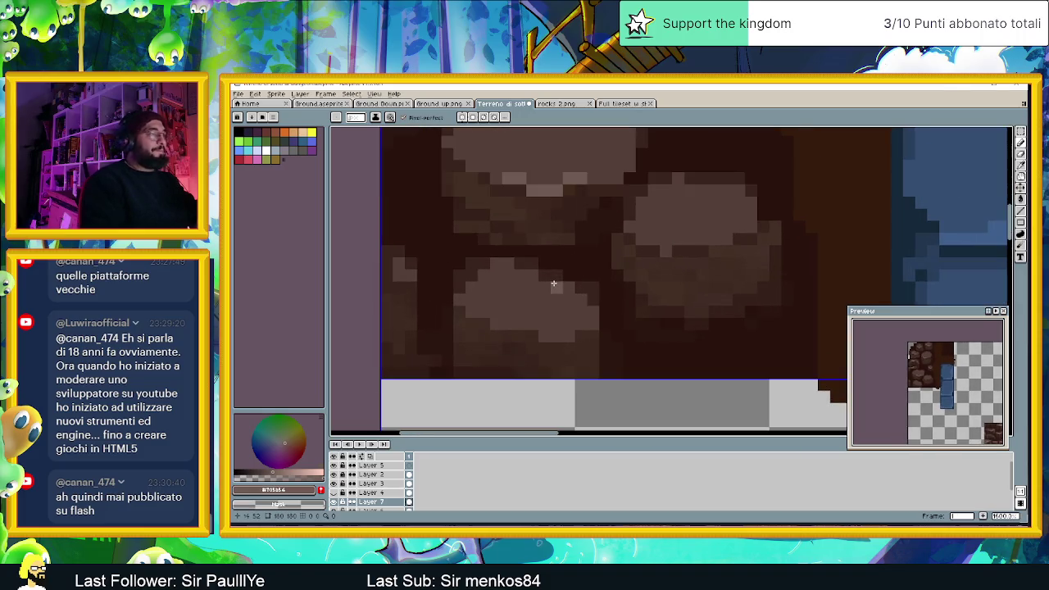
pyautogui.moveTo(494, 323); pyautogui.dragTo(563, 333)
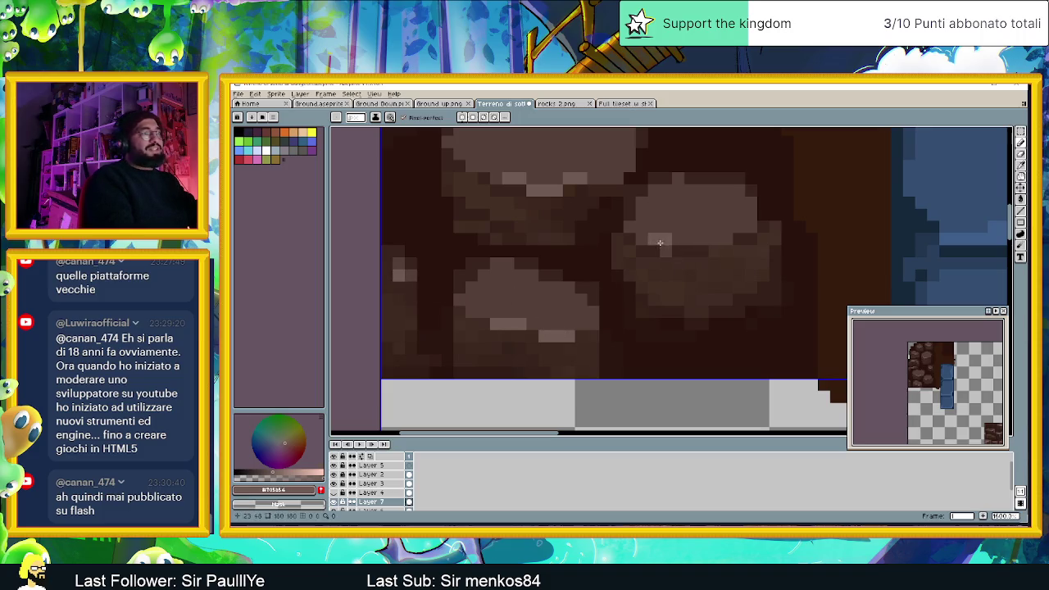
pyautogui.moveTo(672, 245); pyautogui.dragTo(739, 239)
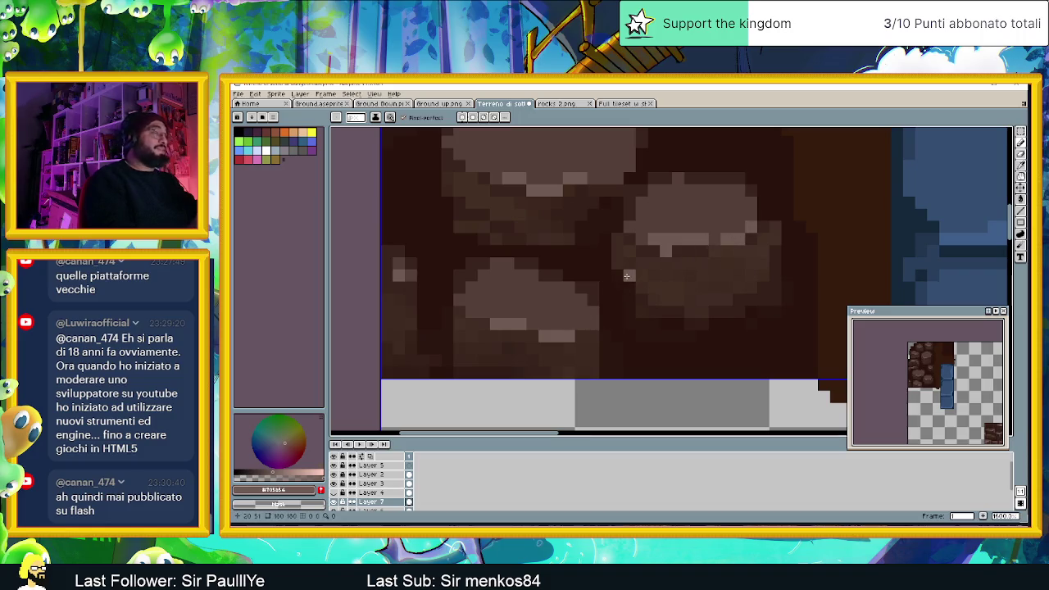
# - Choose a dark brown as the drawing colour
pyautogui.scroll(-2, 620, 264)
pyautogui.scroll(-1, 620, 265)
pyautogui.scroll(2, 620, 271)
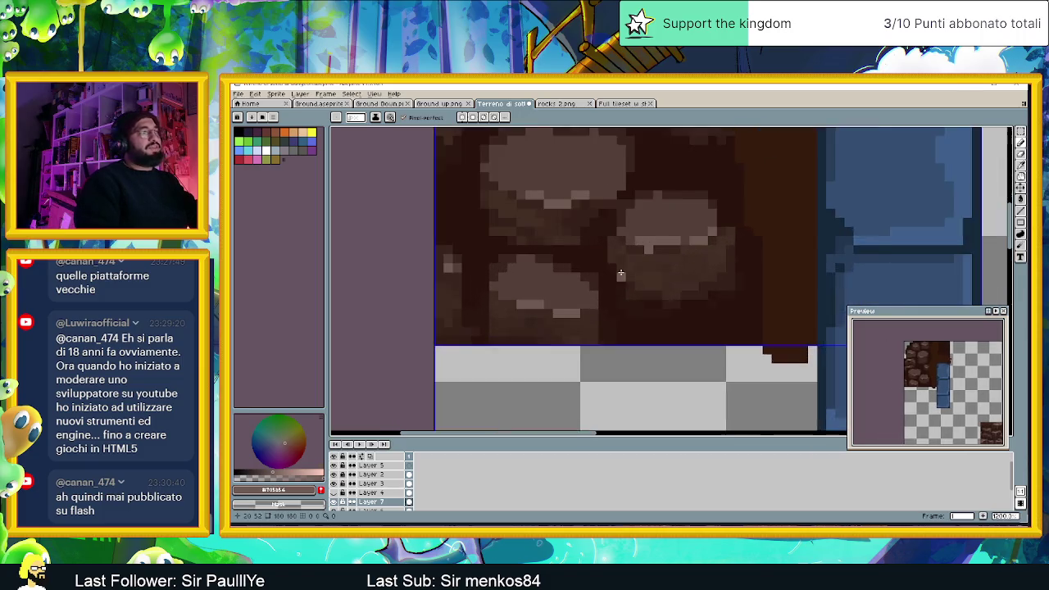
pyautogui.scroll(1, 620, 276)
pyautogui.keyDown('alt'); pyautogui.click(622, 363); pyautogui.keyUp('alt')
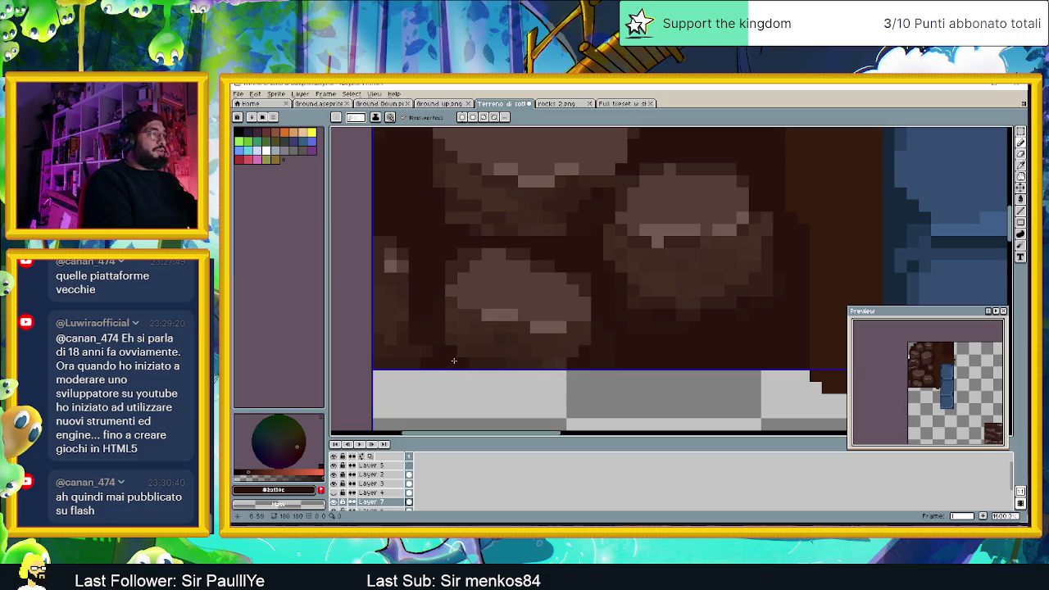
pyautogui.scroll(-1, 492, 336)
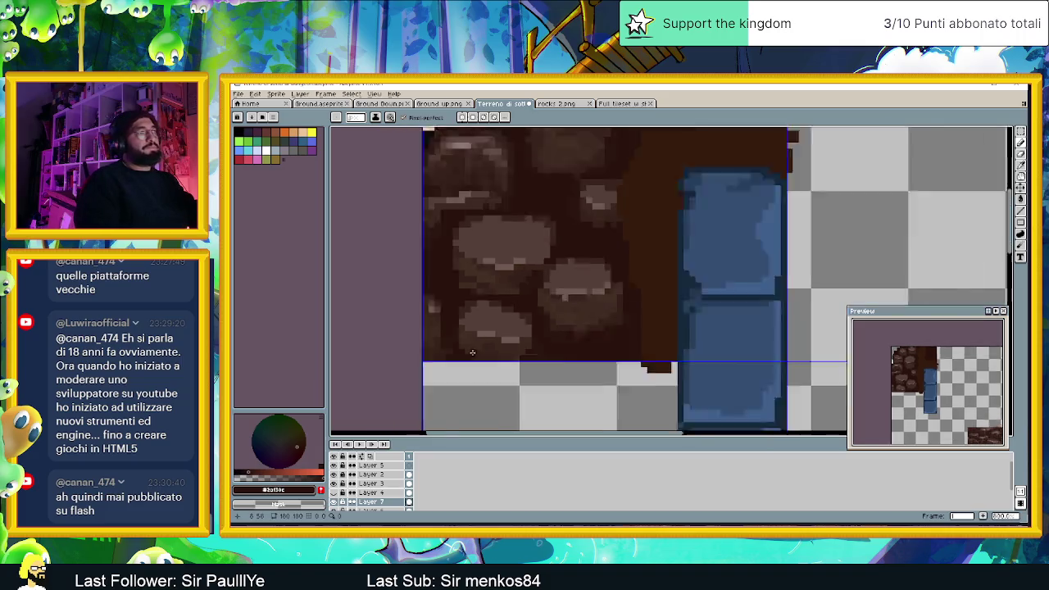
# - Zoom in and out around the tile sheet to inspect the stones
pyautogui.scroll(-1, 556, 311)
pyautogui.scroll(-1, 557, 310)
pyautogui.scroll(-1, 565, 311)
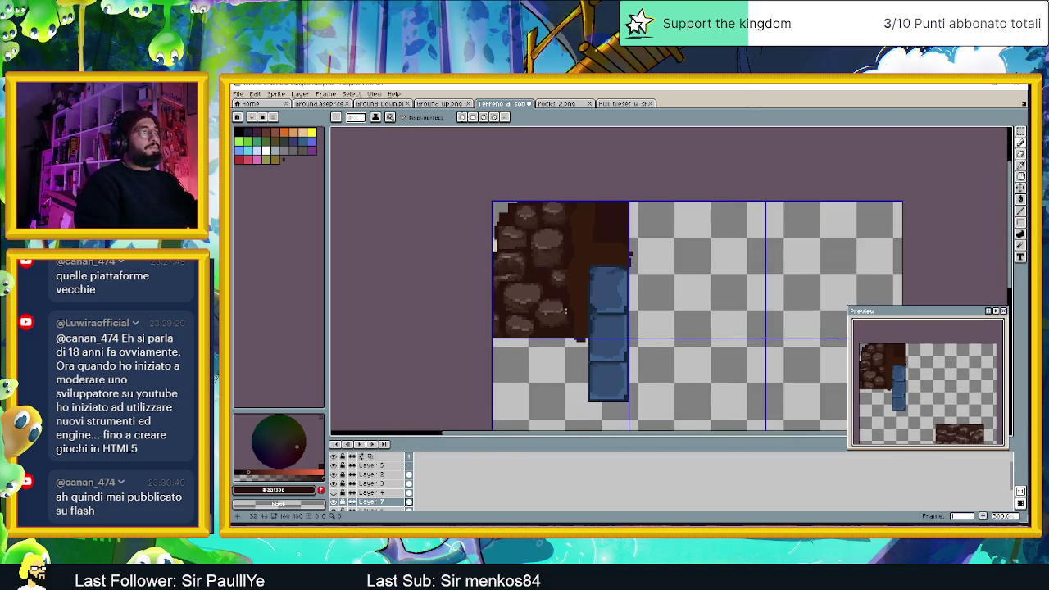
pyautogui.scroll(-1, 565, 310)
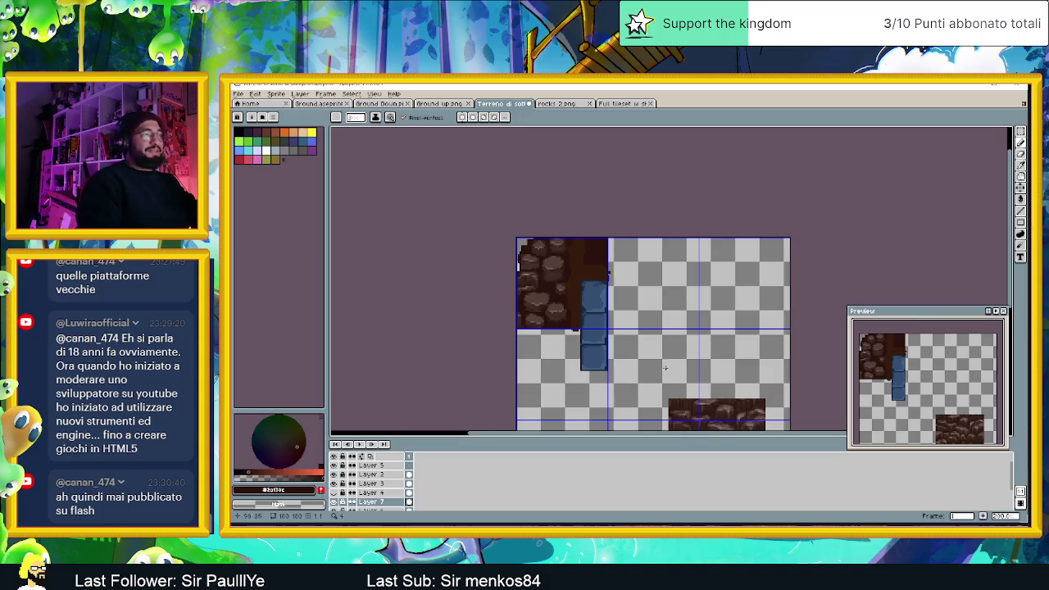
pyautogui.scroll(-1, 664, 368)
pyautogui.scroll(2, 671, 338)
pyautogui.scroll(1, 671, 339)
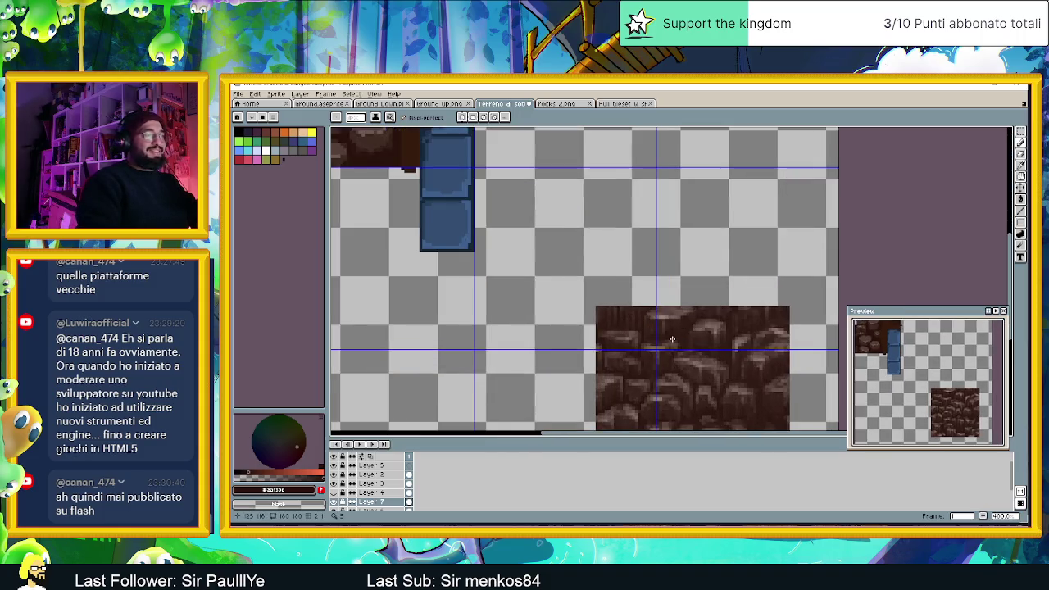
pyautogui.scroll(1, 671, 339)
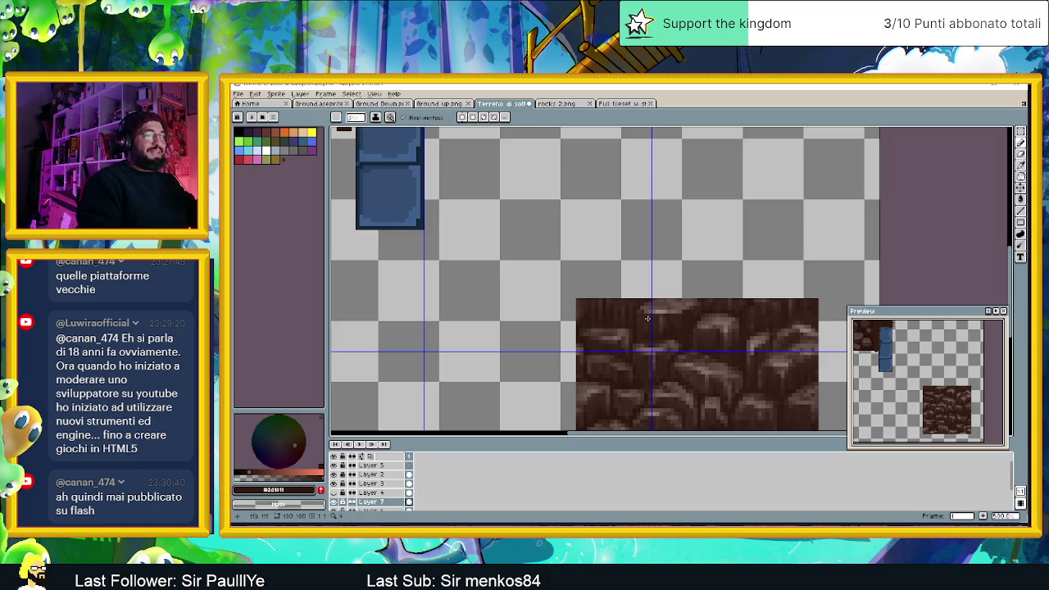
pyautogui.scroll(-1, 647, 318)
pyautogui.scroll(1, 480, 245)
pyautogui.scroll(1, 480, 245)
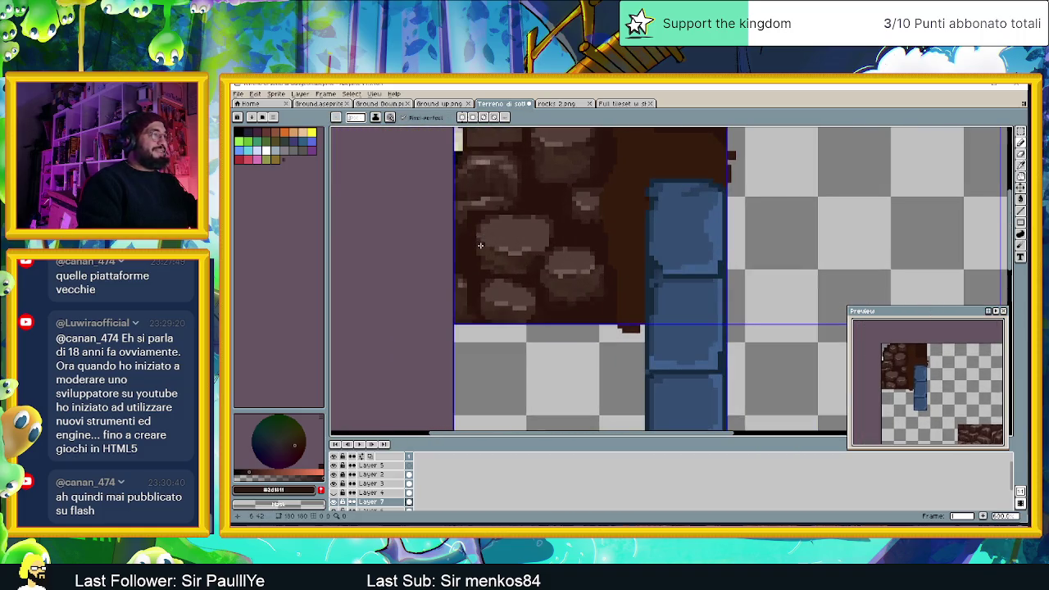
pyautogui.scroll(1, 488, 259)
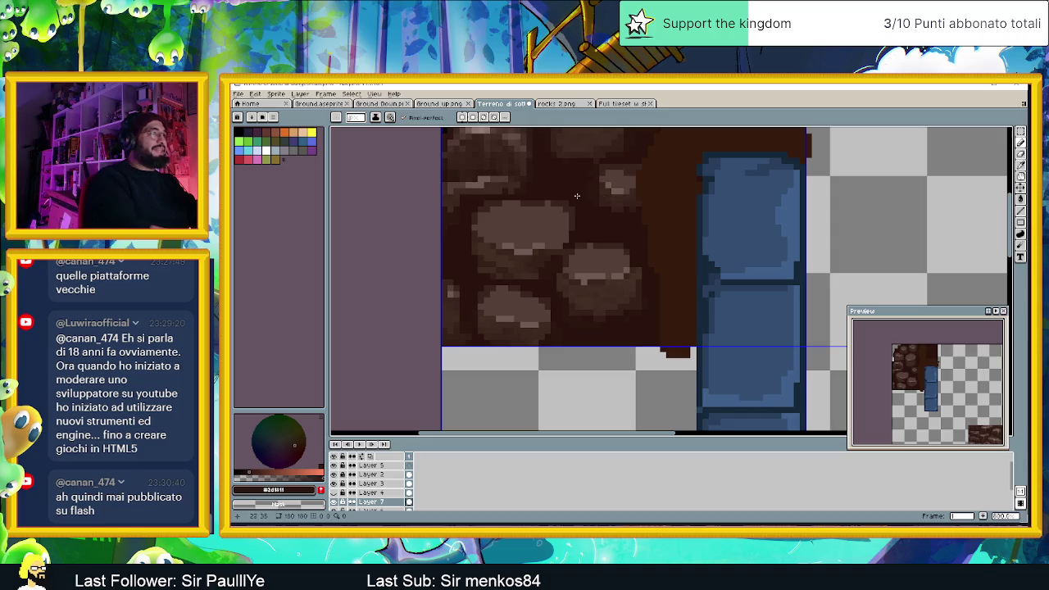
# - Sample a dark brown from the rocks and return to the Pencil
pyautogui.press('i')
pyautogui.press('b')
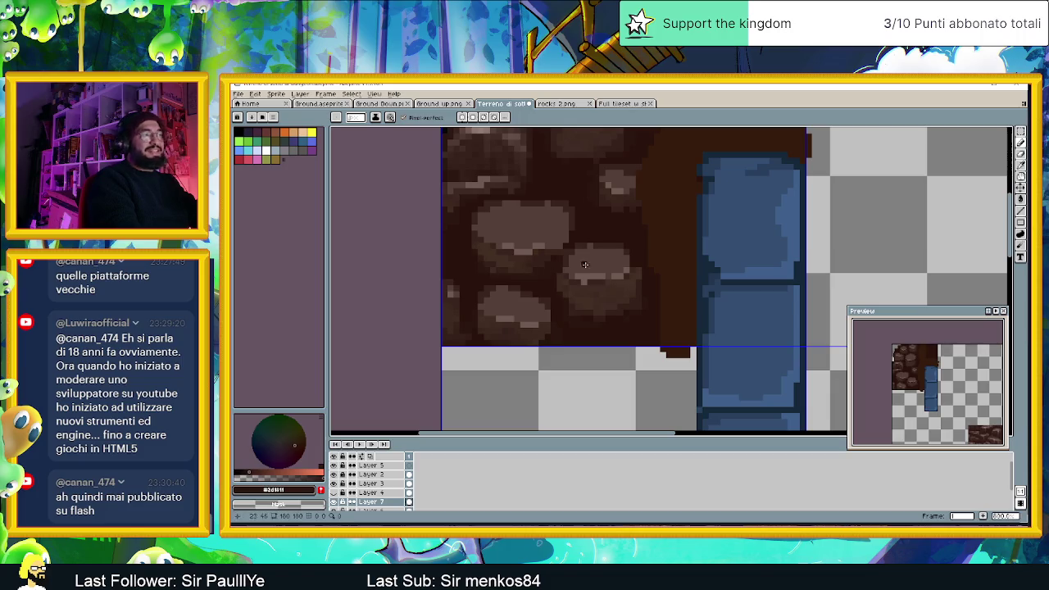
pyautogui.keyDown('alt'); pyautogui.click(586, 336); pyautogui.keyUp('alt')
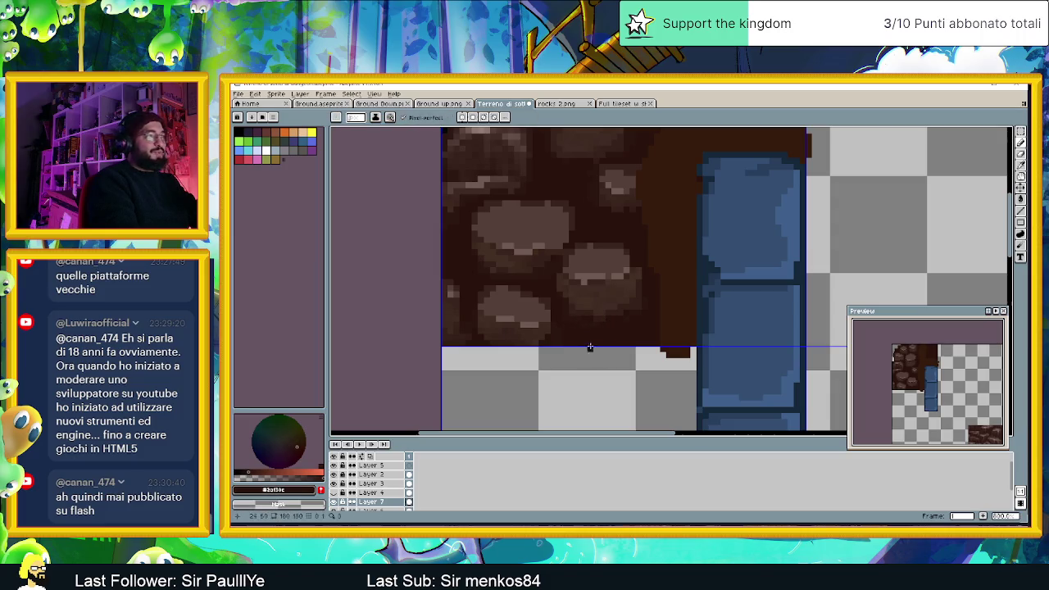